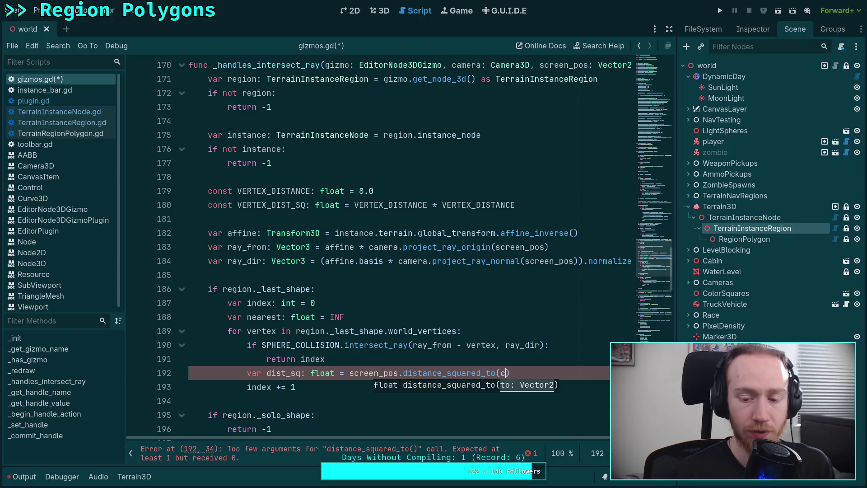
Complete line 192 of gizmos.gd with camera.unproject_position(vertex)
{"action": "type", "text": "unp"}
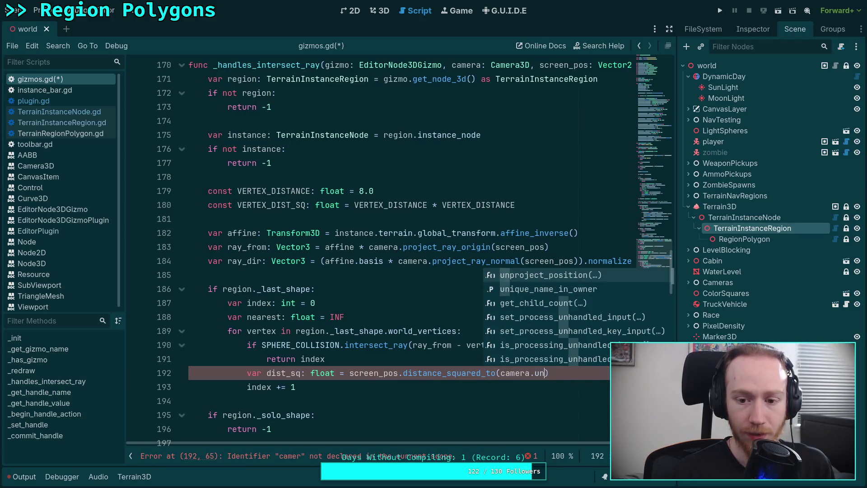
{"action": "key", "text": "Return"}
{"action": "type", "text": "(vertex"}
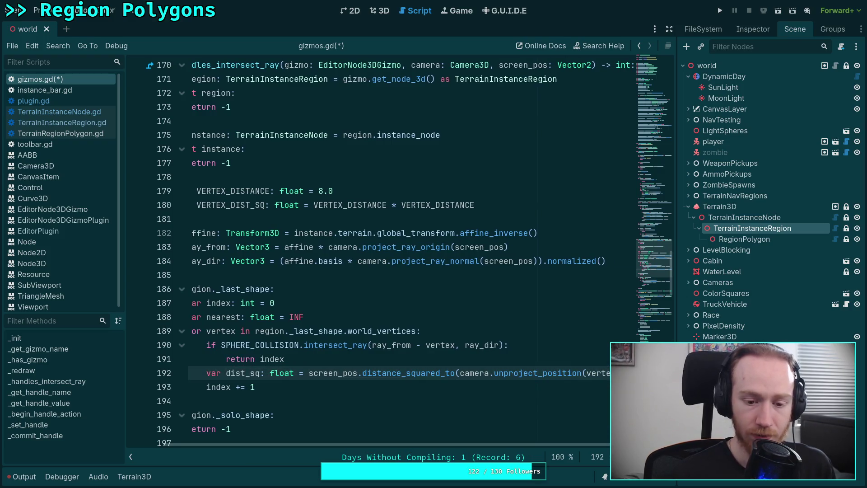
Add the line 'if dist_sq < VERTEX_DIST_SQ and dist_sq < nearest:' with an indented body
{"action": "key", "text": "Return"}
{"action": "type", "text": "if dist"}
{"action": "key", "text": "Return"}
{"action": "type", "text": "VER"}
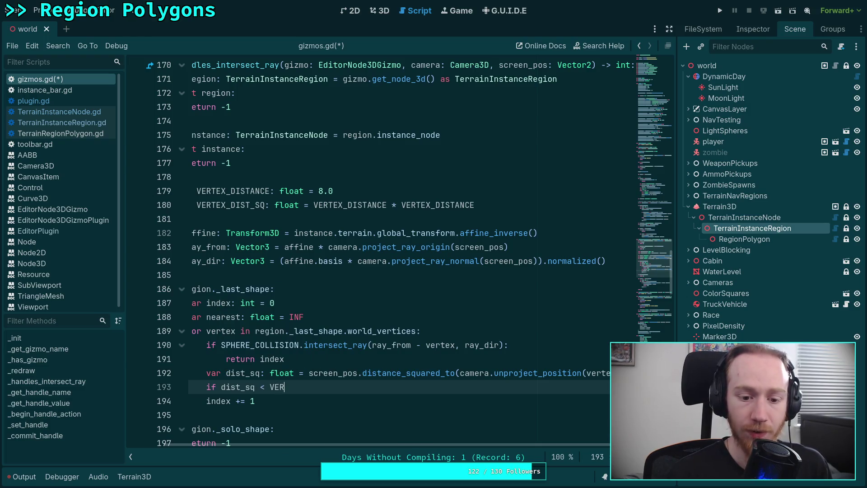
{"action": "key", "text": "Down"}
{"action": "key", "text": "Return"}
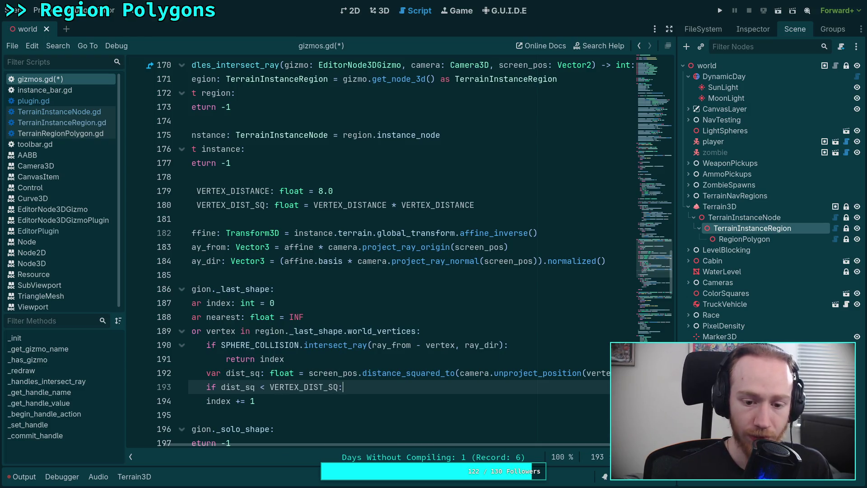
{"action": "type", "text": "nd near"}
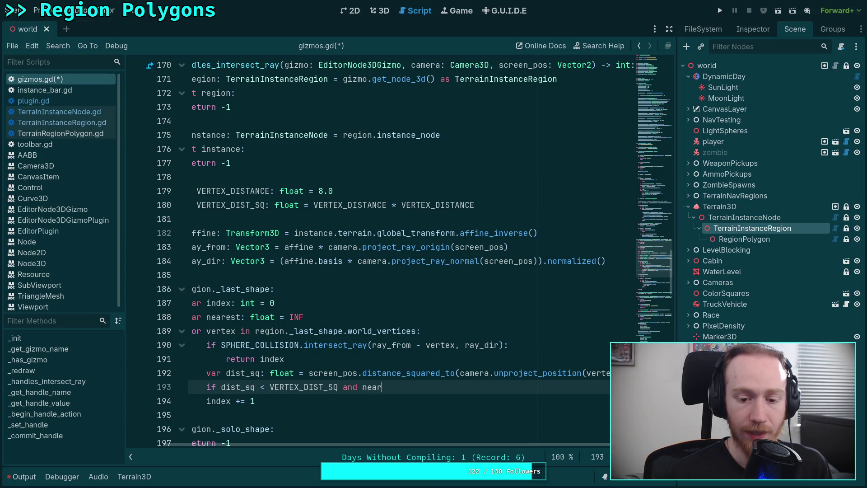
{"action": "key", "text": "BackSpace"}
{"action": "key", "text": "BackSpace"}
{"action": "key", "text": "BackSpace"}
{"action": "type", "text": "dist"}
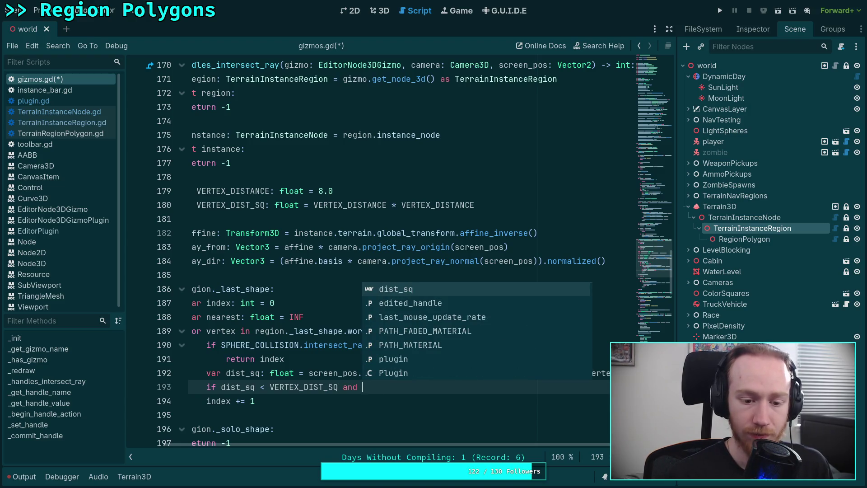
{"action": "key", "text": "Return"}
{"action": "type", "text": "nearest:"}
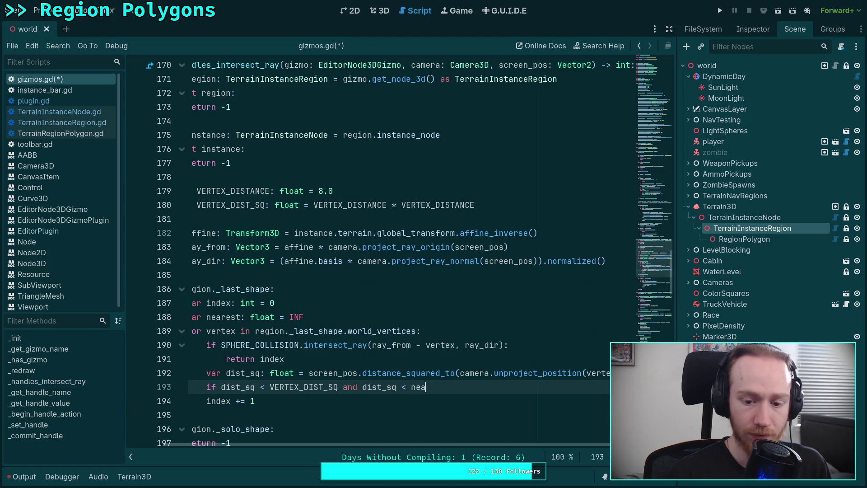
{"action": "key", "text": "Return"}
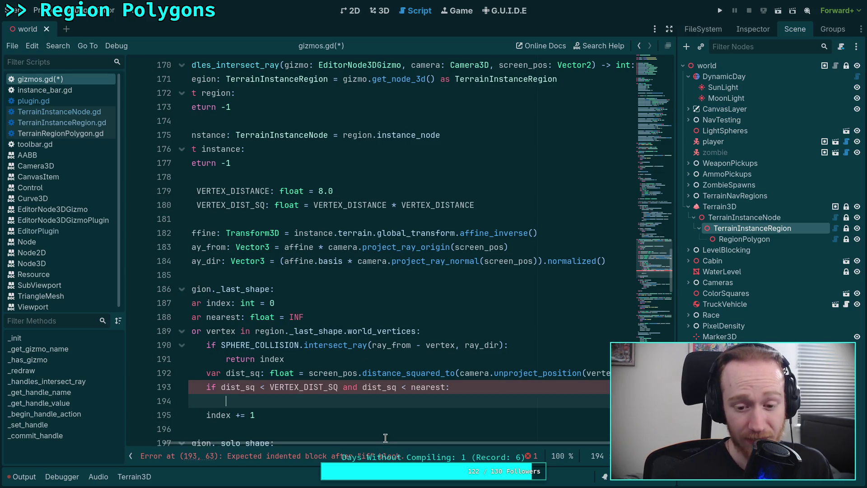
{"action": "scroll", "coordinate": [343, 443], "scroll_direction": "left", "scroll_amount": 2}
{"action": "scroll", "coordinate": [329, 331], "scroll_direction": "down", "scroll_amount": 2}
Declare 'var nearest_index: int = -1' below the nearest declaration
{"action": "left_click", "coordinate": [381, 231]}
{"action": "key", "text": "Return"}
{"action": "type", "text": "var nearest_index: int = -1"}
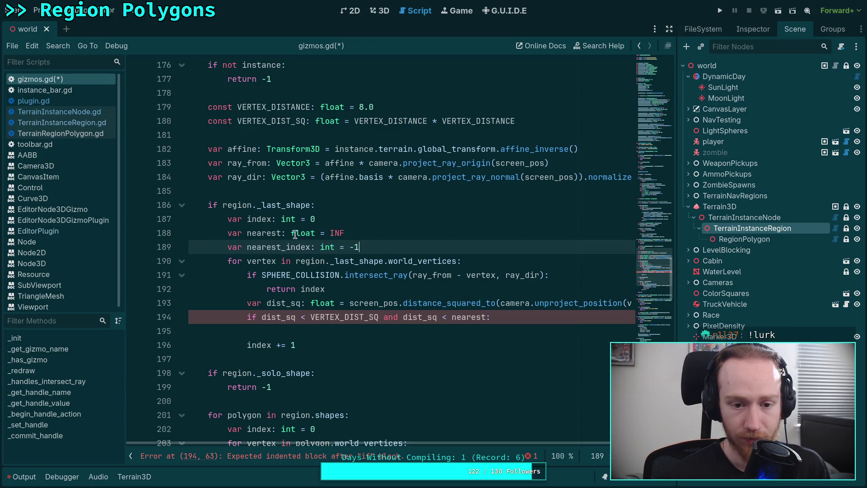
Rename nearest to nearest_sq in its declaration and in the condition
{"action": "left_click", "coordinate": [279, 234]}
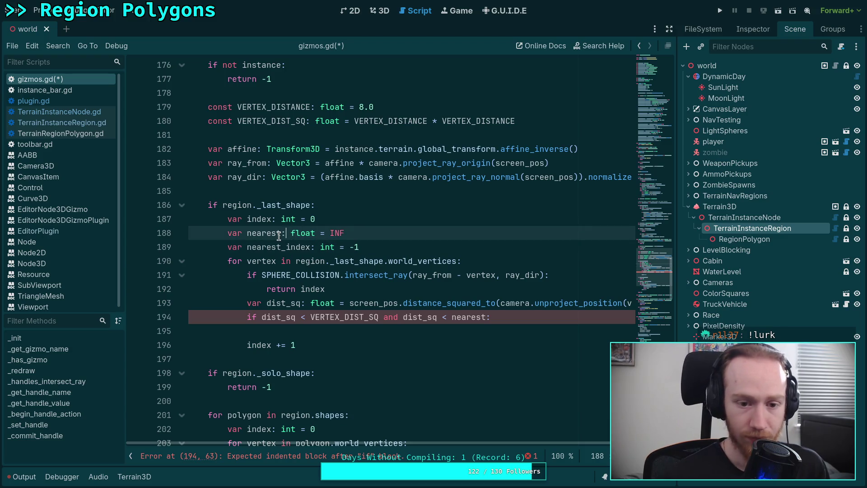
{"action": "type", "text": "_sq"}
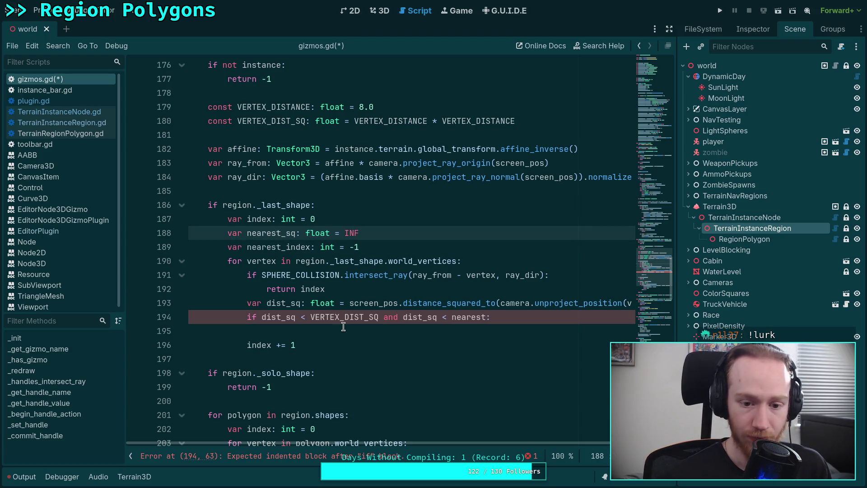
{"action": "left_click", "coordinate": [491, 317]}
{"action": "type", "text": "S_"}
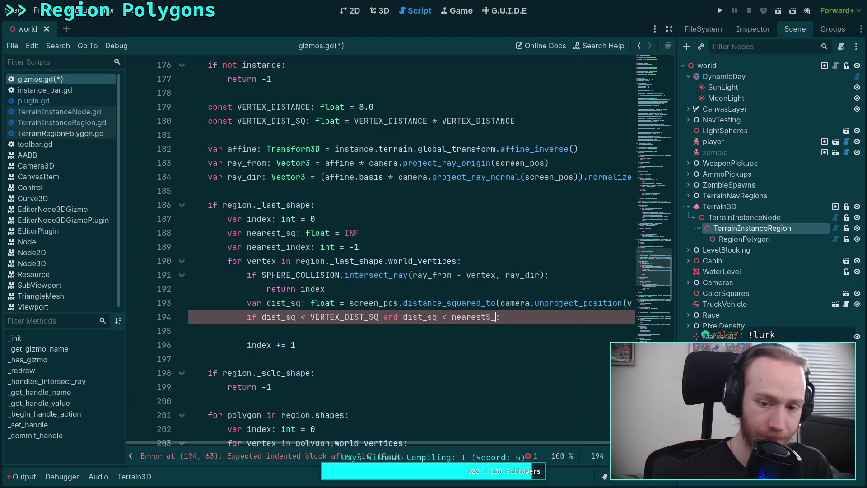
{"action": "key", "text": "BackSpace"}
{"action": "key", "text": "BackSpace"}
{"action": "type", "text": "_sq"}
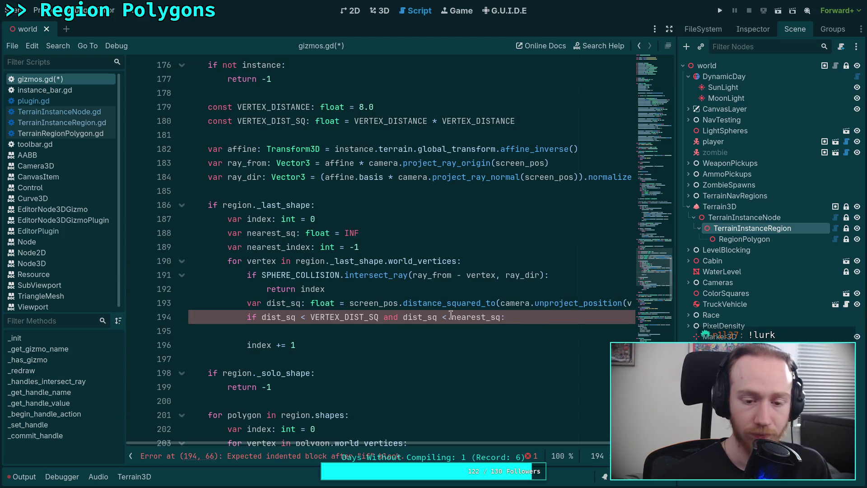
Inside the condition, assign nearest_index = index and the nearest value = dist_sq, then save
{"action": "key", "text": "End"}
{"action": "key", "text": "Return"}
{"action": "type", "text": "near"}
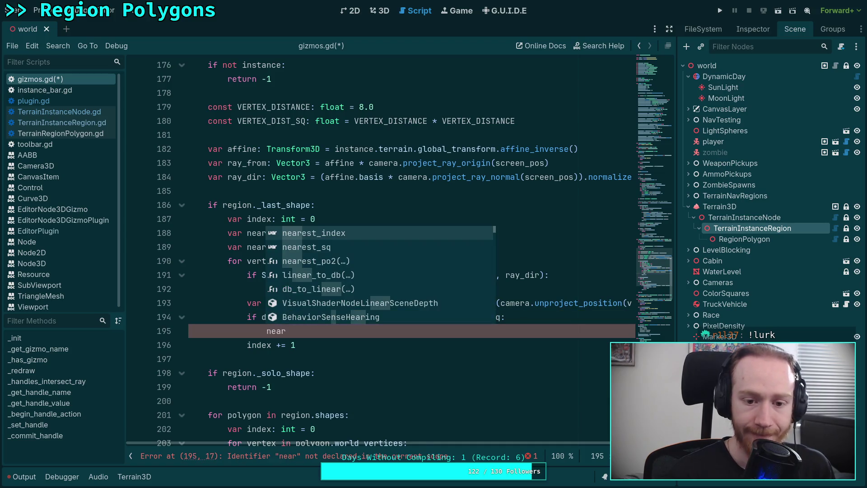
{"action": "key", "text": "Return"}
{"action": "type", "text": "= index"}
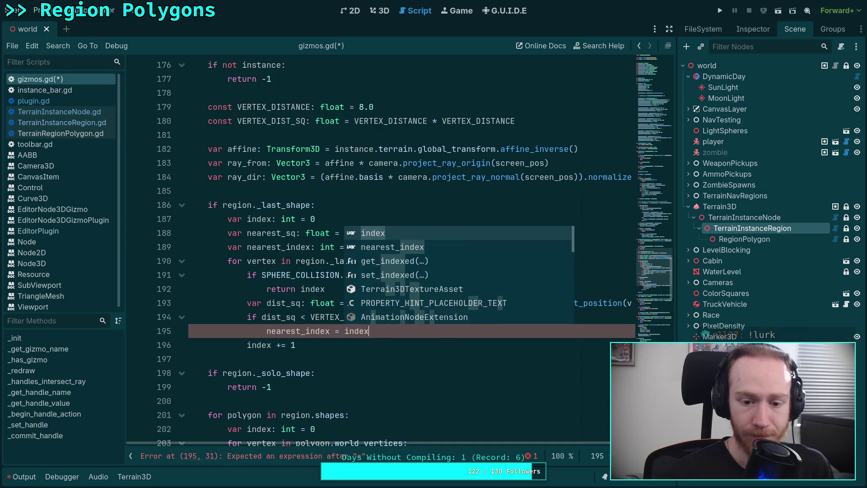
{"action": "key", "text": "Escape"}
{"action": "key", "text": "Return"}
{"action": "type", "text": "near"}
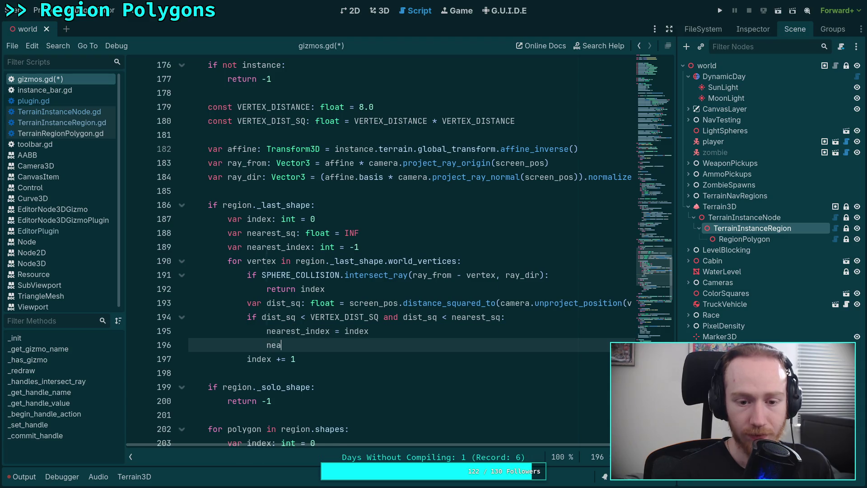
{"action": "key", "text": "Return"}
{"action": "key", "text": "BackSpace"}
{"action": "key", "text": "BackSpace"}
{"action": "key", "text": "BackSpace"}
{"action": "type", "text": "_index_"}
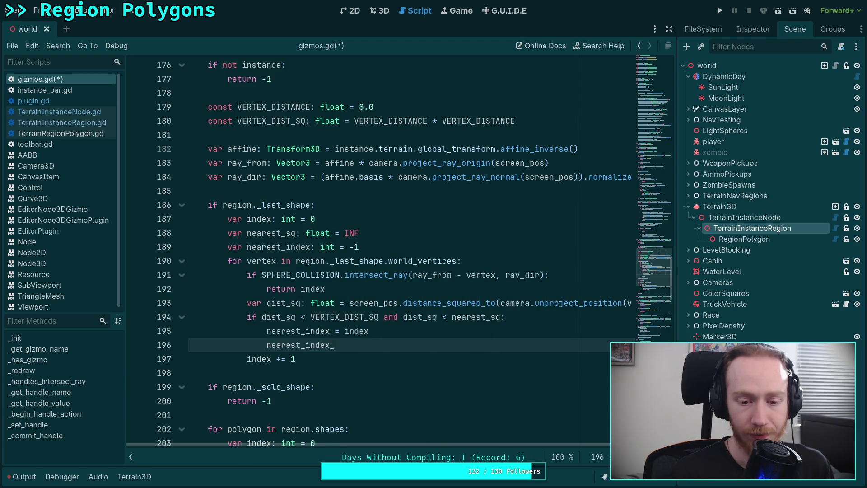
{"action": "type", "text": "j"}
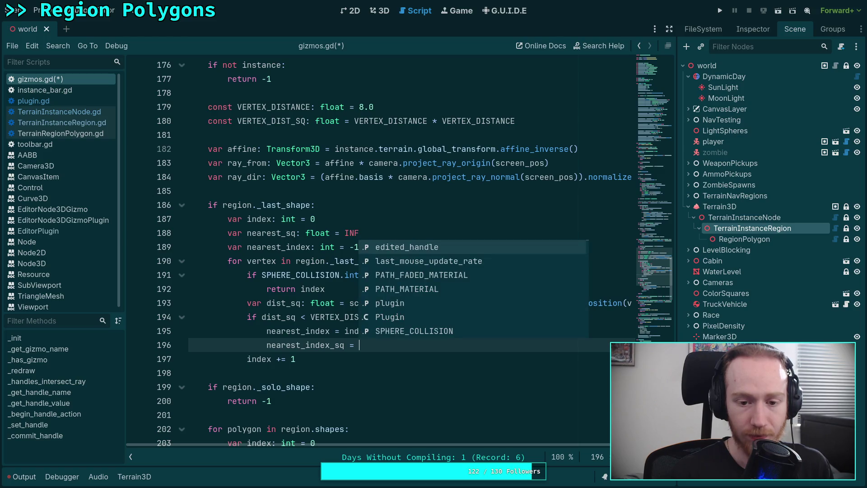
{"action": "type", "text": " dist_sq"}
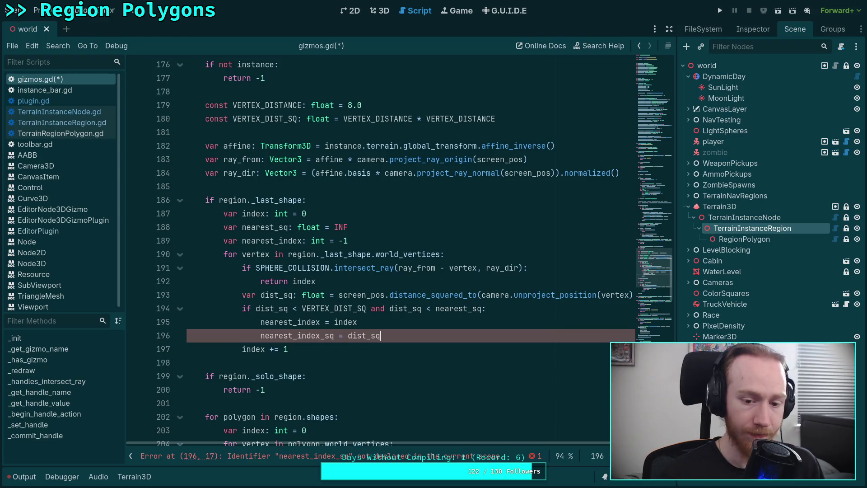
{"action": "key", "text": "ctrl+s"}
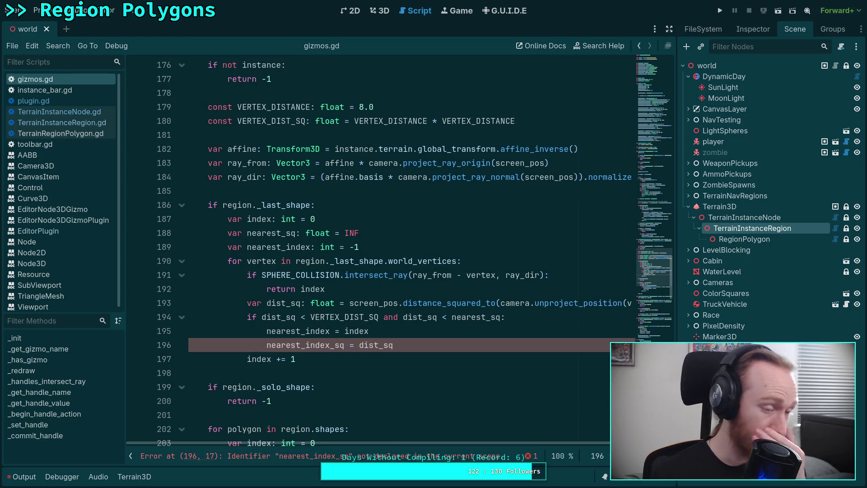
Correct the wrong name nearest_index_sq to nearest_sq, save, and add a blank line after the loop
{"action": "left_click", "coordinate": [364, 365]}
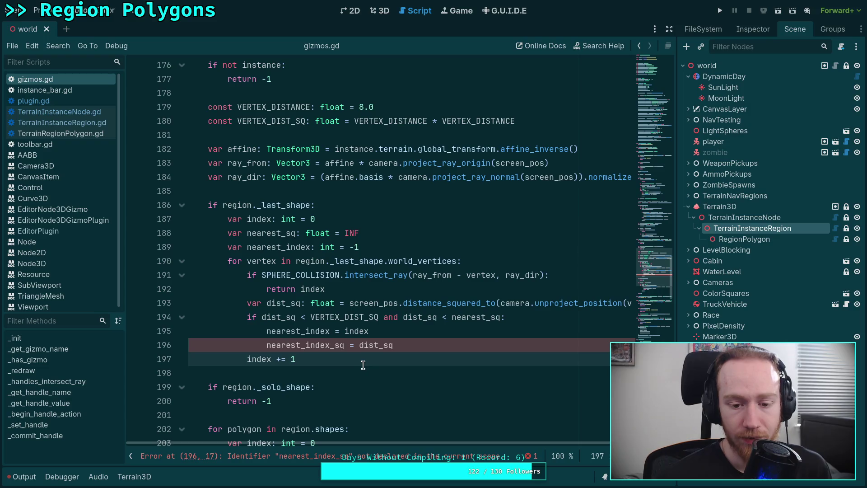
{"action": "double_click", "coordinate": [309, 344]}
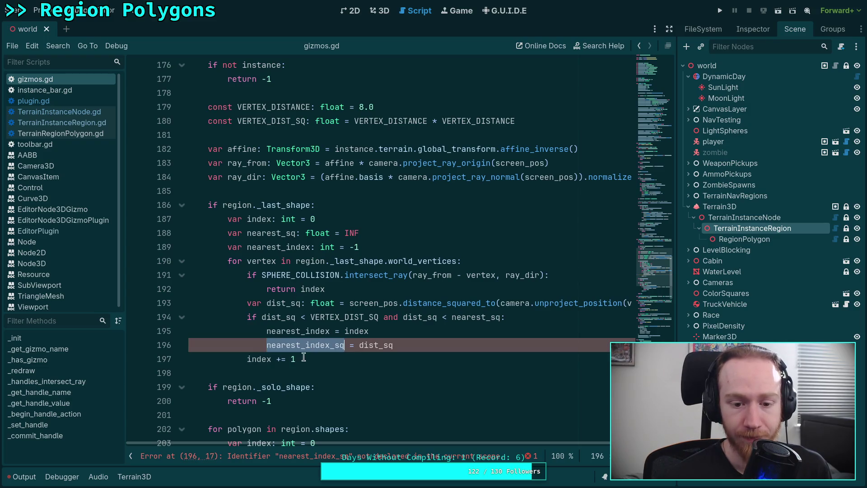
{"action": "type", "text": "nearest_sq"}
{"action": "left_click", "coordinate": [441, 346]}
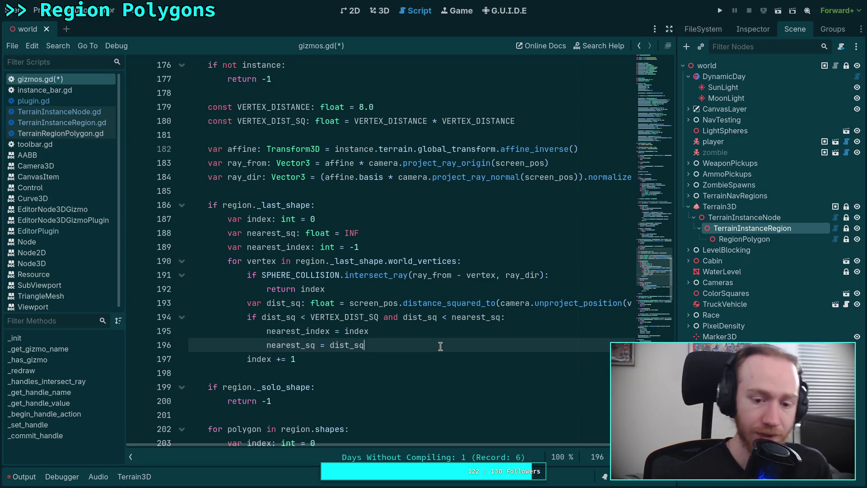
{"action": "key", "text": "ctrl+s"}
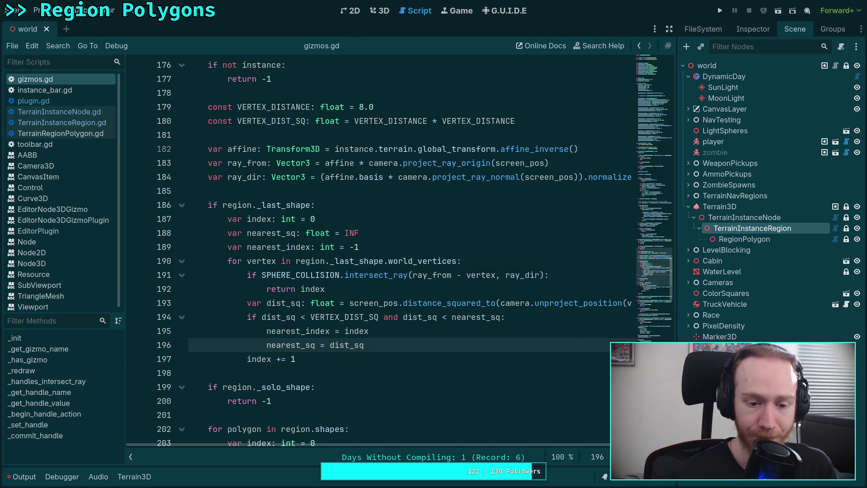
{"action": "left_click", "coordinate": [295, 359]}
{"action": "key", "text": "Return"}
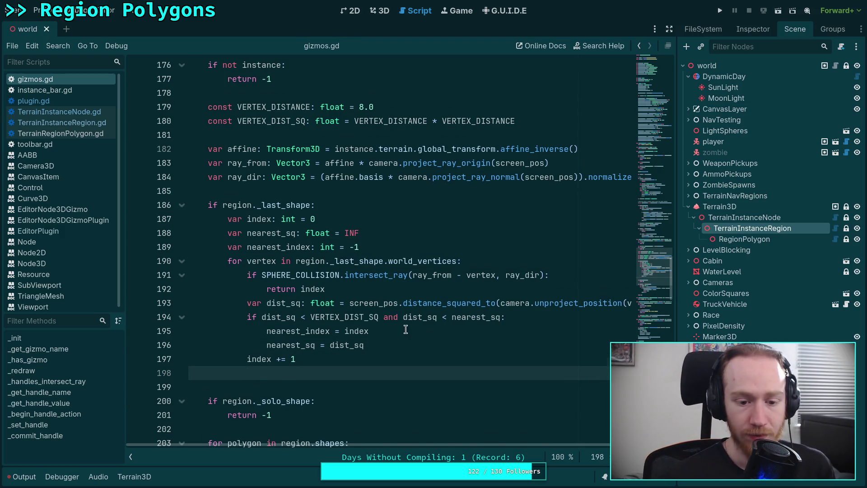
After the loop, add 'if nearest_index != -1:' with 'return nearest_index', then save gizmos.gd
{"action": "scroll", "coordinate": [405, 330], "scroll_direction": "down", "scroll_amount": 1}
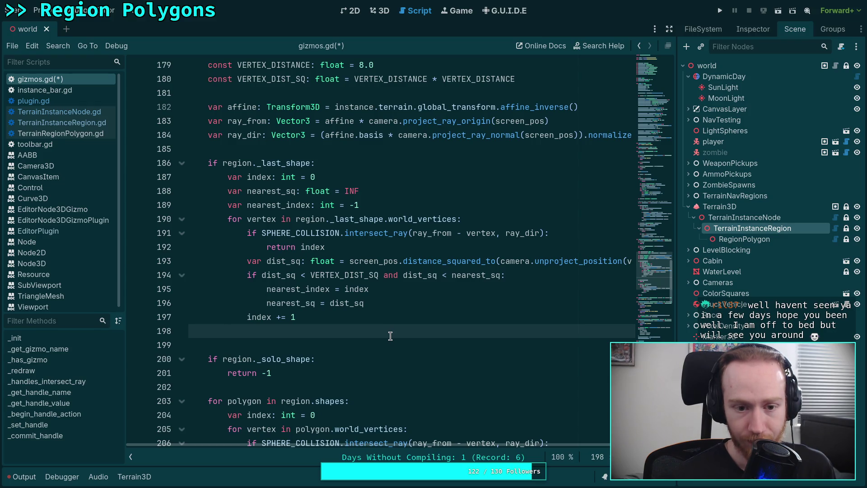
{"action": "type", "text": "if ne"}
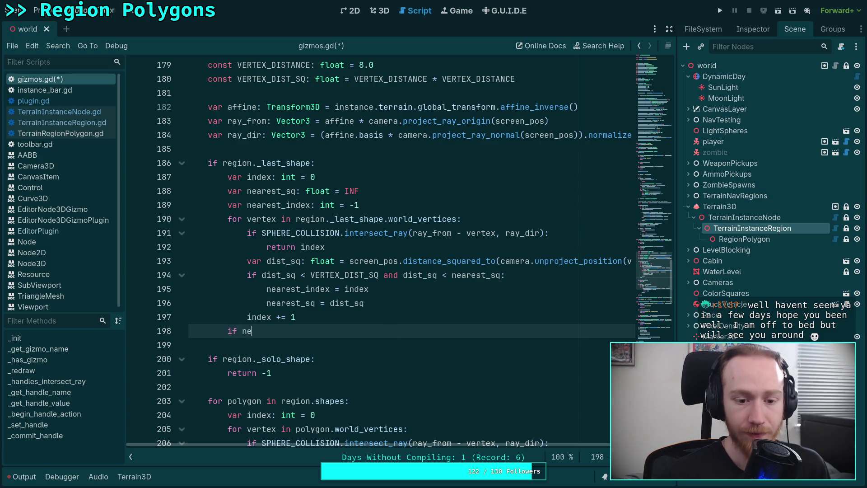
{"action": "key", "text": "Return"}
{"action": "type", "text": "-1:"}
{"action": "key", "text": "Return"}
{"action": "type", "text": "return re"}
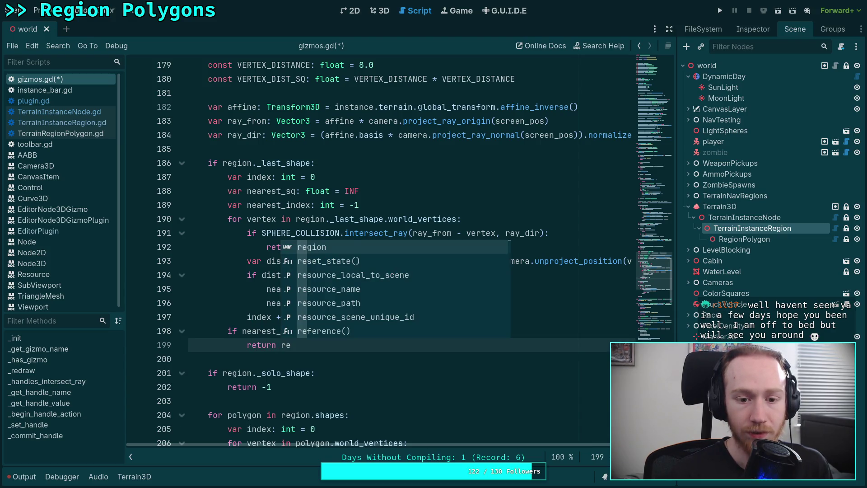
{"action": "key", "text": "BackSpace"}
{"action": "key", "text": "BackSpace"}
{"action": "type", "text": "ne"}
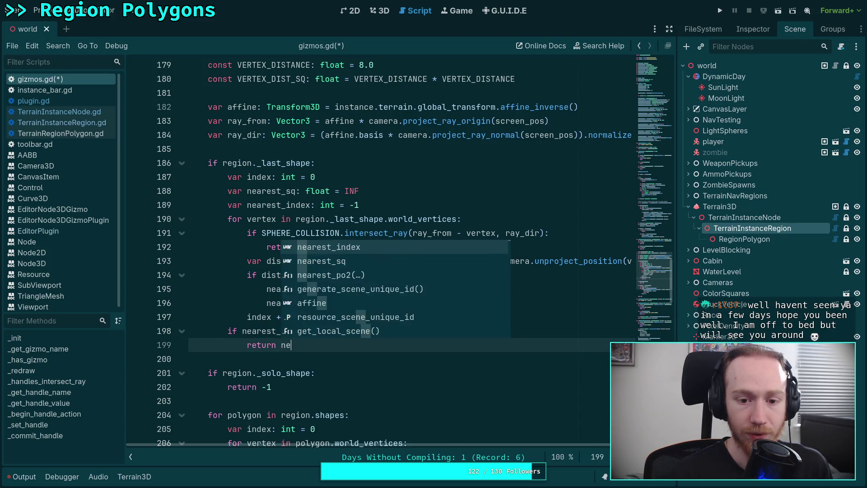
{"action": "key", "text": "Return"}
{"action": "key", "text": "ctrl+s"}
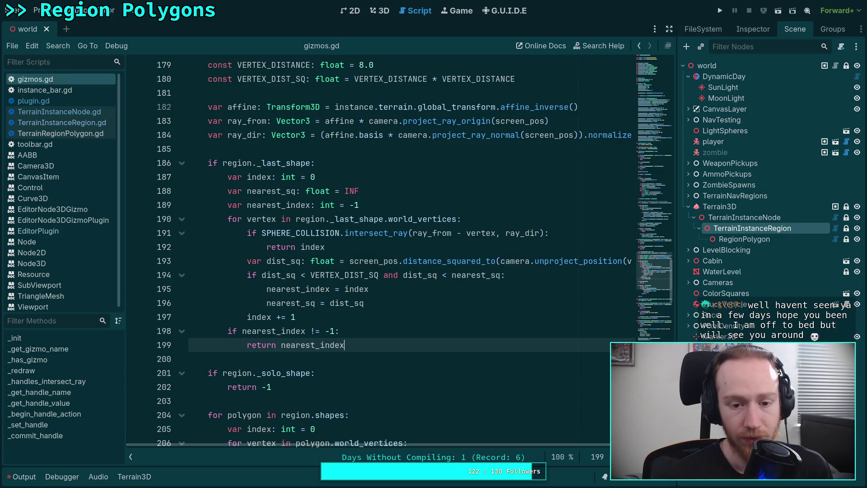
{"action": "left_click_drag", "start_coordinate": [343, 244], "coordinate": [247, 233]}
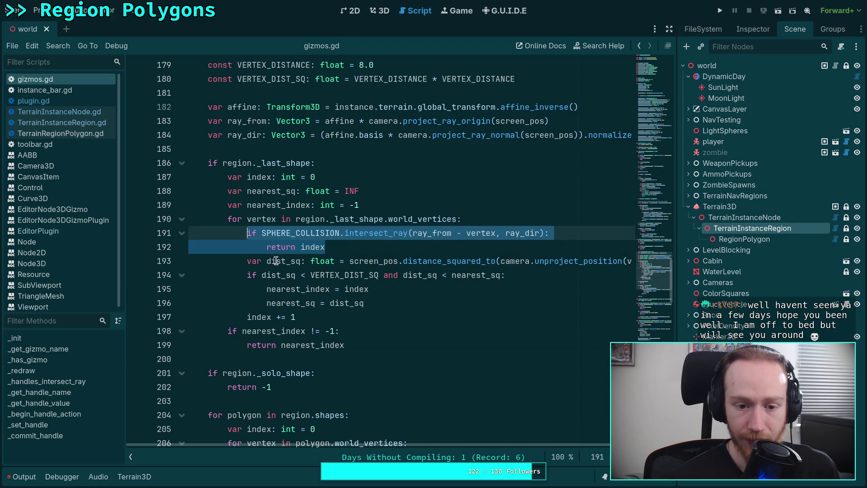
{"action": "mouse_move", "coordinate": [369, 302]}
{"action": "left_mouse_down"}
{"action": "mouse_move", "coordinate": [253, 289]}
{"action": "mouse_move", "coordinate": [247, 261]}
{"action": "mouse_move", "coordinate": [364, 289]}
{"action": "left_mouse_up"}
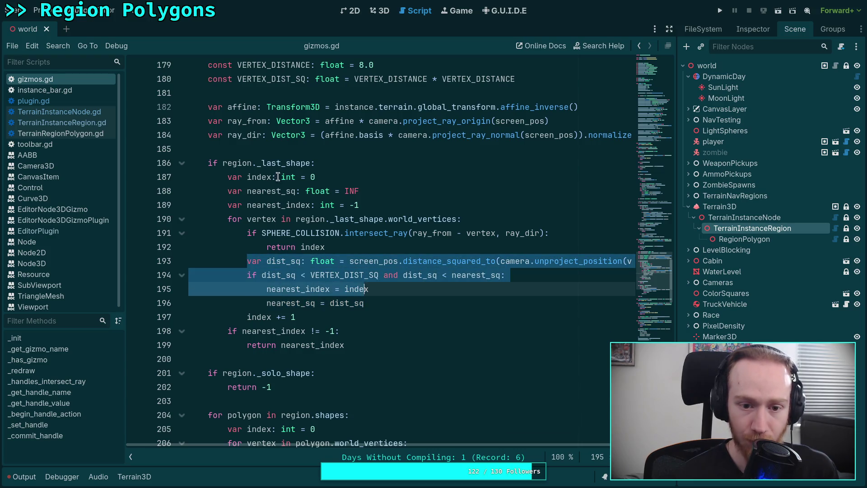
{"action": "left_click", "coordinate": [407, 266]}
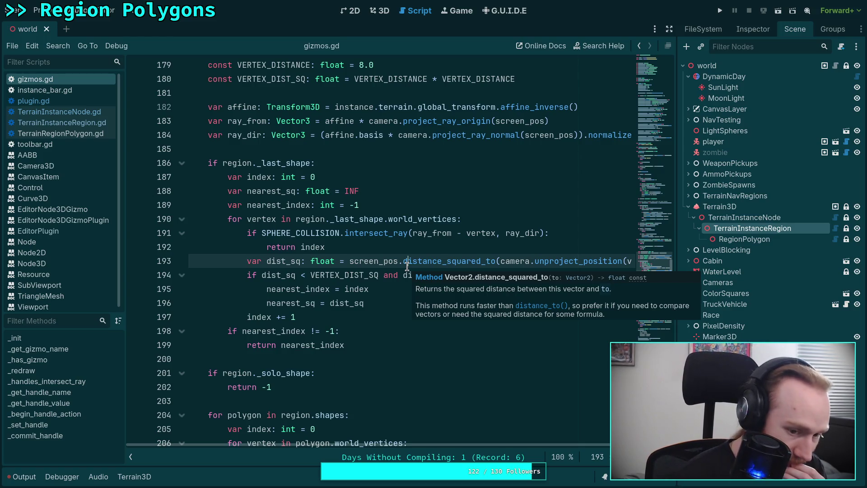
{"action": "left_click", "coordinate": [362, 316]}
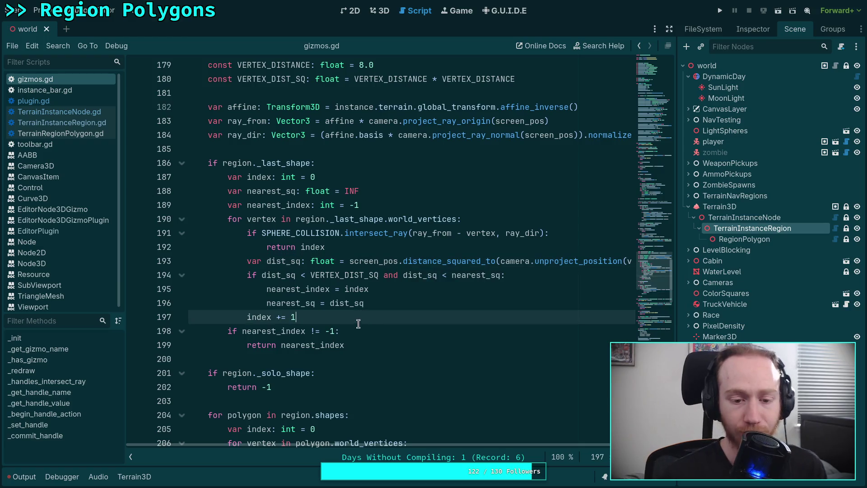
{"action": "left_click", "coordinate": [360, 357]}
{"action": "scroll", "coordinate": [358, 348], "scroll_direction": "down", "scroll_amount": 1}
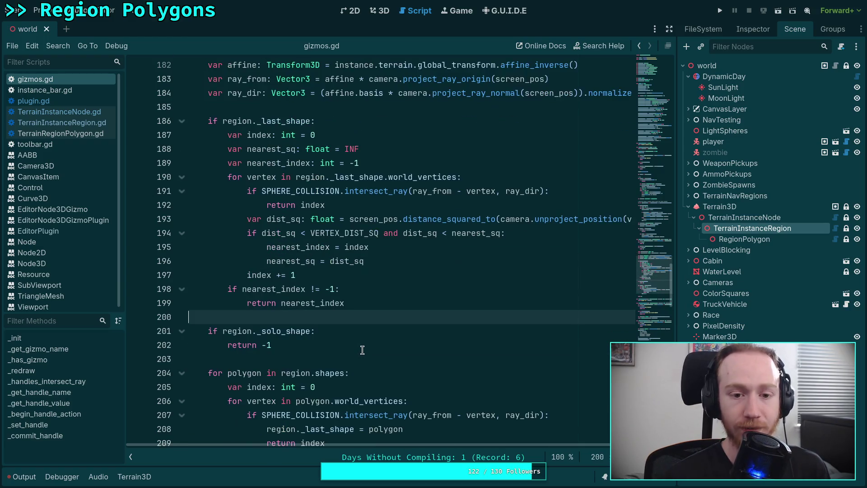
{"action": "left_click", "coordinate": [342, 277]}
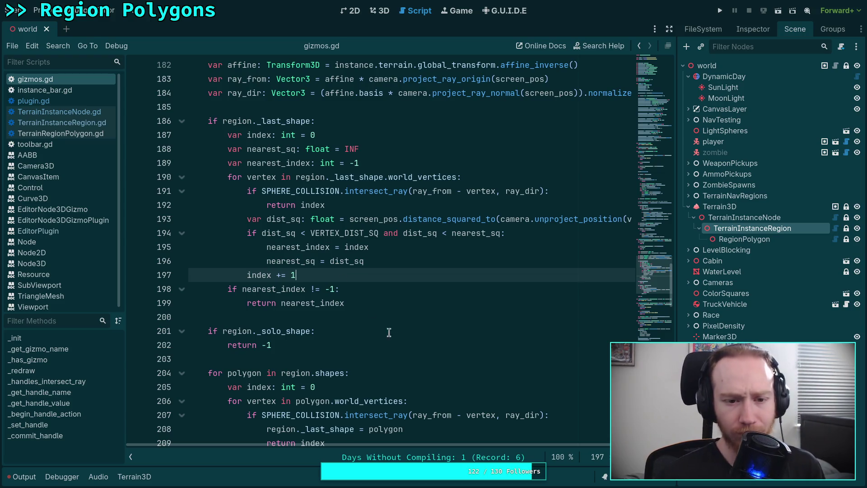
{"action": "left_click", "coordinate": [381, 319]}
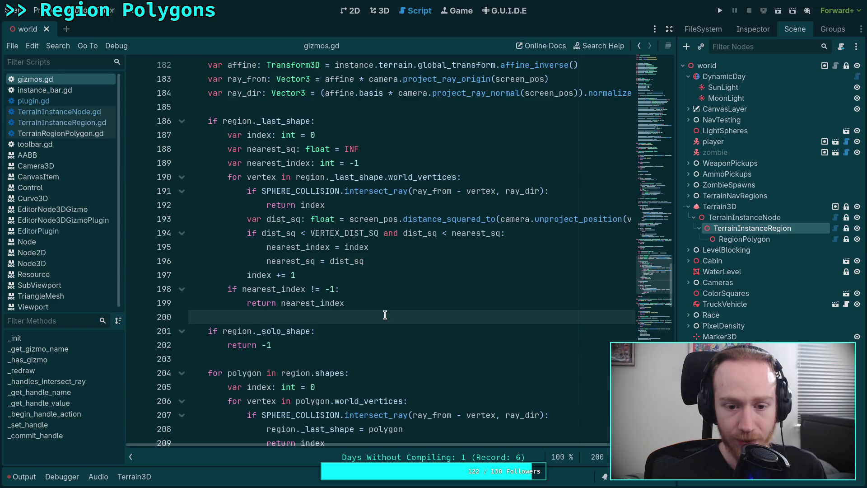
Copy the nearest_sq and nearest_index declarations
{"action": "scroll", "coordinate": [385, 315], "scroll_direction": "down", "scroll_amount": 1}
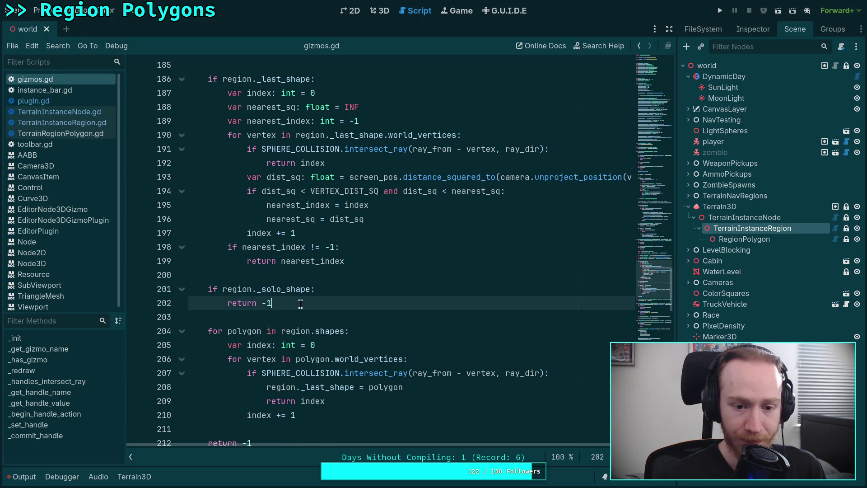
{"action": "left_click_drag", "start_coordinate": [301, 304], "coordinate": [206, 289]}
{"action": "scroll", "coordinate": [291, 294], "scroll_direction": "down", "scroll_amount": 1}
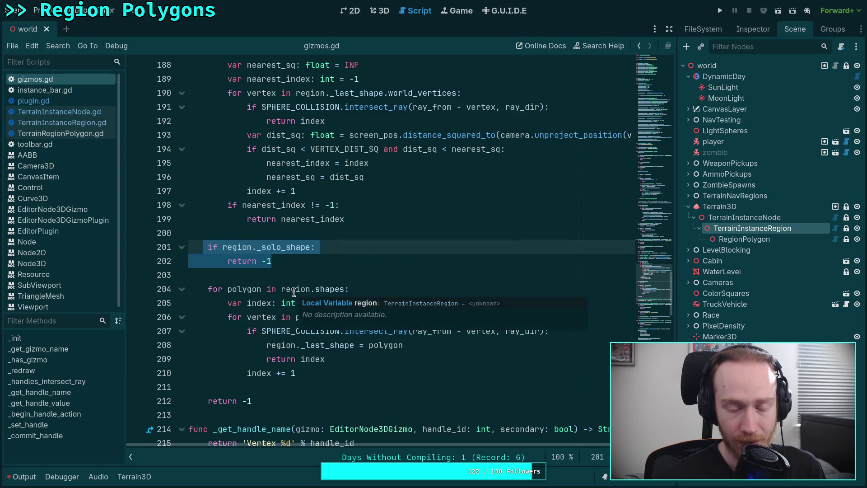
{"action": "scroll", "coordinate": [261, 286], "scroll_direction": "up", "scroll_amount": 3}
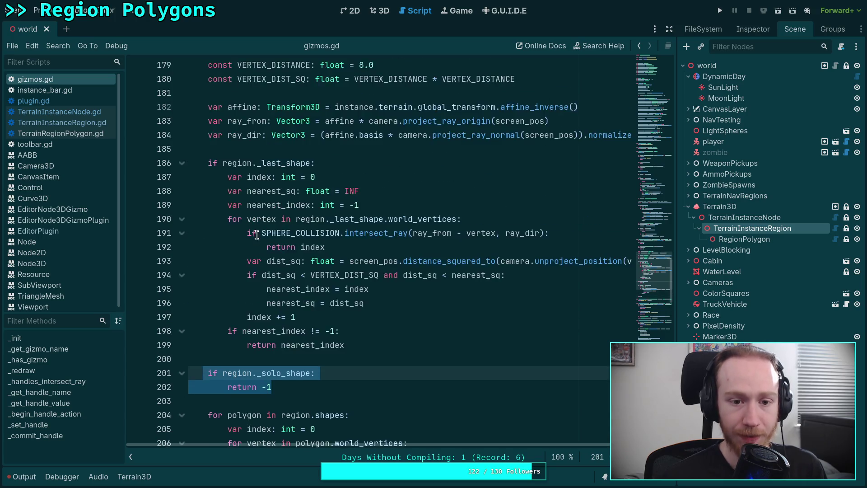
{"action": "scroll", "coordinate": [256, 235], "scroll_direction": "down", "scroll_amount": 2}
{"action": "left_click_drag", "start_coordinate": [384, 119], "coordinate": [229, 108]}
{"action": "key", "text": "ctrl+c"}
{"action": "right_click", "coordinate": [249, 113]}
{"action": "left_click", "coordinate": [264, 155]}
Paste the two declarations and move them, unindented, above the 'for polygon' loop
{"action": "left_click", "coordinate": [362, 346]}
{"action": "key", "text": "Return"}
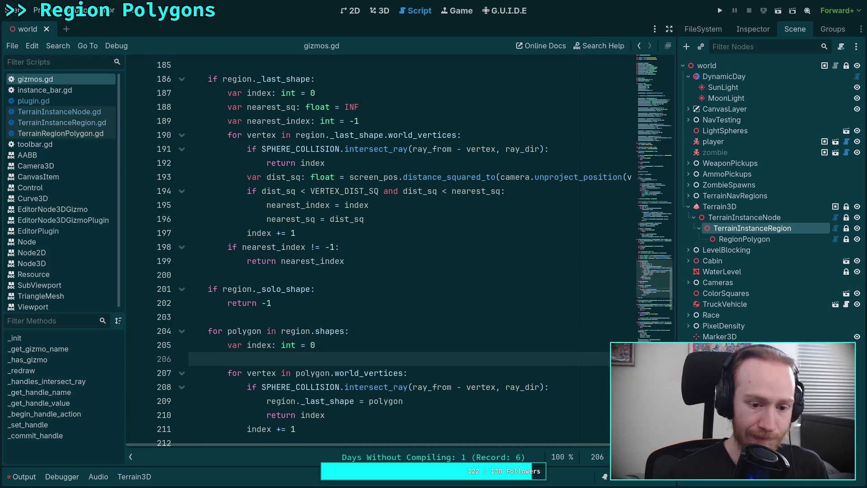
{"action": "key", "text": "ctrl+v"}
{"action": "scroll", "coordinate": [380, 383], "scroll_direction": "down", "scroll_amount": 1}
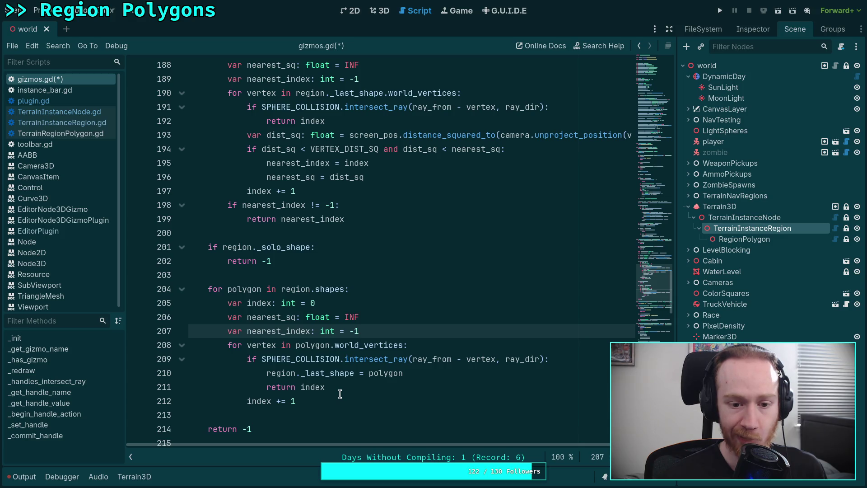
{"action": "mouse_move", "coordinate": [252, 317]}
{"action": "left_mouse_down"}
{"action": "mouse_move", "coordinate": [253, 345]}
{"action": "mouse_move", "coordinate": [252, 325]}
{"action": "left_mouse_up"}
{"action": "key", "text": "alt+Up"}
{"action": "key", "text": "alt+Up"}
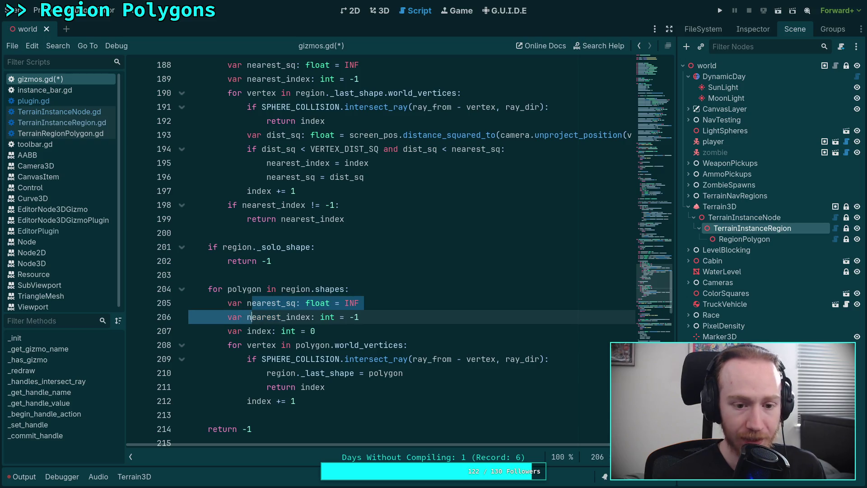
{"action": "key", "text": "shift+Tab"}
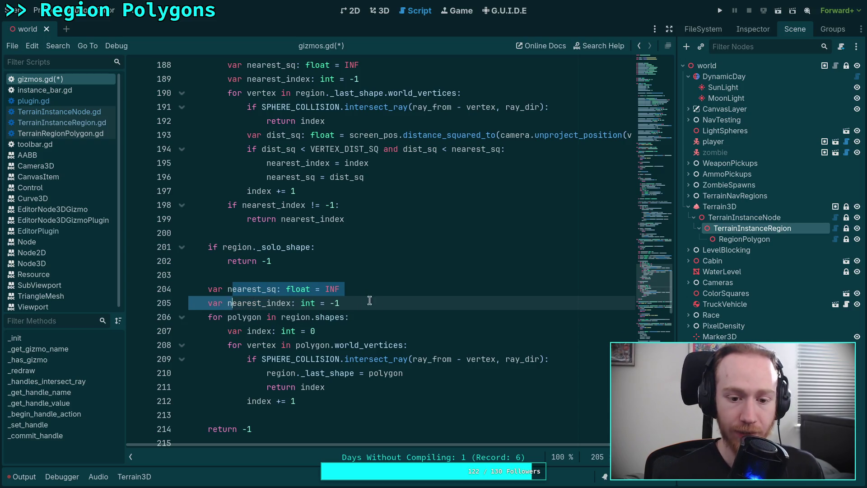
Add 'var nearest_polygon: TerrainRegionPolygon = null' above the nearest_sq declaration
{"action": "left_click", "coordinate": [369, 298]}
{"action": "key", "text": "Return"}
{"action": "key", "text": "Up"}
{"action": "key", "text": "Up"}
{"action": "key", "text": "Up"}
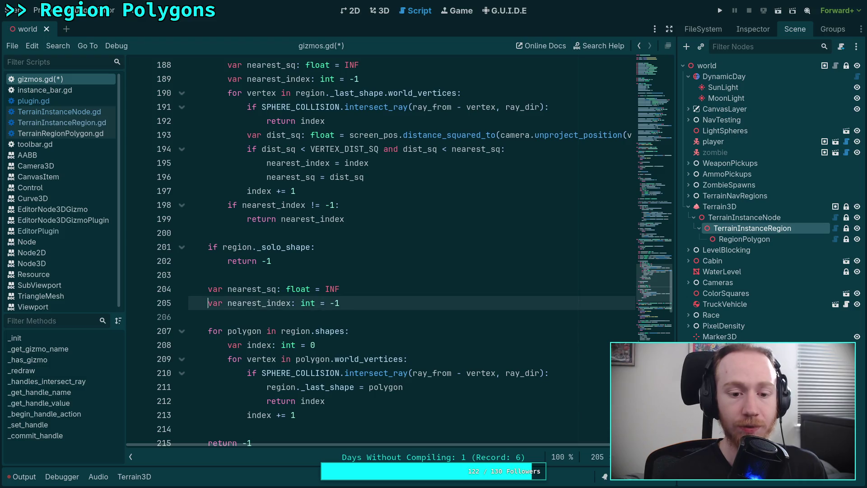
{"action": "key", "text": "Return"}
{"action": "type", "text": "var nearest_p"}
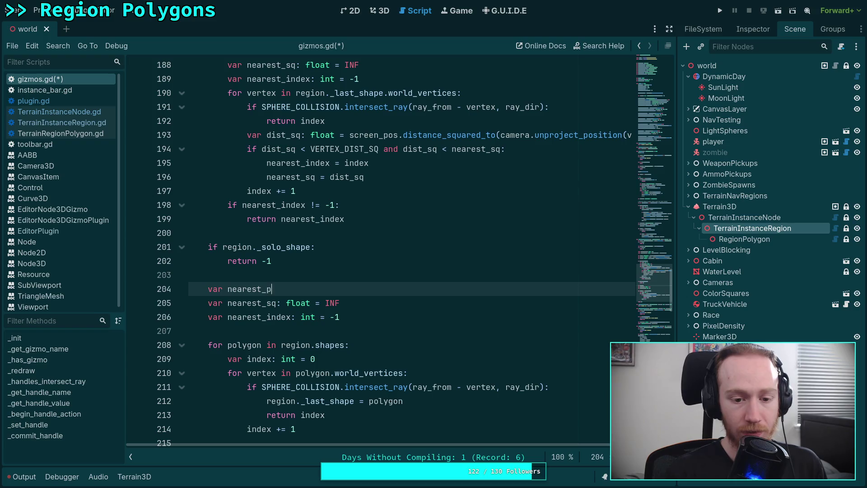
{"action": "type", "text": "olygon:"}
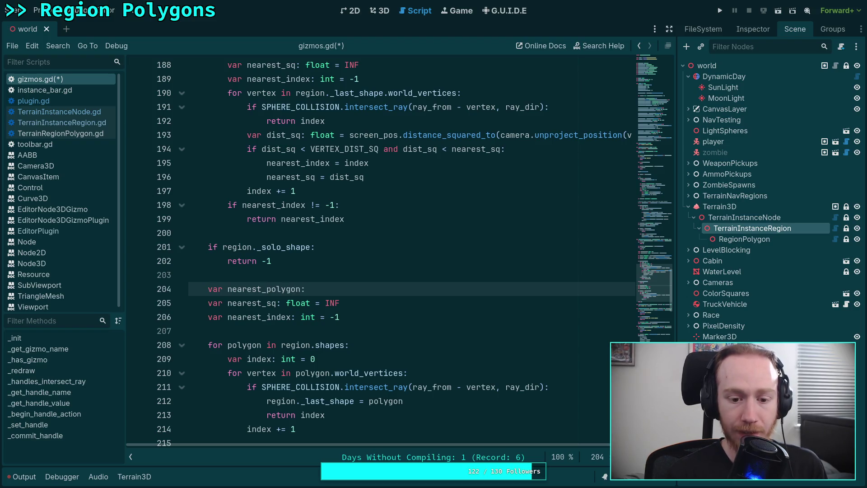
{"action": "type", "text": " Terr"}
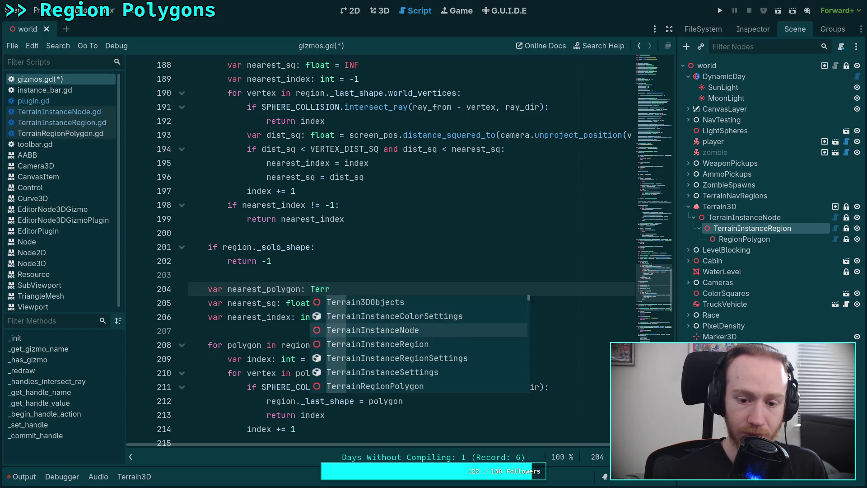
{"action": "key", "text": "Down"}
{"action": "key", "text": "Return"}
{"action": "type", "text": "= null"}
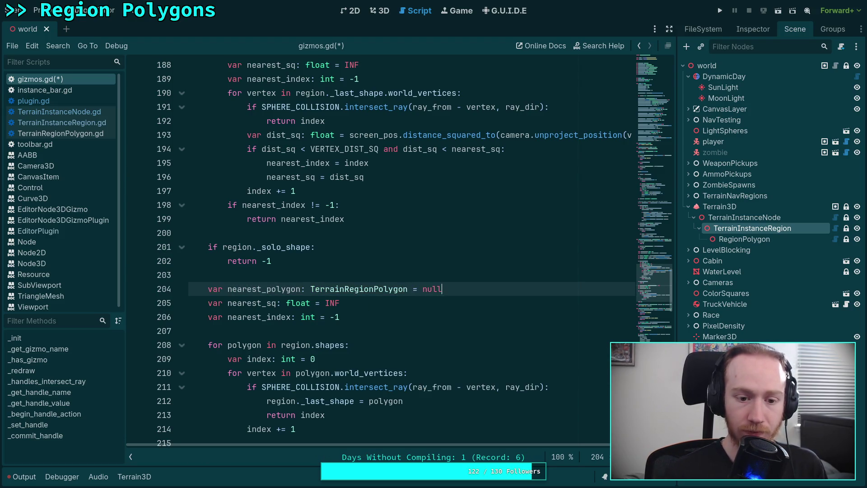
Select the four dist_sq comparison lines in the vertex loop
{"action": "scroll", "coordinate": [314, 292], "scroll_direction": "down", "scroll_amount": 2}
{"action": "left_click", "coordinate": [379, 274]}
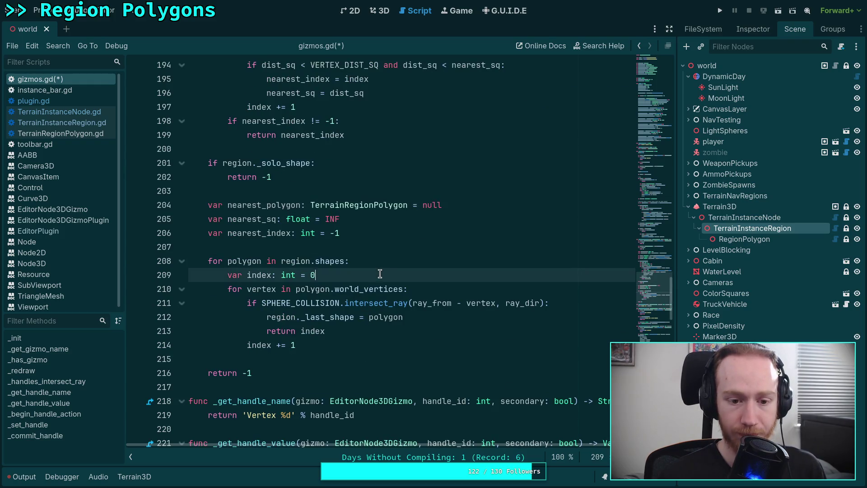
{"action": "scroll", "coordinate": [393, 356], "scroll_direction": "up", "scroll_amount": 1}
{"action": "left_click", "coordinate": [361, 373]}
{"action": "scroll", "coordinate": [361, 373], "scroll_direction": "up", "scroll_amount": 1}
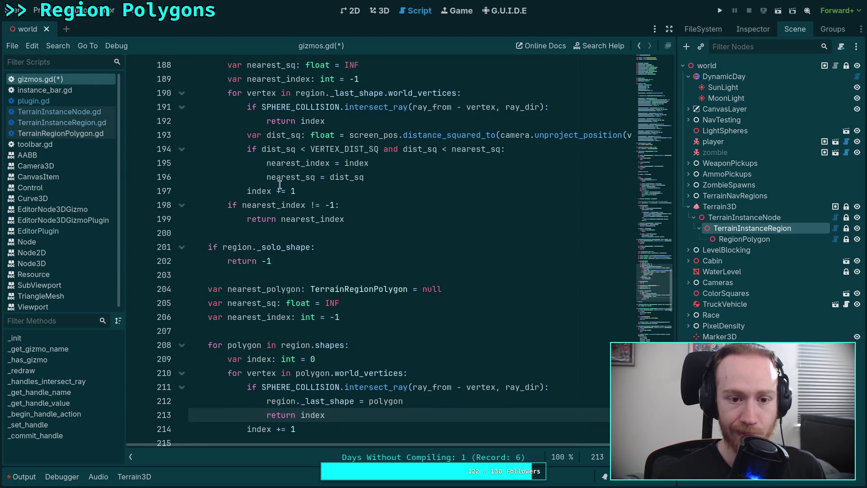
{"action": "left_click_drag", "start_coordinate": [244, 135], "coordinate": [364, 177]}
Copy the dist_sq comparison lines into the polygon loop after return index and fix the indentation
{"action": "right_click", "coordinate": [317, 167]}
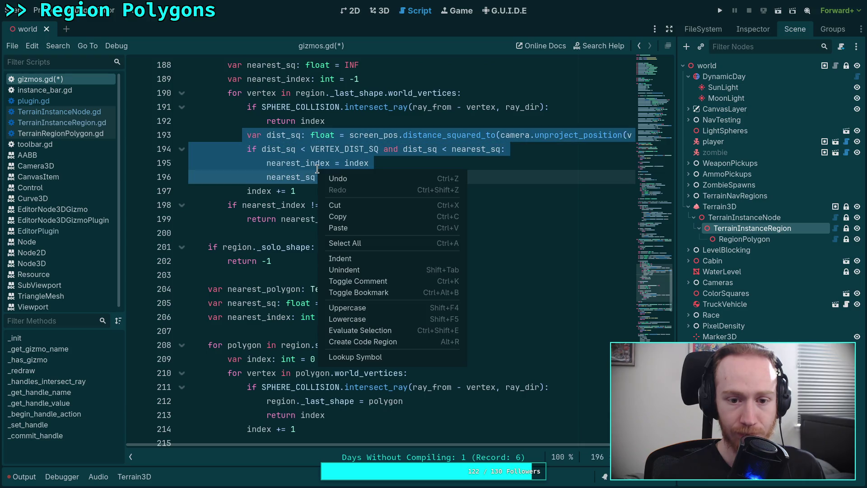
{"action": "left_click", "coordinate": [336, 216]}
{"action": "scroll", "coordinate": [336, 216], "scroll_direction": "down", "scroll_amount": 2}
{"action": "left_click", "coordinate": [343, 331]}
{"action": "key", "text": "Return"}
{"action": "type", "text": "V"}
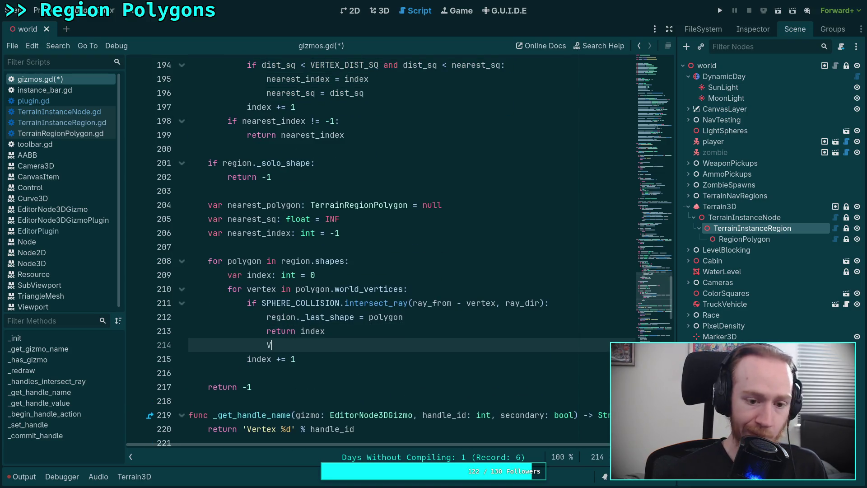
{"action": "key", "text": "BackSpace"}
{"action": "key", "text": "ctrl+v"}
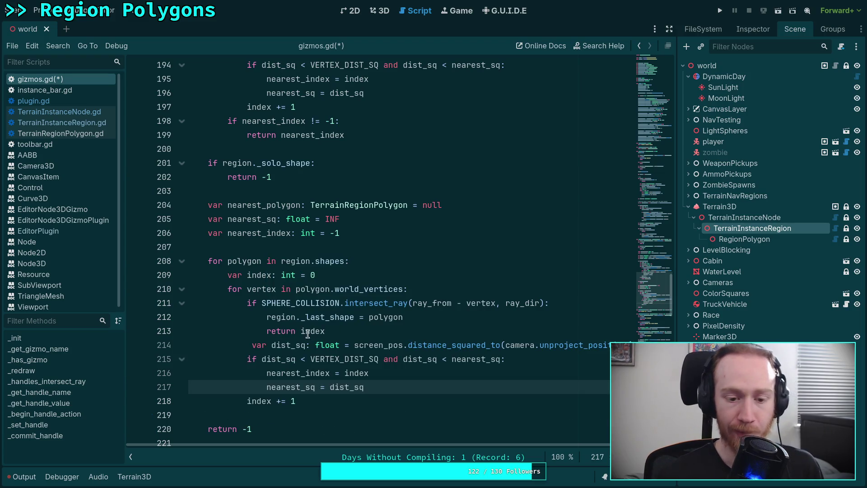
{"action": "left_click", "coordinate": [253, 346]}
{"action": "key", "text": "BackSpace"}
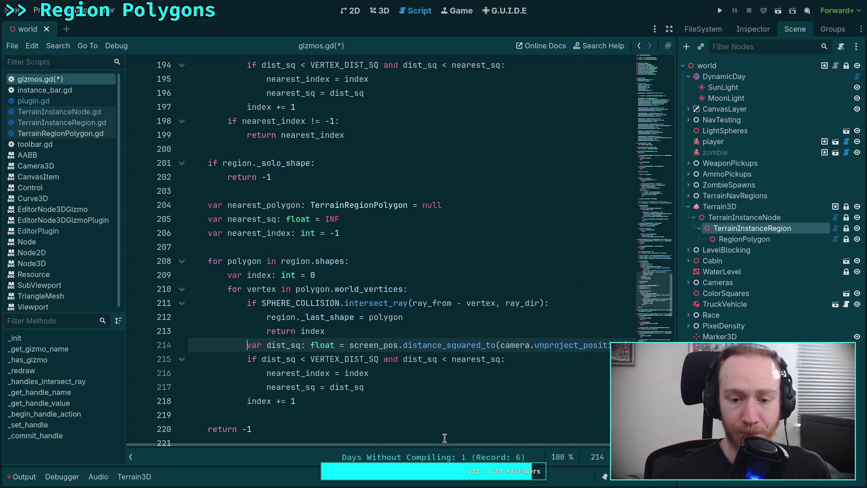
Add 'nearest_polygon = polygon' after the nearest_sq update inside the distance check
{"action": "left_click_drag", "start_coordinate": [445, 445], "coordinate": [490, 446]}
{"action": "scroll", "coordinate": [412, 364], "scroll_direction": "up", "scroll_amount": 4}
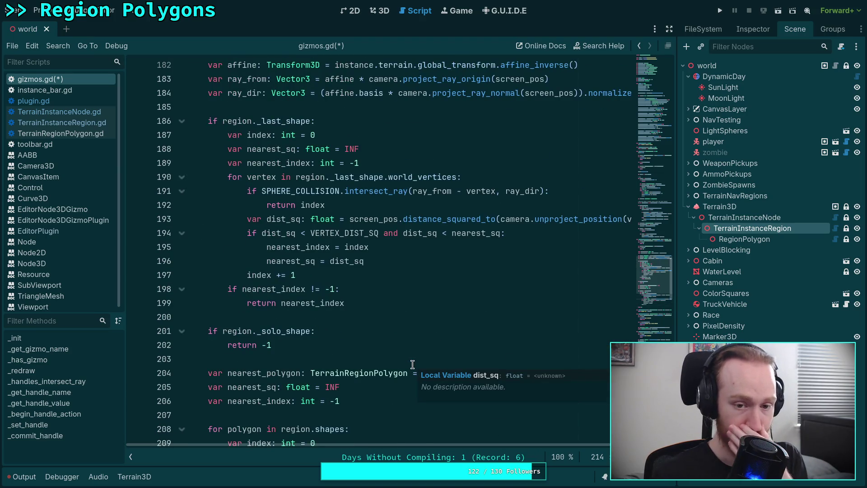
{"action": "scroll", "coordinate": [413, 364], "scroll_direction": "down", "scroll_amount": 2}
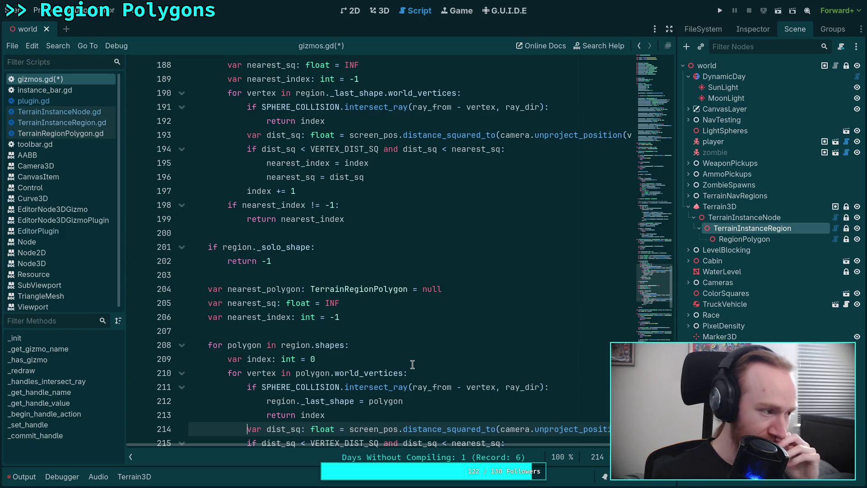
{"action": "scroll", "coordinate": [441, 349], "scroll_direction": "down", "scroll_amount": 2}
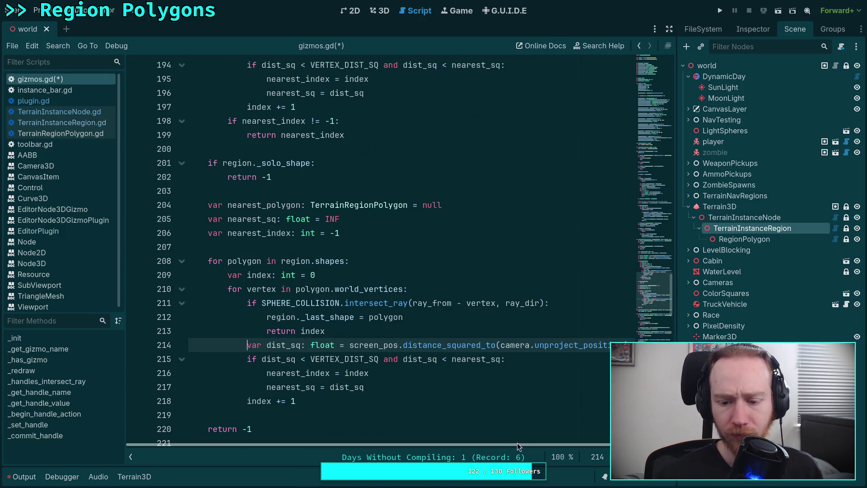
{"action": "mouse_move", "coordinate": [286, 374]}
{"action": "left_mouse_down"}
{"action": "mouse_move", "coordinate": [282, 360]}
{"action": "mouse_move", "coordinate": [438, 368]}
{"action": "mouse_move", "coordinate": [403, 381]}
{"action": "mouse_move", "coordinate": [265, 388]}
{"action": "mouse_move", "coordinate": [271, 378]}
{"action": "left_mouse_up"}
{"action": "left_click", "coordinate": [286, 373]}
{"action": "left_click", "coordinate": [277, 386]}
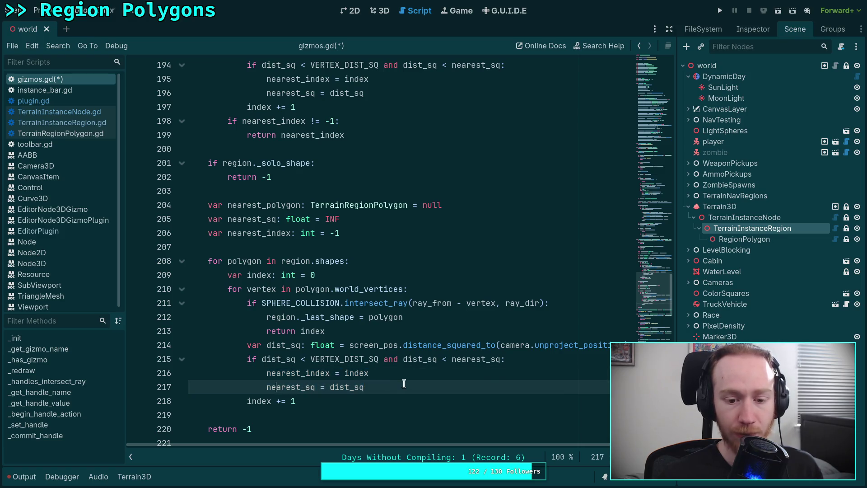
{"action": "key", "text": "Return"}
{"action": "type", "text": "nearest"}
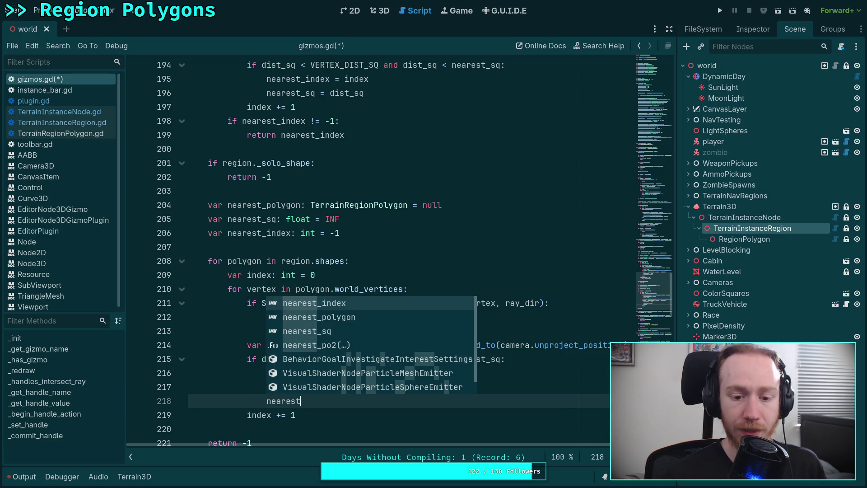
{"action": "key", "text": "Return"}
{"action": "type", "text": "= pal"}
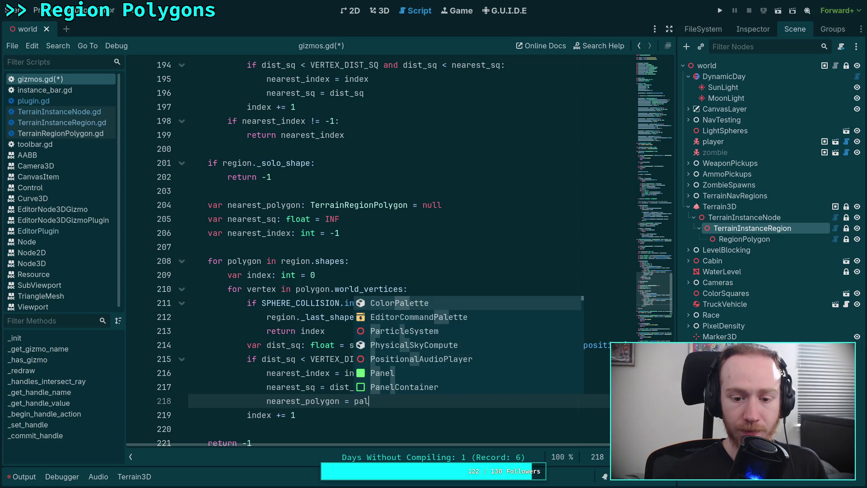
{"action": "key", "text": "BackSpace"}
{"action": "key", "text": "BackSpace"}
{"action": "type", "text": "olygon"}
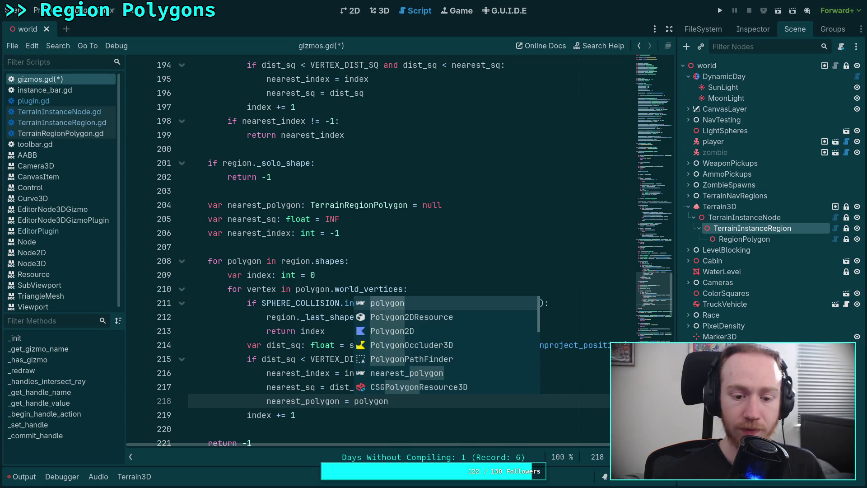
{"action": "key", "text": "Return"}
{"action": "left_click", "coordinate": [311, 410]}
{"action": "key", "text": "Return"}
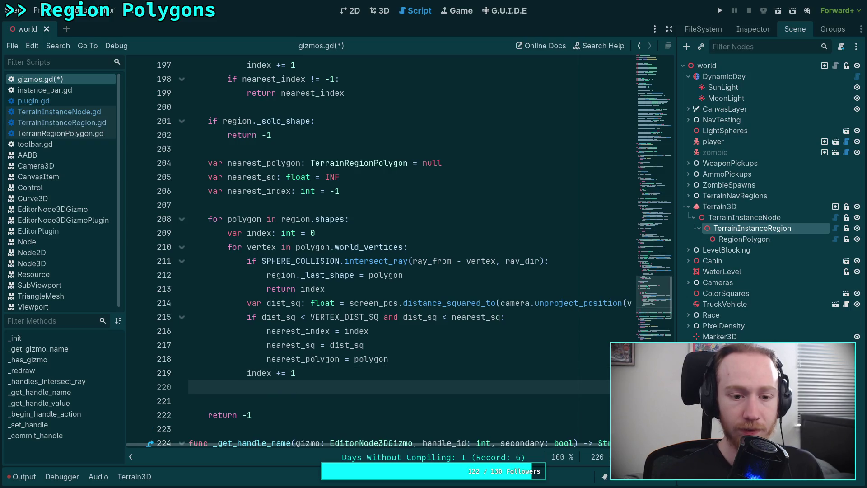
Add 'if nearest_polygon:' setting 'region._last_shape = nearest_polygon' and returning nearest_index
{"action": "key", "text": "Return"}
{"action": "type", "text": "if "}
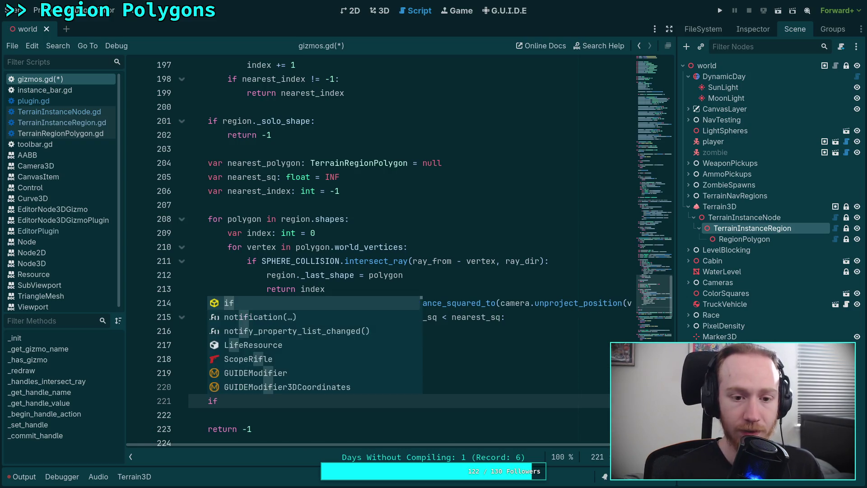
{"action": "type", "text": "nea"}
{"action": "key", "text": "Down"}
{"action": "key", "text": "Return"}
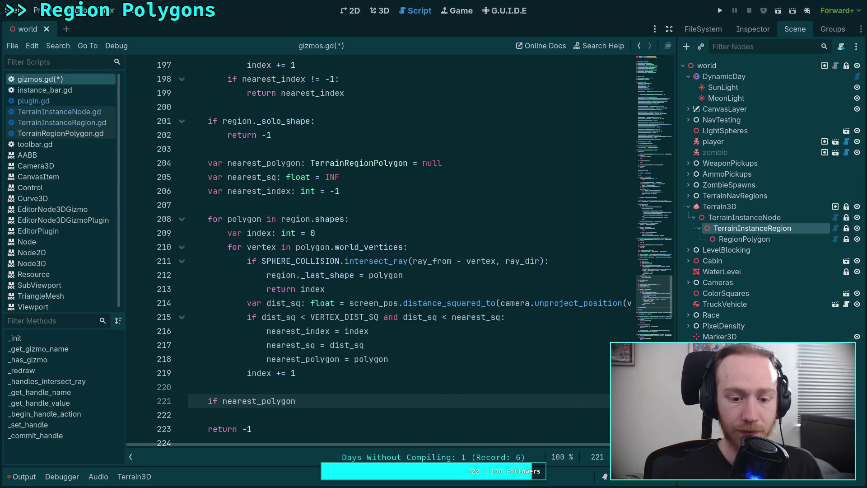
{"action": "type", "text": ":"}
{"action": "key", "text": "Return"}
{"action": "type", "text": "return"}
{"action": "key", "text": "BackSpace"}
{"action": "key", "text": "BackSpace"}
{"action": "key", "text": "BackSpace"}
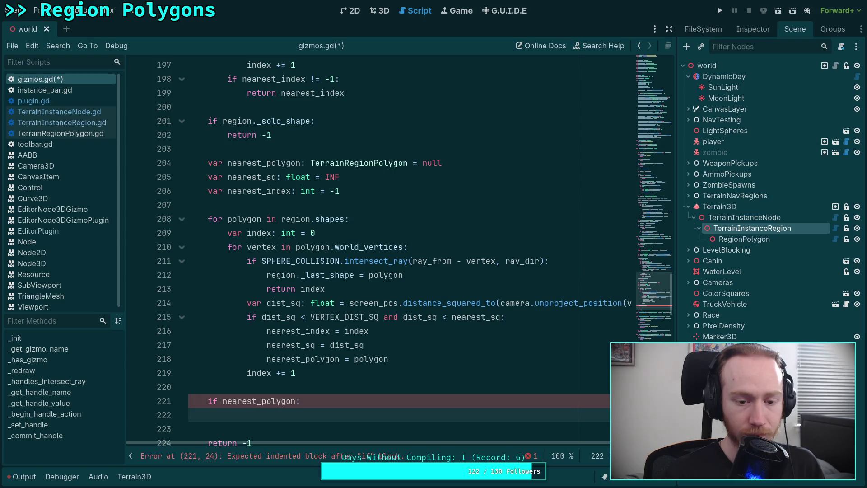
{"action": "type", "text": "gion._"}
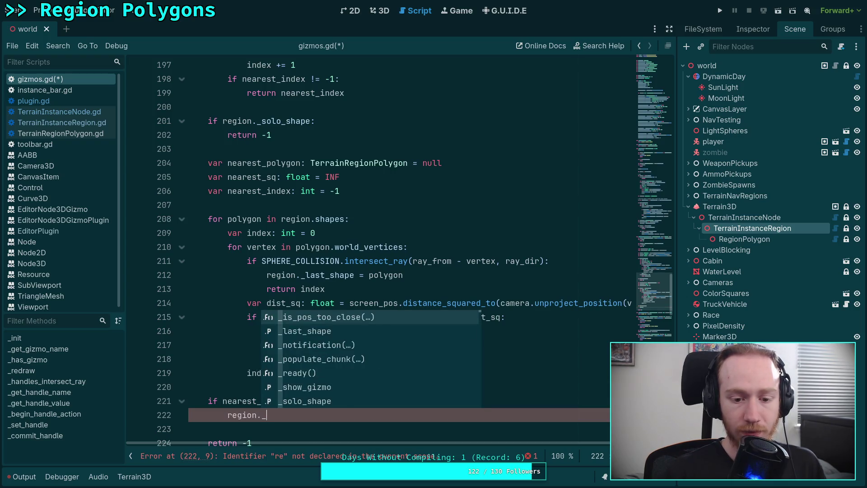
{"action": "type", "text": "last_shape = nea"}
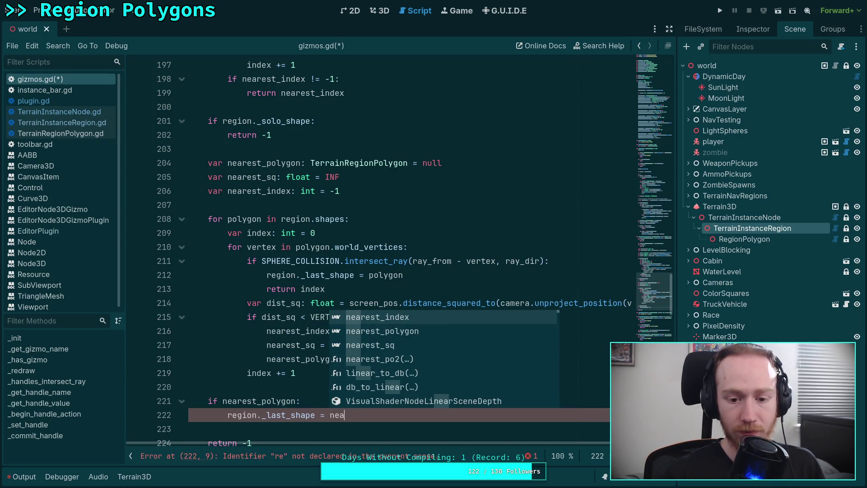
{"action": "key", "text": "Down"}
{"action": "key", "text": "Return"}
{"action": "key", "text": "Return"}
{"action": "type", "text": "return near"}
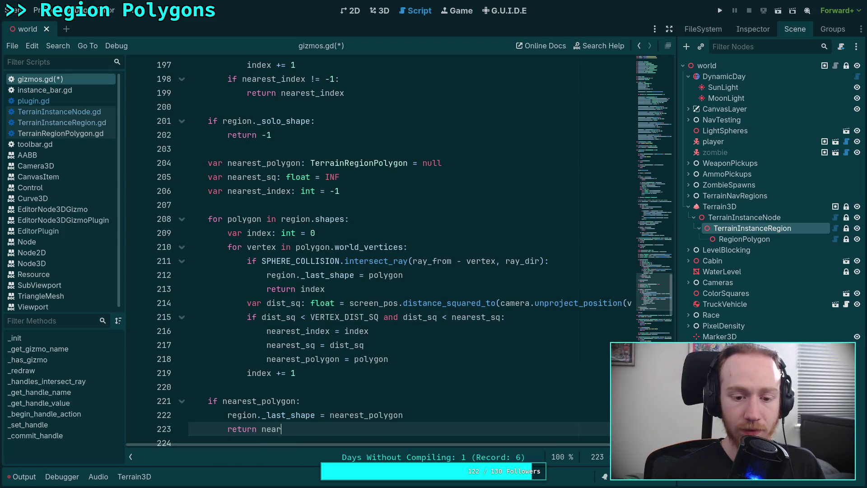
{"action": "key", "text": "Return"}
Save gizmos.gd and return to the vertex loop
{"action": "scroll", "coordinate": [379, 249], "scroll_direction": "down", "scroll_amount": 2}
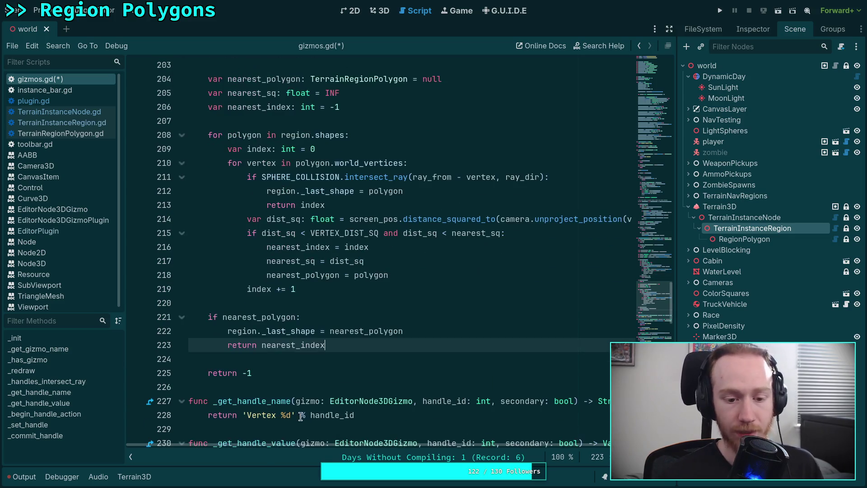
{"action": "key", "text": "ctrl+s"}
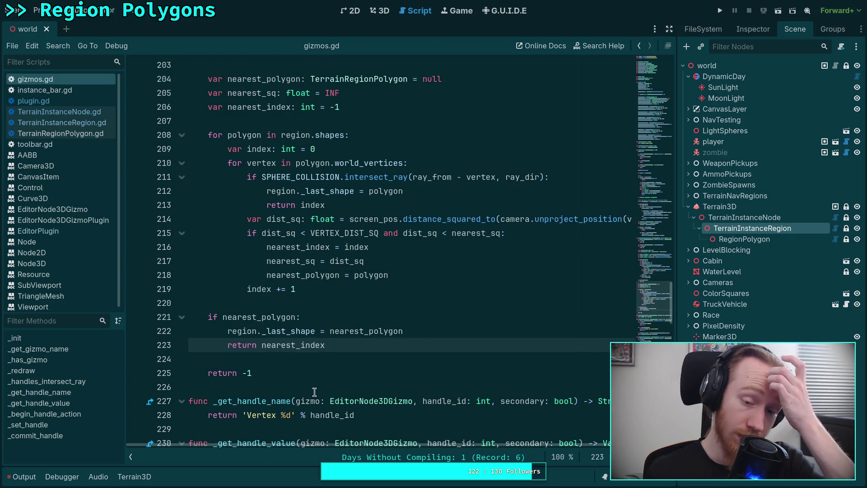
{"action": "scroll", "coordinate": [316, 381], "scroll_direction": "up", "scroll_amount": 2}
{"action": "left_click", "coordinate": [325, 304]}
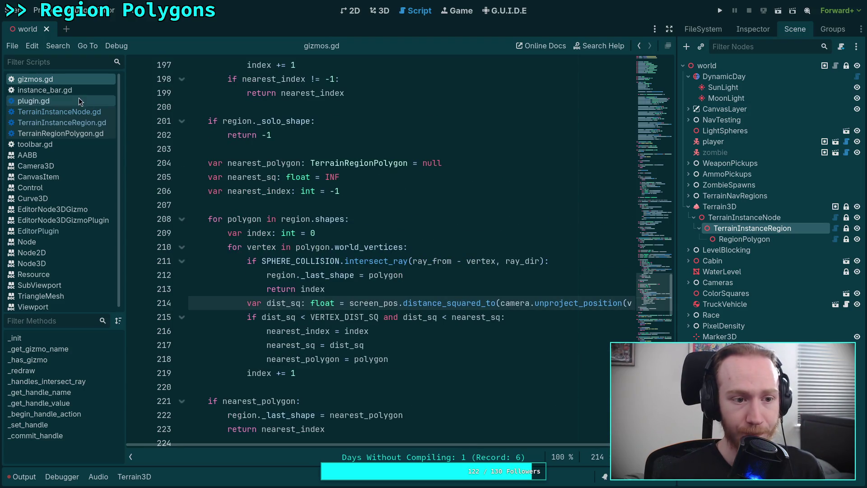
Switch to plugin.gd and inspect the has_vertex duplicate check on lines 215–220
{"action": "scroll", "coordinate": [173, 167], "scroll_direction": "up", "scroll_amount": 12}
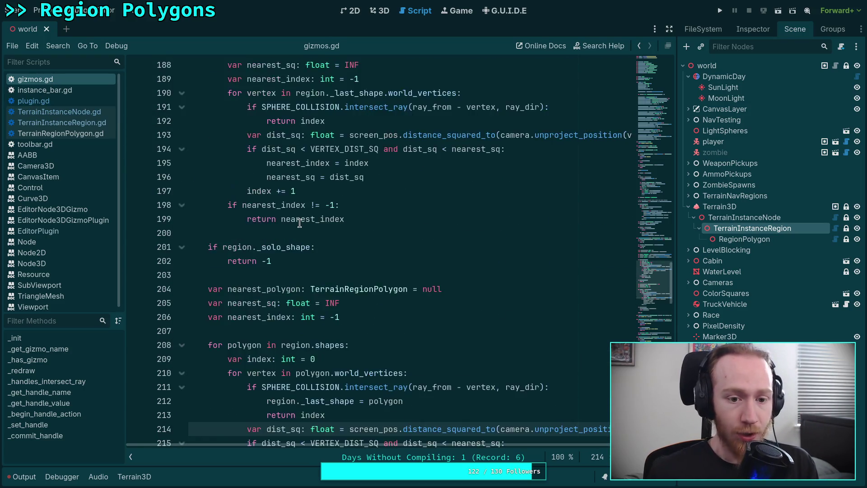
{"action": "left_click", "coordinate": [94, 101]}
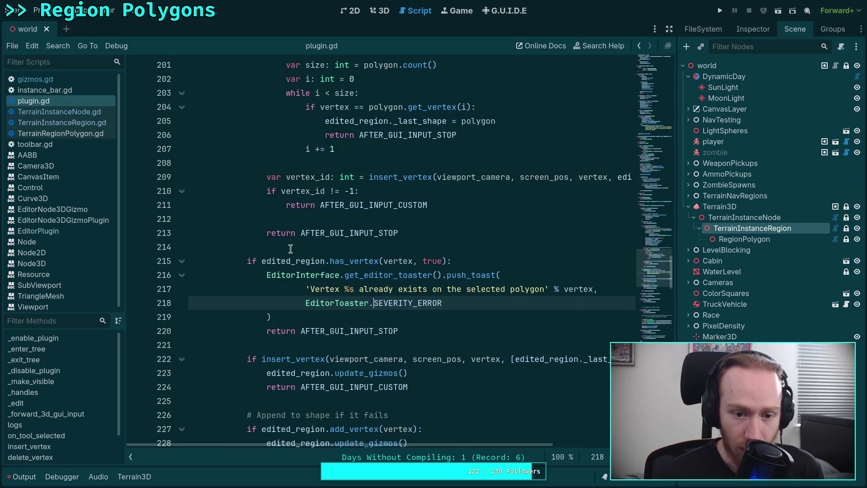
{"action": "scroll", "coordinate": [360, 285], "scroll_direction": "up", "scroll_amount": 11}
{"action": "scroll", "coordinate": [328, 274], "scroll_direction": "down", "scroll_amount": 12}
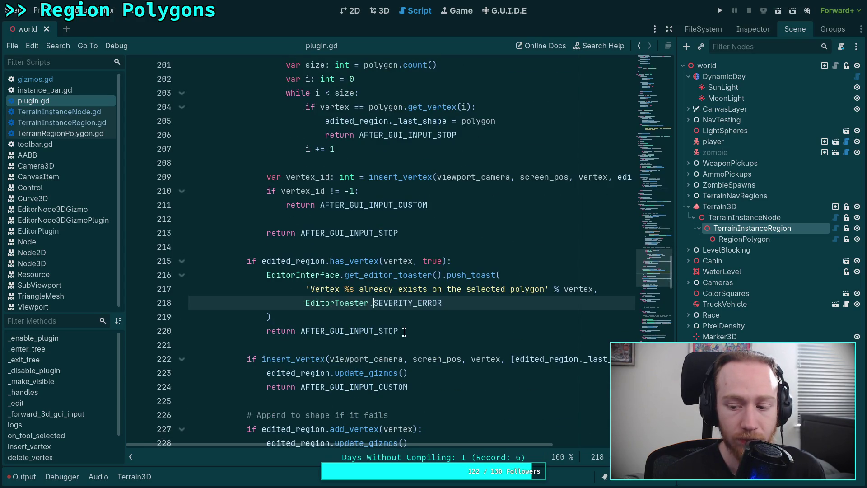
{"action": "mouse_move", "coordinate": [404, 332]}
{"action": "left_mouse_down"}
{"action": "mouse_move", "coordinate": [271, 316]}
{"action": "mouse_move", "coordinate": [210, 250]}
{"action": "left_mouse_up"}
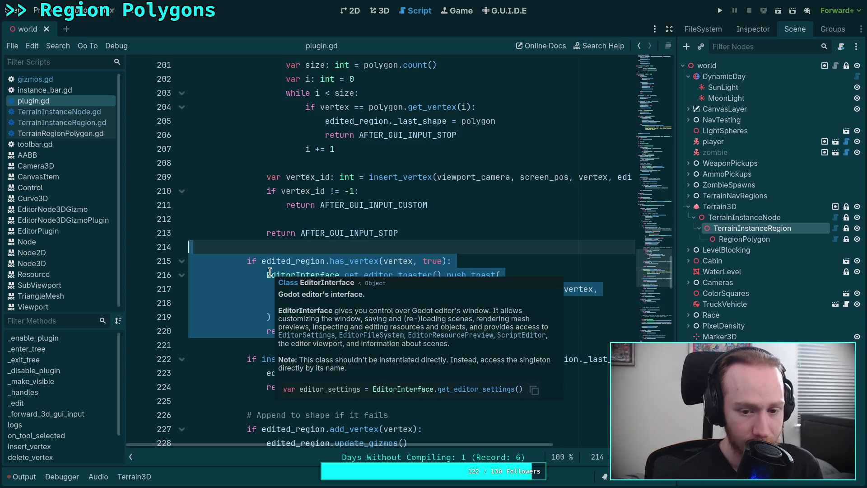
{"action": "left_click", "coordinate": [246, 263], "text": "shift"}
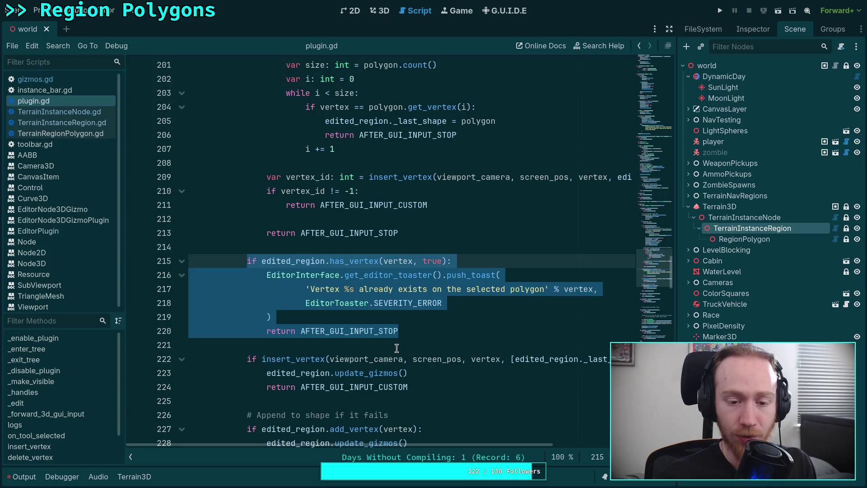
{"action": "left_click", "coordinate": [394, 340]}
{"action": "scroll", "coordinate": [384, 341], "scroll_direction": "down", "scroll_amount": 1}
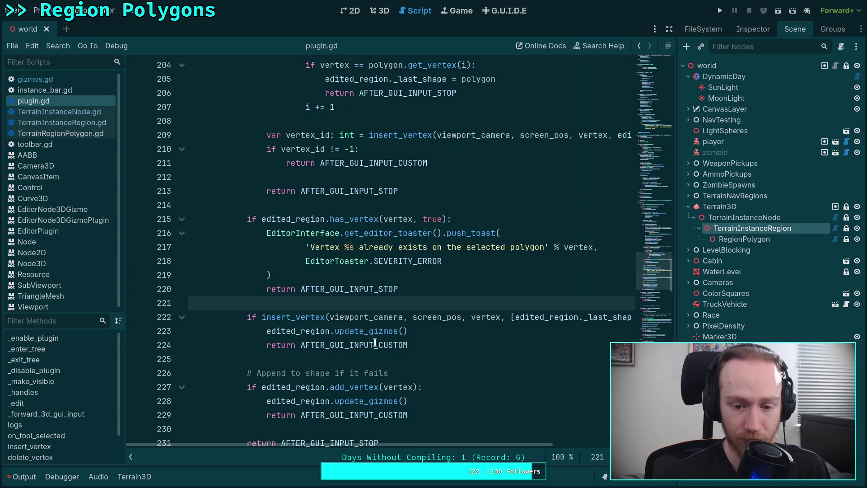
{"action": "scroll", "coordinate": [379, 337], "scroll_direction": "down", "scroll_amount": 1}
{"action": "scroll", "coordinate": [393, 334], "scroll_direction": "up", "scroll_amount": 12}
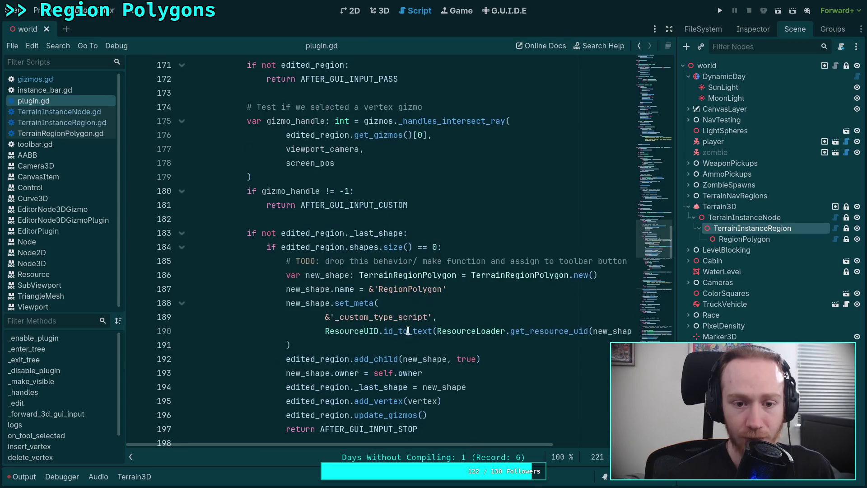
{"action": "scroll", "coordinate": [357, 318], "scroll_direction": "up", "scroll_amount": 4}
{"action": "left_click", "coordinate": [395, 357]}
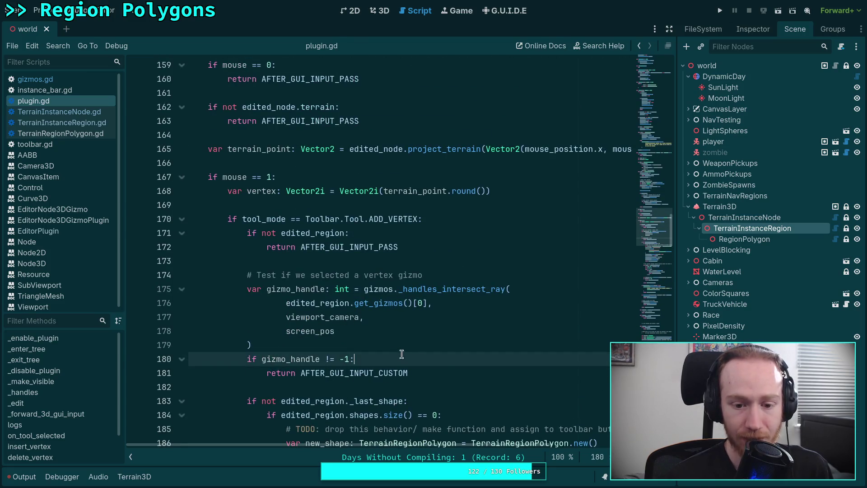
{"action": "left_click", "coordinate": [447, 368]}
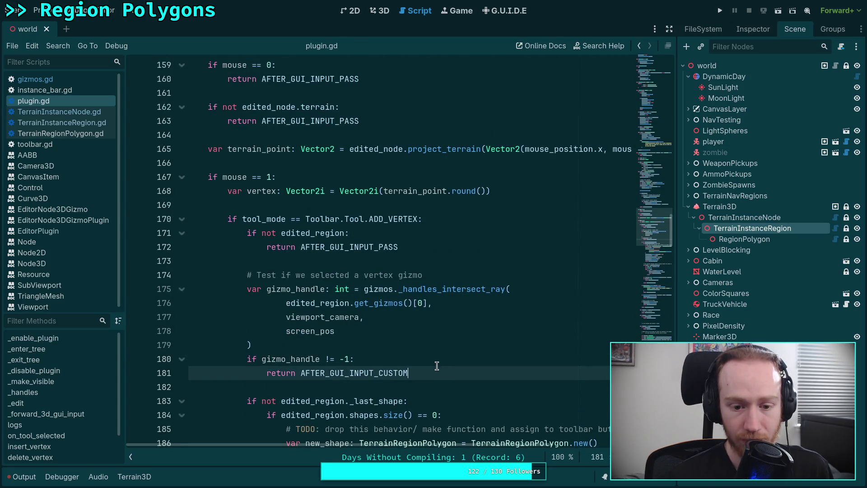
{"action": "left_click_drag", "start_coordinate": [437, 366], "coordinate": [247, 275]}
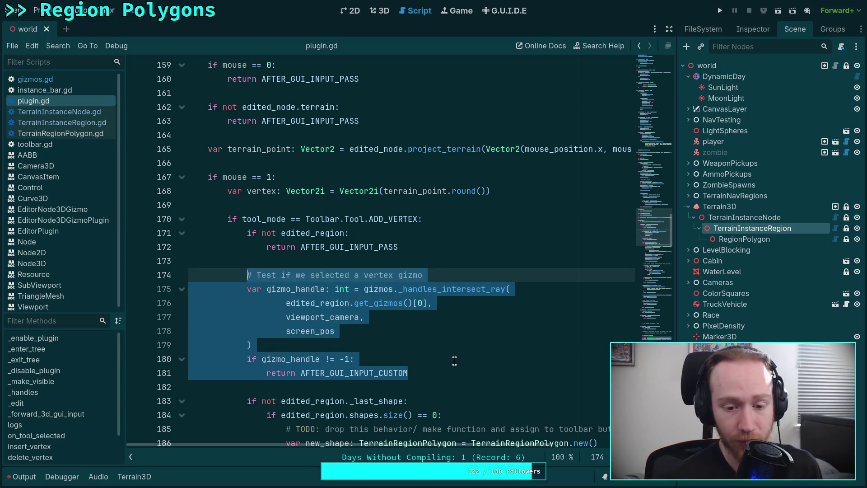
{"action": "scroll", "coordinate": [454, 360], "scroll_direction": "down", "scroll_amount": 6}
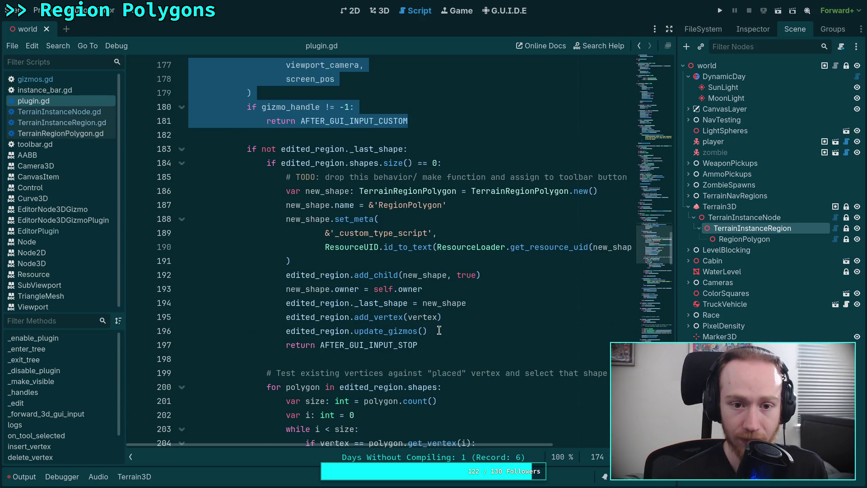
{"action": "scroll", "coordinate": [408, 326], "scroll_direction": "up", "scroll_amount": 4}
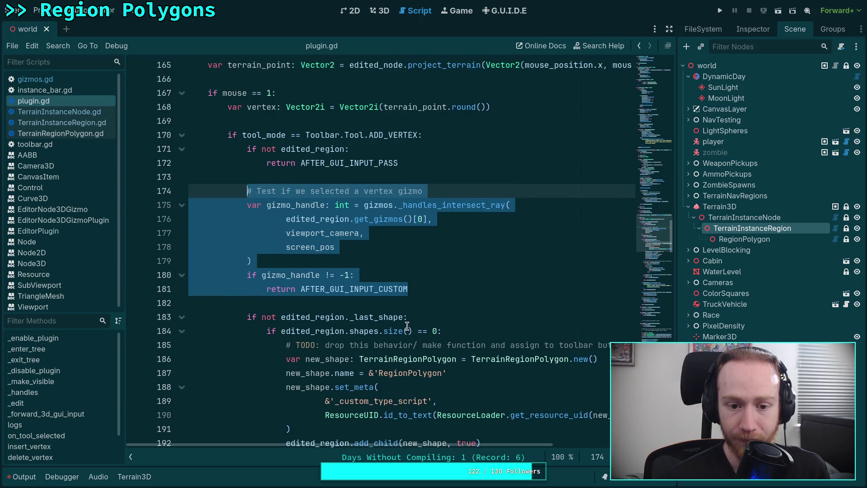
{"action": "left_click", "coordinate": [425, 314]}
{"action": "scroll", "coordinate": [424, 314], "scroll_direction": "down", "scroll_amount": 13}
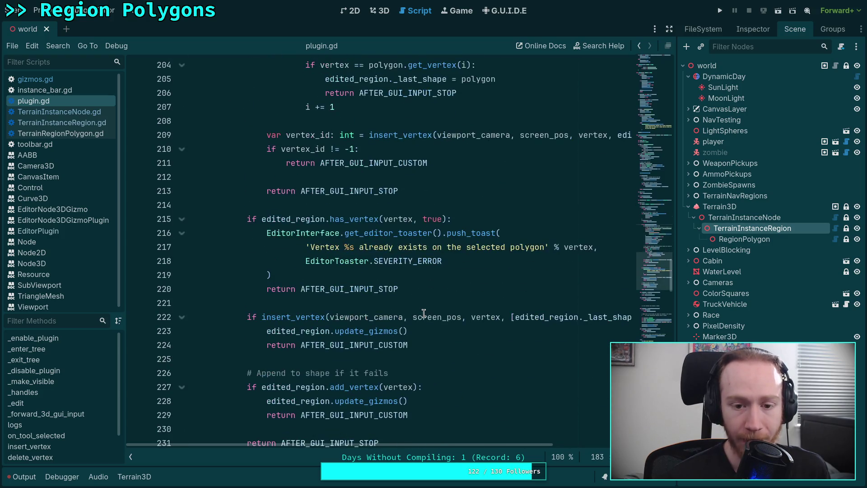
{"action": "scroll", "coordinate": [424, 314], "scroll_direction": "down", "scroll_amount": 1}
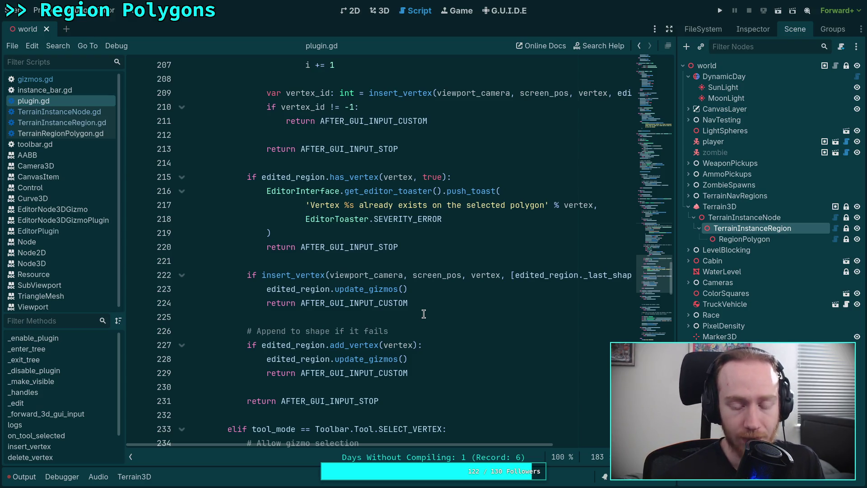
{"action": "scroll", "coordinate": [421, 300], "scroll_direction": "down", "scroll_amount": 20}
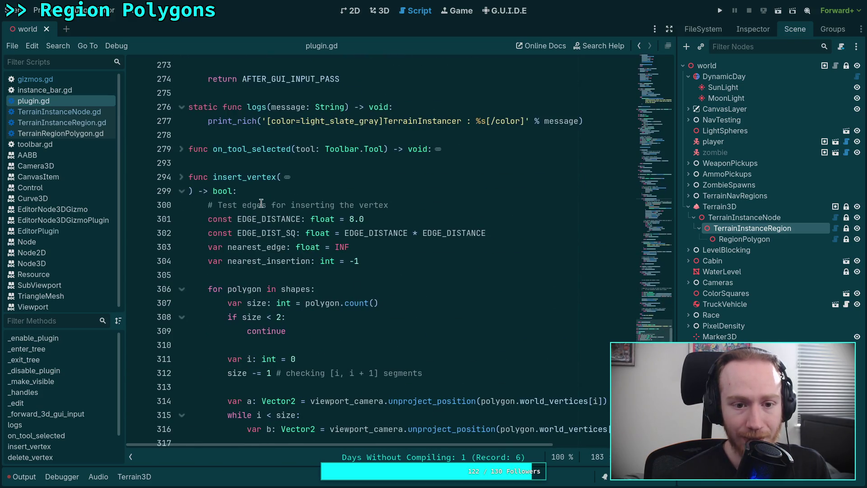
{"action": "scroll", "coordinate": [262, 204], "scroll_direction": "down", "scroll_amount": 3}
{"action": "scroll", "coordinate": [271, 209], "scroll_direction": "down", "scroll_amount": 5}
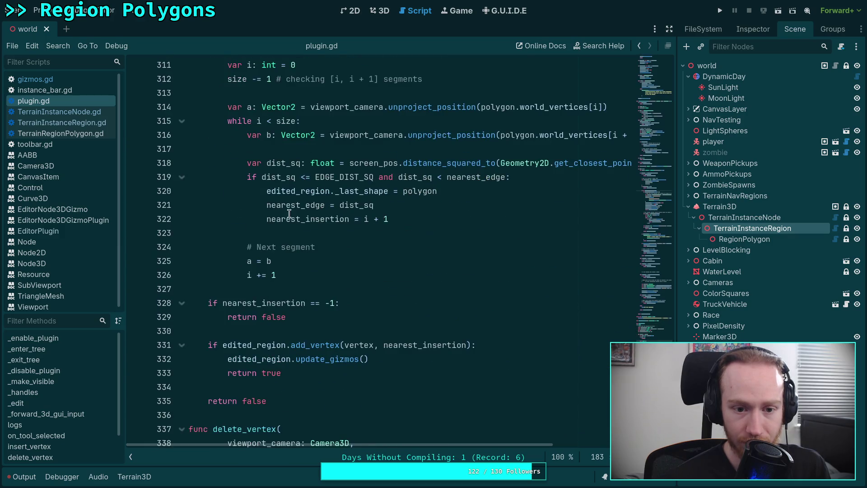
{"action": "scroll", "coordinate": [338, 238], "scroll_direction": "up", "scroll_amount": 2}
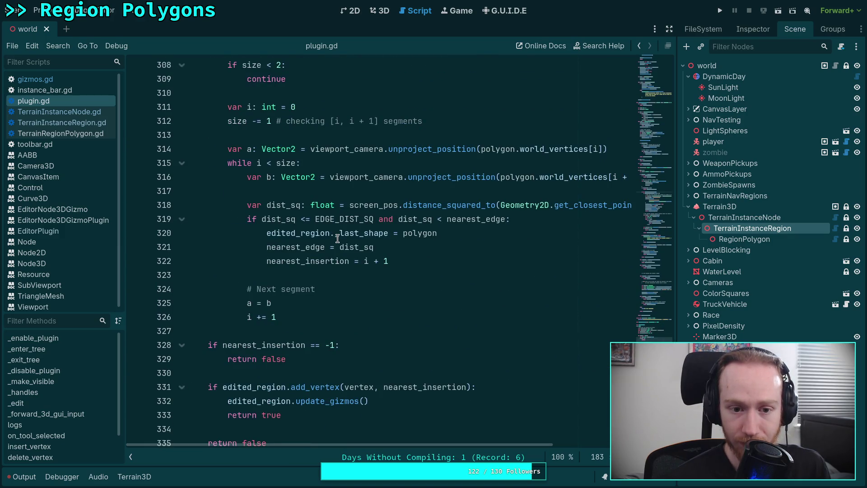
{"action": "scroll", "coordinate": [337, 239], "scroll_direction": "up", "scroll_amount": 20}
{"action": "scroll", "coordinate": [338, 238], "scroll_direction": "up", "scroll_amount": 19}
{"action": "scroll", "coordinate": [338, 239], "scroll_direction": "down", "scroll_amount": 6}
{"action": "scroll", "coordinate": [330, 243], "scroll_direction": "up", "scroll_amount": 4}
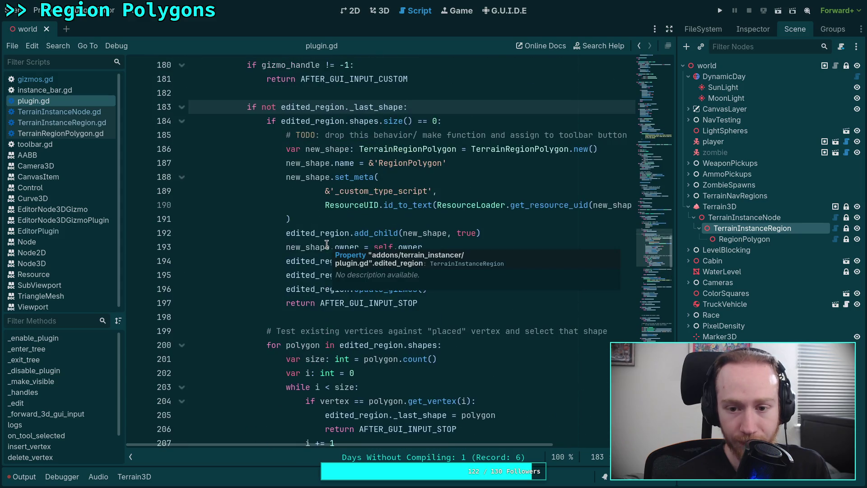
{"action": "scroll", "coordinate": [261, 235], "scroll_direction": "up", "scroll_amount": 5}
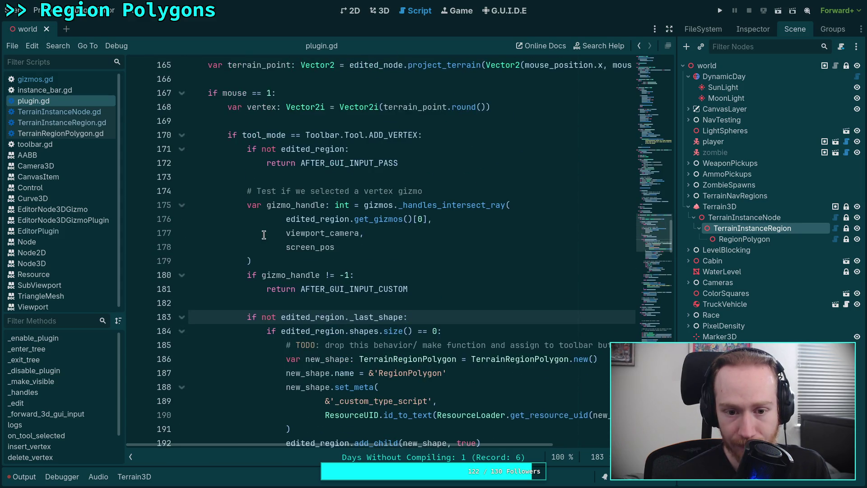
{"action": "scroll", "coordinate": [381, 276], "scroll_direction": "down", "scroll_amount": 5}
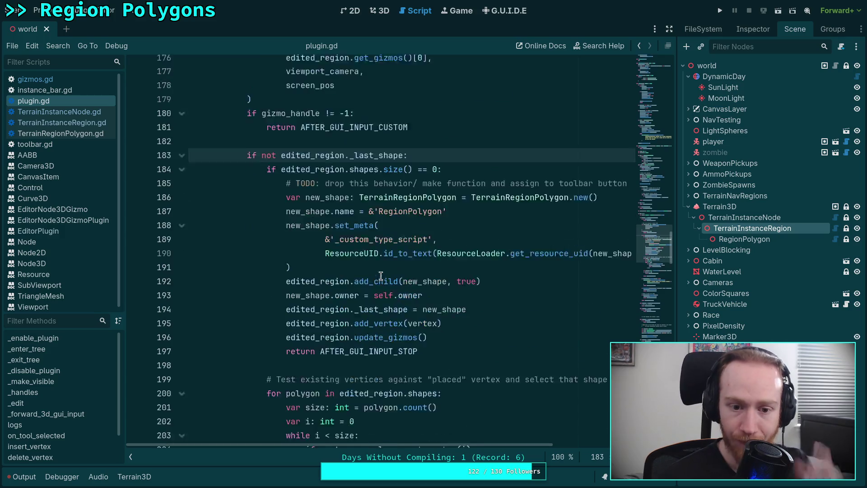
{"action": "scroll", "coordinate": [381, 276], "scroll_direction": "up", "scroll_amount": 4}
{"action": "mouse_move", "coordinate": [266, 163]}
{"action": "left_mouse_down"}
{"action": "mouse_move", "coordinate": [510, 163]}
{"action": "mouse_move", "coordinate": [328, 219]}
{"action": "left_mouse_up"}
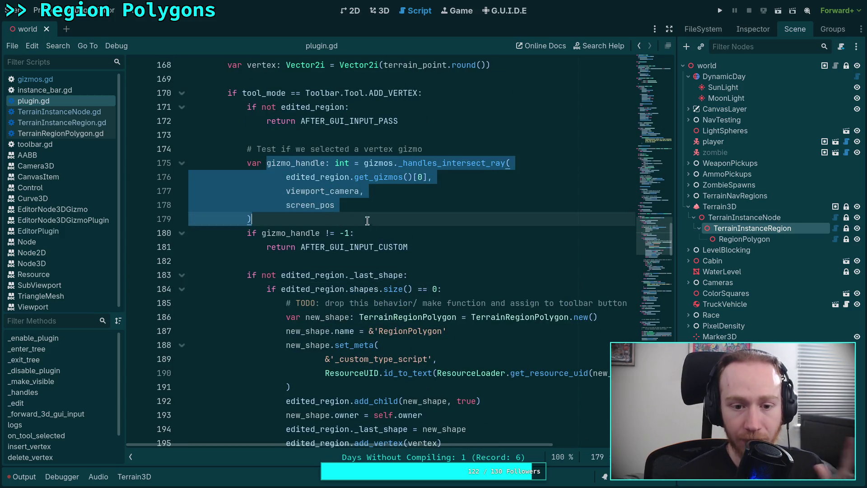
{"action": "left_click", "coordinate": [429, 247]}
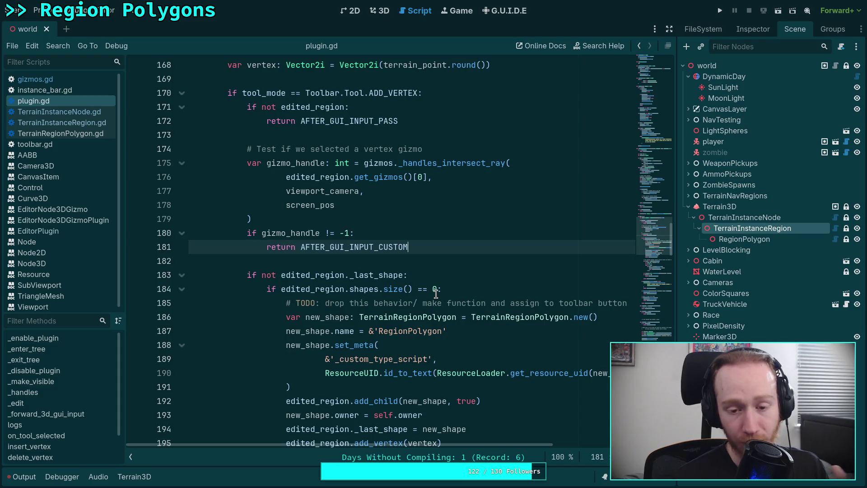
{"action": "mouse_move", "coordinate": [307, 292]}
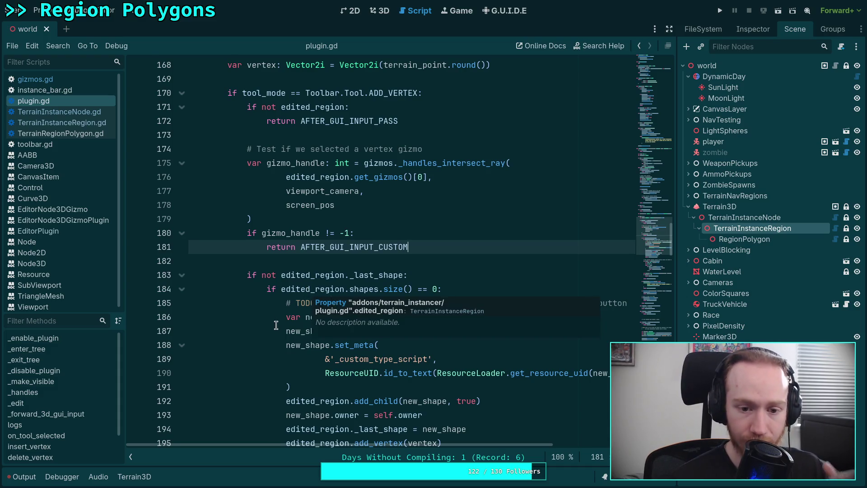
{"action": "scroll", "coordinate": [276, 325], "scroll_direction": "down", "scroll_amount": 13}
{"action": "scroll", "coordinate": [346, 319], "scroll_direction": "down", "scroll_amount": 19}
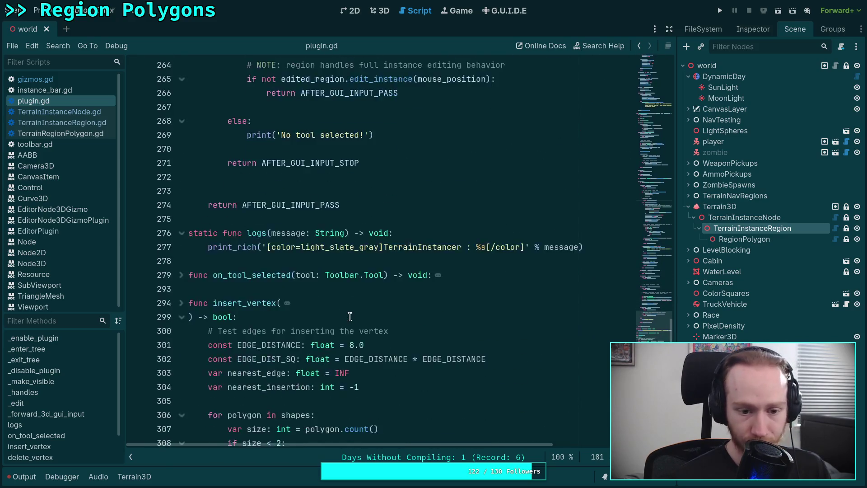
{"action": "scroll", "coordinate": [350, 317], "scroll_direction": "down", "scroll_amount": 3}
{"action": "left_click", "coordinate": [181, 191]}
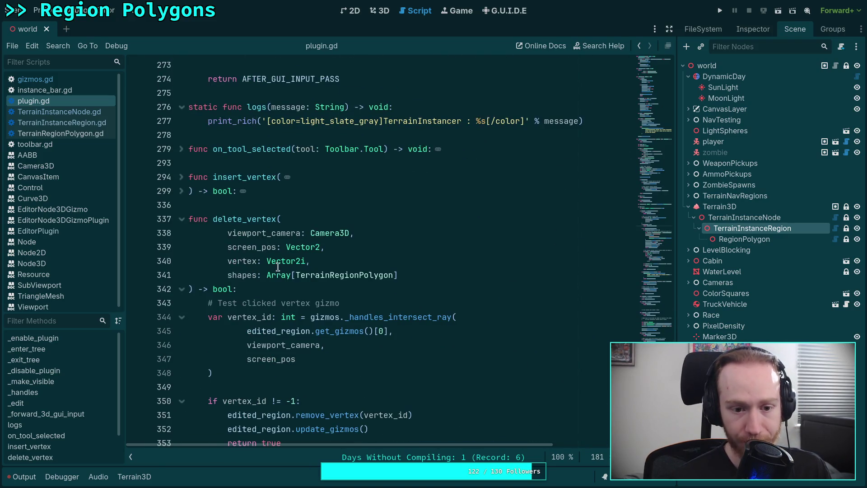
{"action": "scroll", "coordinate": [278, 266], "scroll_direction": "down", "scroll_amount": 3}
{"action": "left_click", "coordinate": [233, 244]}
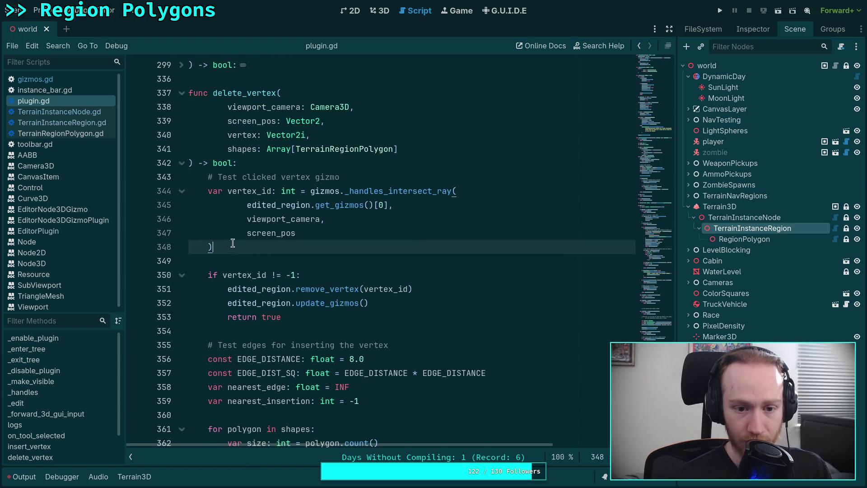
{"action": "left_click_drag", "start_coordinate": [233, 244], "coordinate": [159, 193]}
{"action": "left_click", "coordinate": [335, 261]}
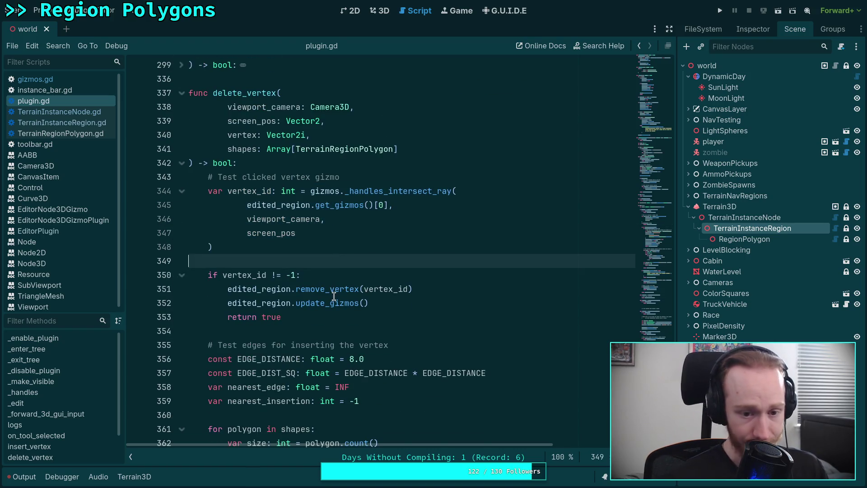
{"action": "mouse_move", "coordinate": [336, 295]}
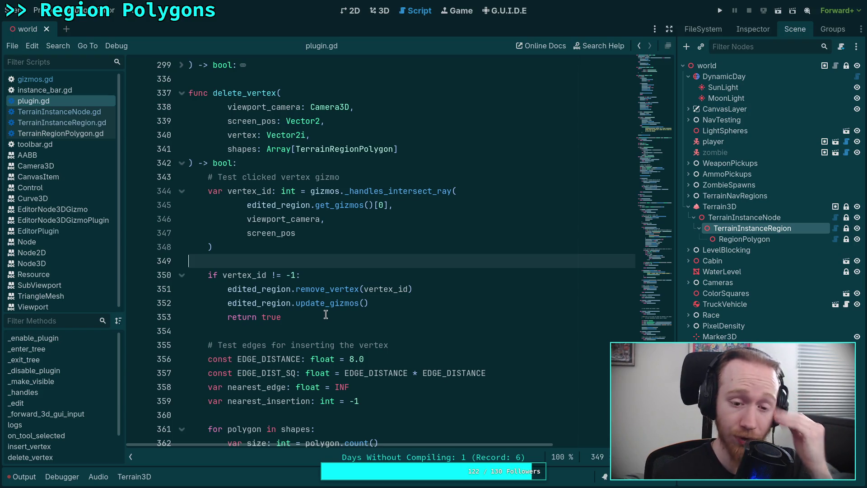
{"action": "scroll", "coordinate": [347, 313], "scroll_direction": "down", "scroll_amount": 6}
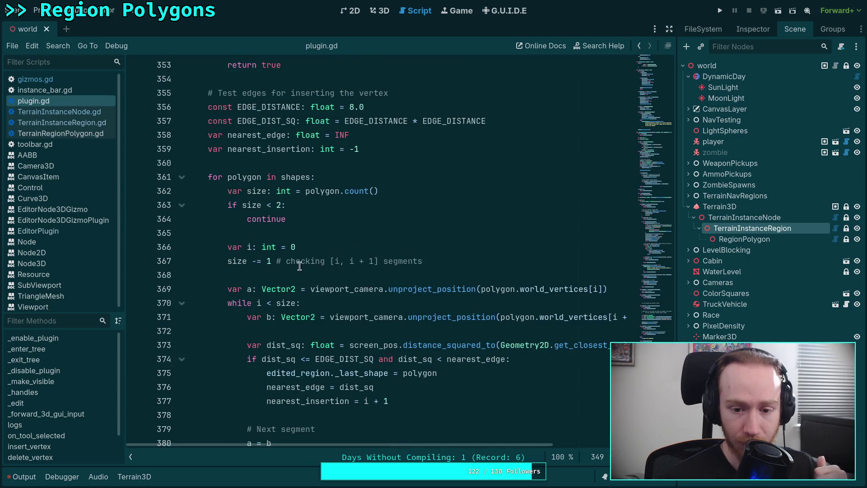
{"action": "scroll", "coordinate": [299, 266], "scroll_direction": "down", "scroll_amount": 4}
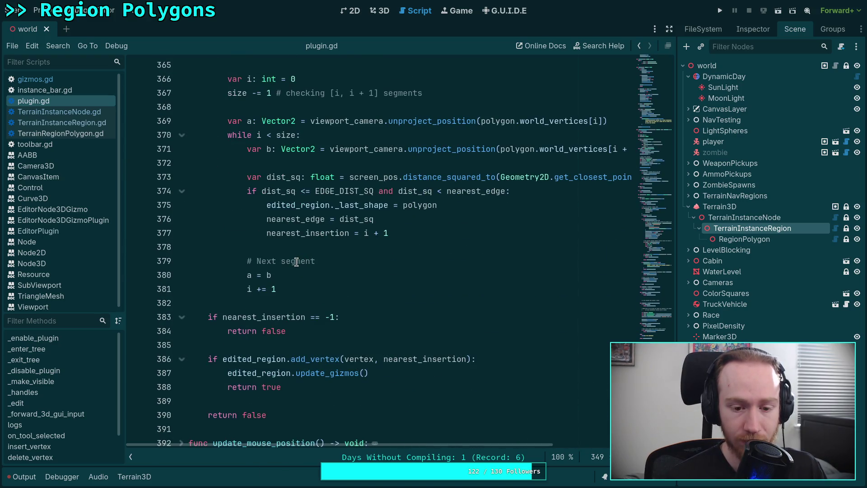
{"action": "scroll", "coordinate": [297, 262], "scroll_direction": "up", "scroll_amount": 9}
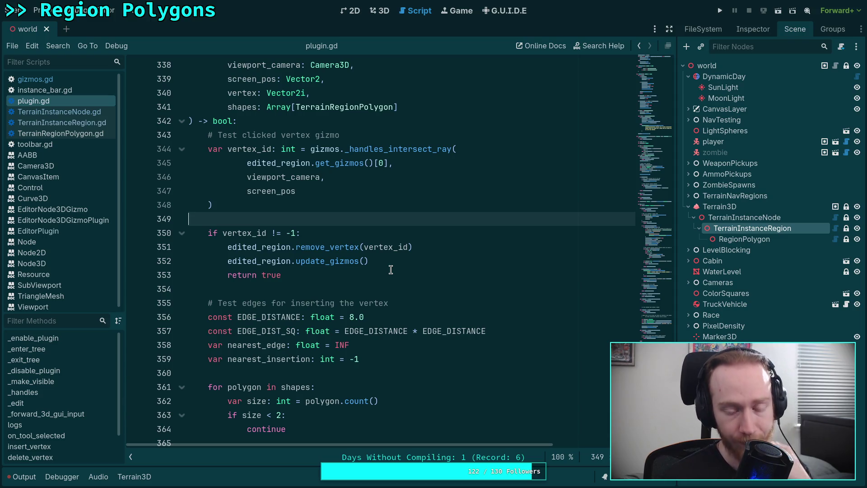
{"action": "scroll", "coordinate": [374, 264], "scroll_direction": "down", "scroll_amount": 2}
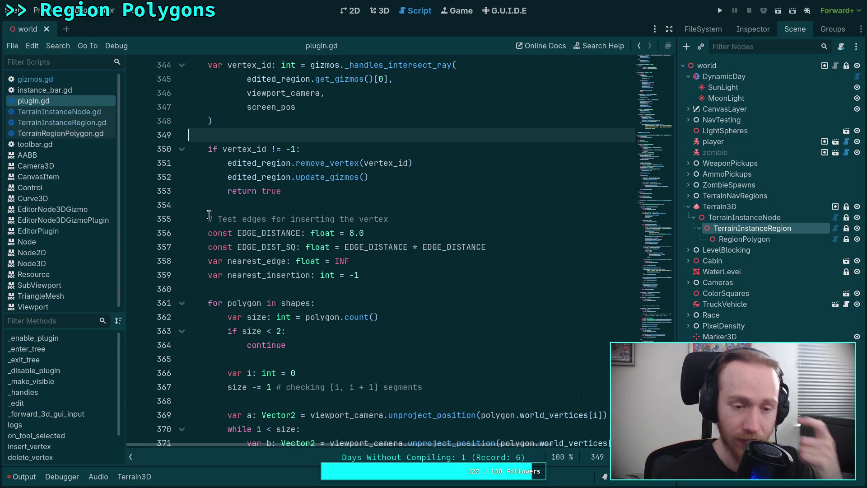
{"action": "mouse_move", "coordinate": [209, 214]}
{"action": "left_mouse_down"}
{"action": "mouse_move", "coordinate": [287, 265]}
{"action": "mouse_move", "coordinate": [285, 275]}
{"action": "mouse_move", "coordinate": [339, 266]}
{"action": "mouse_move", "coordinate": [370, 275]}
{"action": "left_mouse_up"}
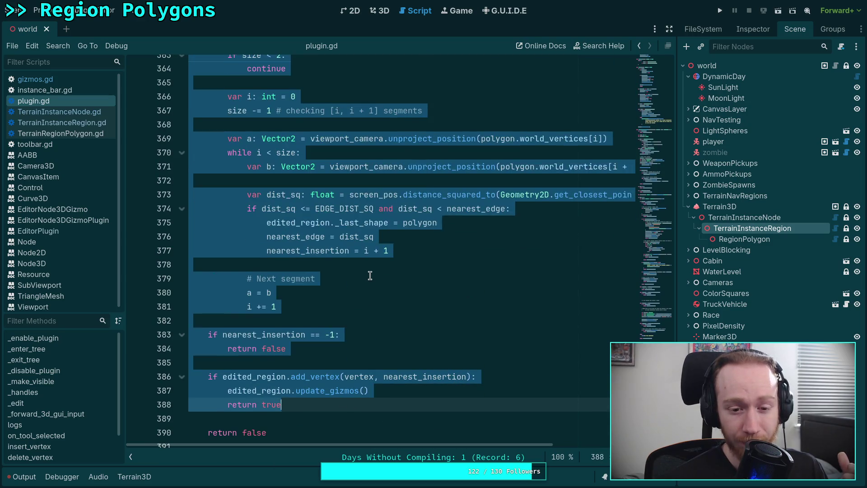
{"action": "left_click", "coordinate": [370, 276]}
{"action": "mouse_move", "coordinate": [315, 421]}
{"action": "left_mouse_down"}
{"action": "mouse_move", "coordinate": [297, 424]}
{"action": "mouse_move", "coordinate": [296, 392]}
{"action": "mouse_move", "coordinate": [212, 393]}
{"action": "mouse_move", "coordinate": [226, 322]}
{"action": "mouse_move", "coordinate": [194, 294]}
{"action": "mouse_move", "coordinate": [174, 317]}
{"action": "mouse_move", "coordinate": [190, 362]}
{"action": "left_mouse_up"}
{"action": "scroll", "coordinate": [213, 393], "scroll_direction": "up", "scroll_amount": 10}
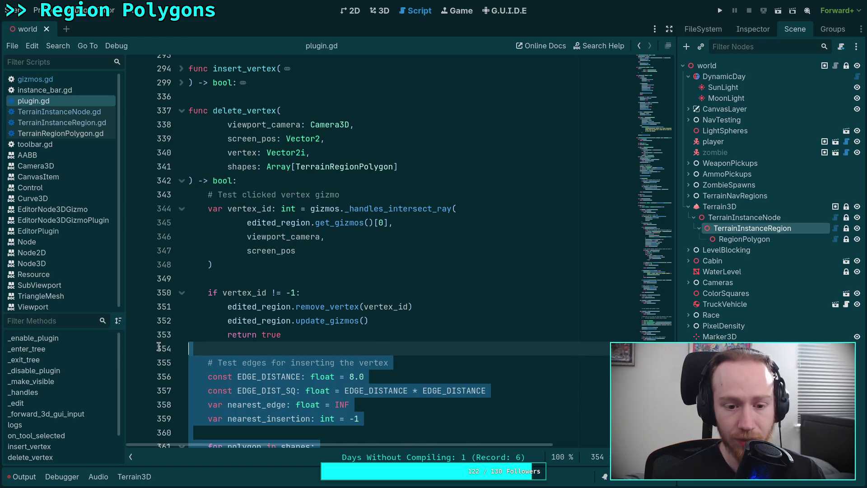
Cut the vertex hit-test block out of delete_vertex and delete the now-empty function
{"action": "key", "text": "Delete"}
{"action": "left_click_drag", "start_coordinate": [283, 334], "coordinate": [209, 194]}
{"action": "key", "text": "ctrl+c"}
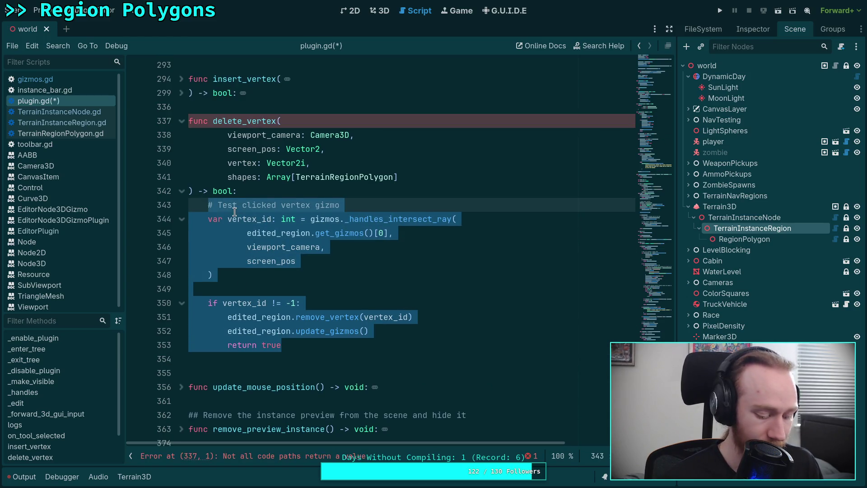
{"action": "key", "text": "Delete"}
{"action": "left_click_drag", "start_coordinate": [280, 202], "coordinate": [192, 109]}
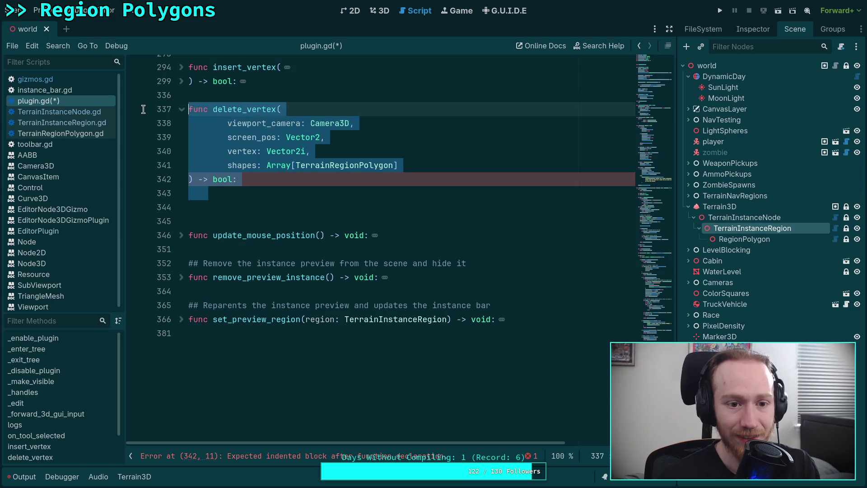
{"action": "key", "text": "Delete"}
{"action": "scroll", "coordinate": [211, 125], "scroll_direction": "up", "scroll_amount": 5}
{"action": "left_click", "coordinate": [210, 125]}
{"action": "left_click", "coordinate": [210, 321]}
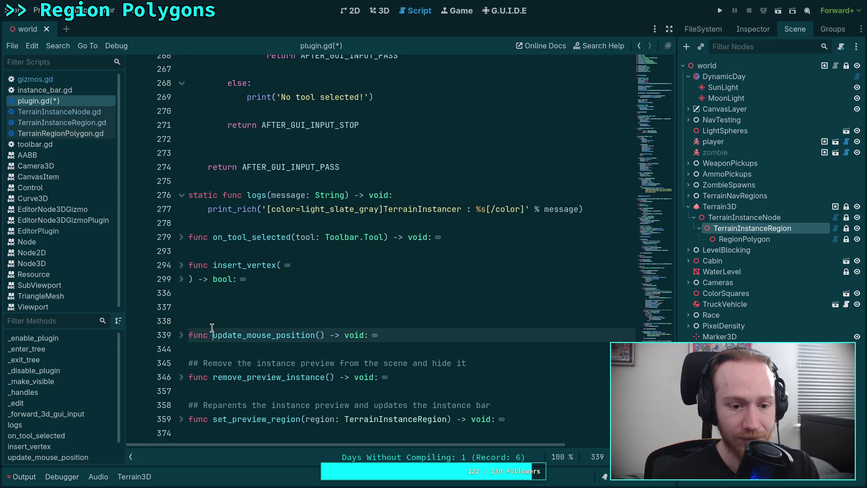
{"action": "key", "text": "BackSpace"}
{"action": "key", "text": "BackSpace"}
Paste the vertex hit test into the REMOVE_VERTEX branch and indent it to fit
{"action": "scroll", "coordinate": [342, 222], "scroll_direction": "up", "scroll_amount": 2}
{"action": "scroll", "coordinate": [342, 221], "scroll_direction": "up", "scroll_amount": 12}
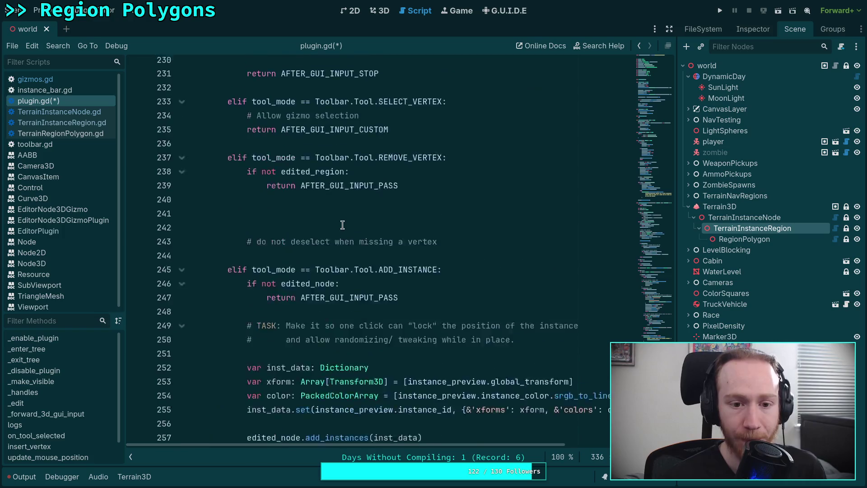
{"action": "left_click", "coordinate": [322, 275]}
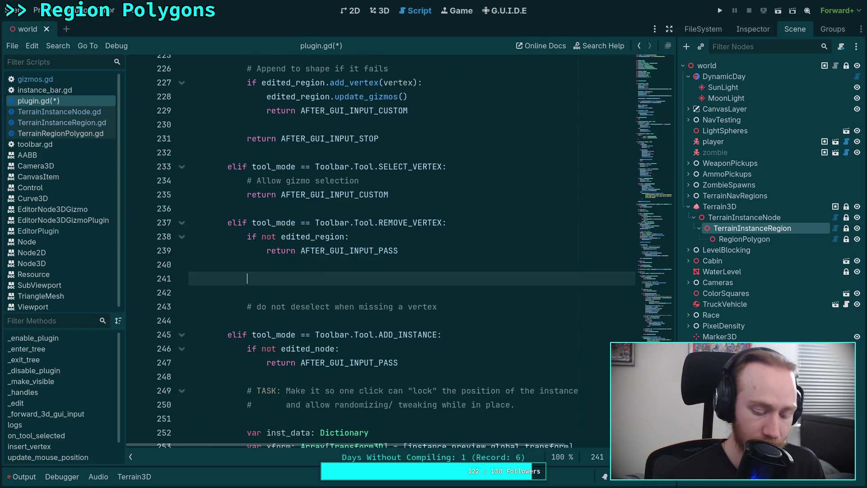
{"action": "key", "text": "ctrl+v"}
{"action": "left_click_drag", "start_coordinate": [231, 297], "coordinate": [255, 429]}
{"action": "key", "text": "Tab"}
{"action": "key", "text": "Tab"}
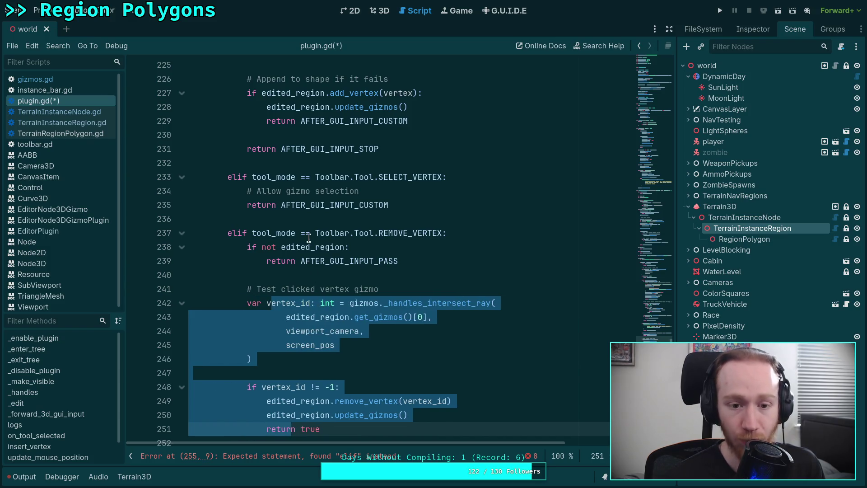
{"action": "left_click", "coordinate": [311, 233]}
Remove the 'return true' line from the branch and save plugin.gd
{"action": "scroll", "coordinate": [367, 205], "scroll_direction": "down", "scroll_amount": 2}
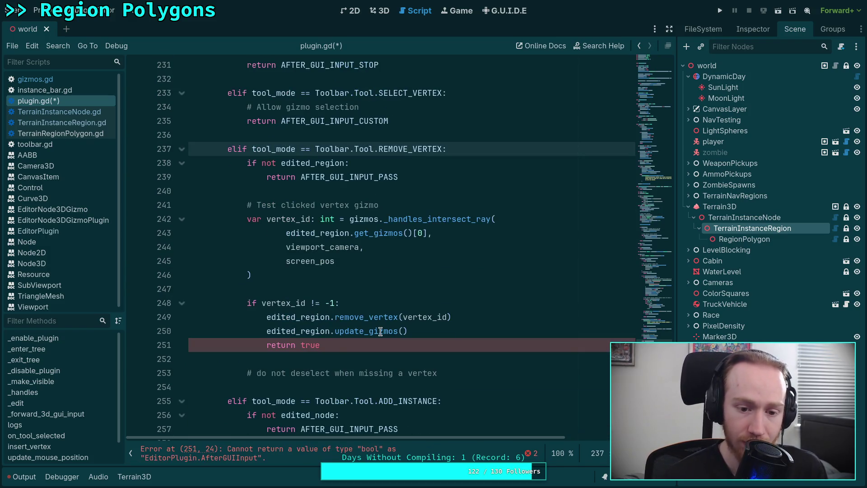
{"action": "left_click", "coordinate": [342, 339]}
{"action": "double_click", "coordinate": [301, 347]}
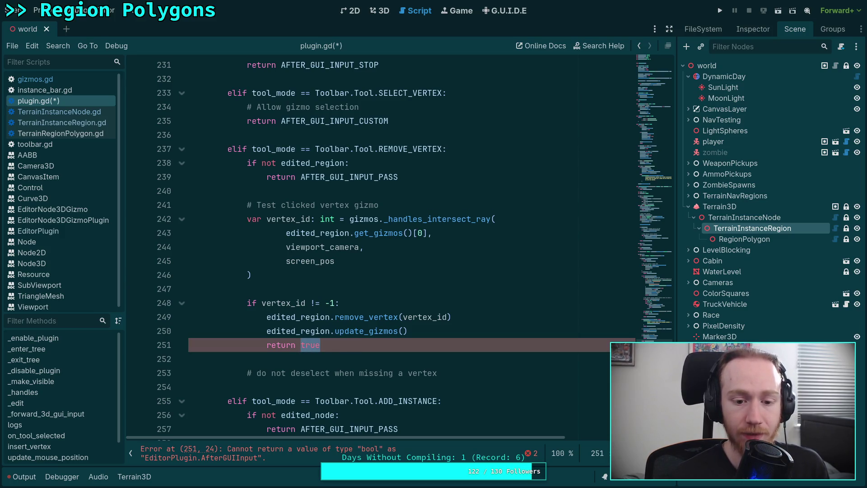
{"action": "left_click", "coordinate": [378, 345]}
{"action": "key", "text": "ctrl+shift+k"}
{"action": "left_click", "coordinate": [471, 366]}
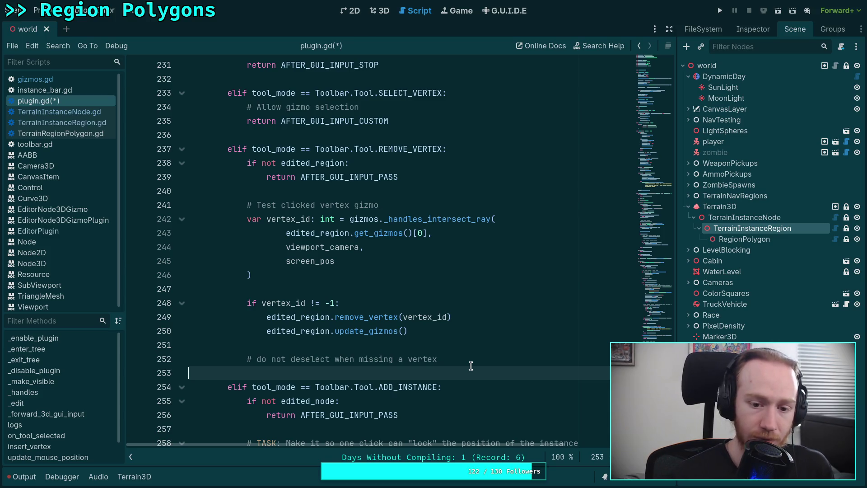
{"action": "key", "text": "ctrl+s"}
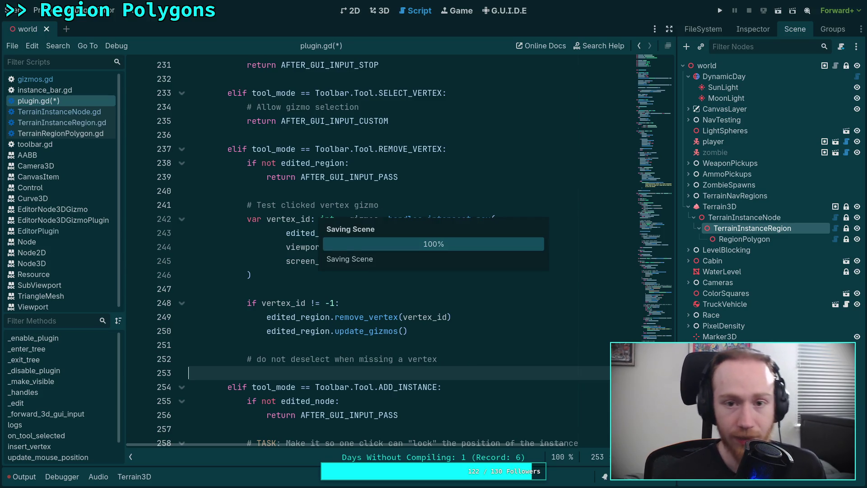
In the terminal, run git diff on the terrain instancer's plugin.gd
{"action": "key", "text": "super+1"}
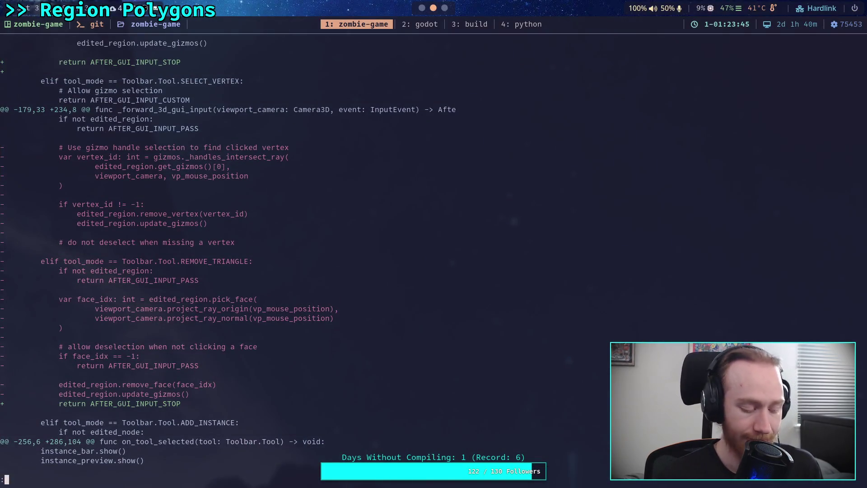
{"action": "type", "text": "qgit diff addons/"}
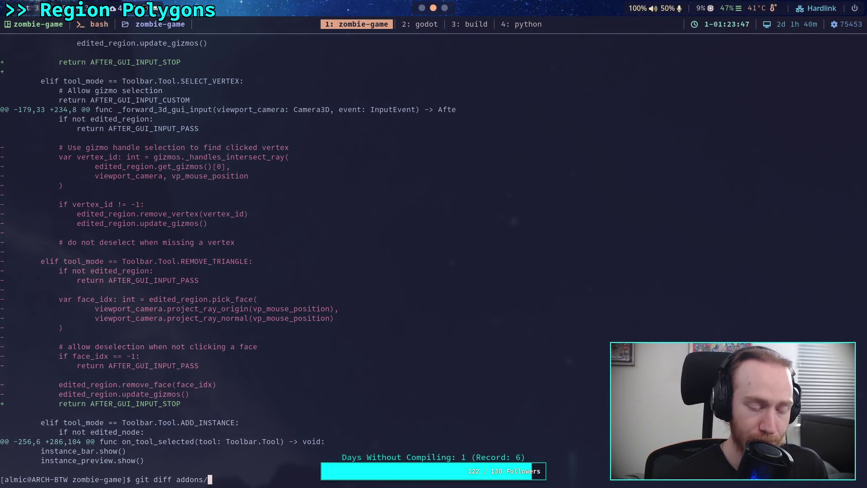
{"action": "type", "text": "Terr"}
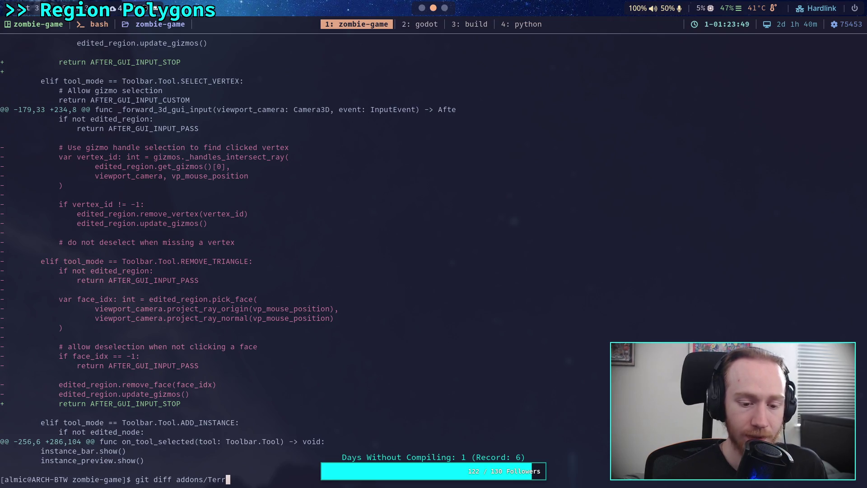
{"action": "key", "text": "BackSpace"}
{"action": "key", "text": "BackSpace"}
{"action": "type", "text": "t"}
{"action": "key", "text": "Tab"}
{"action": "type", "text": "i"}
{"action": "key", "text": "Tab"}
{"action": "type", "text": "pl"}
{"action": "key", "text": "Tab"}
{"action": "type", "text": "gd"}
{"action": "key", "text": "Return"}
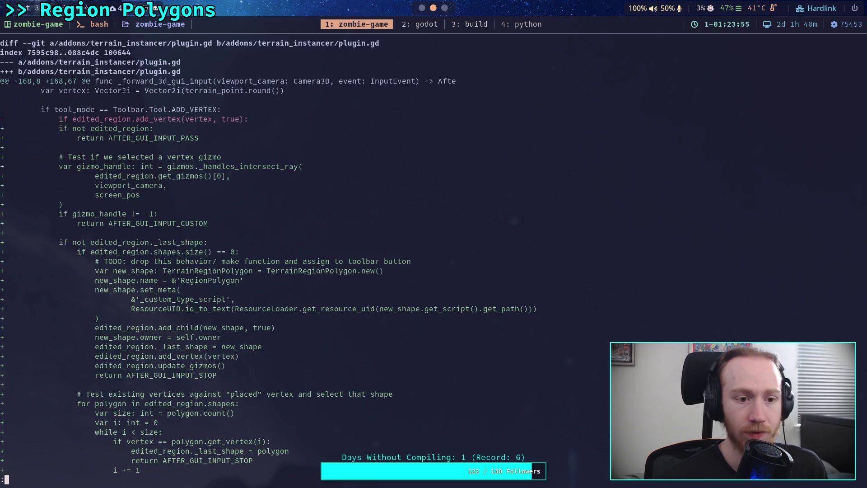
Page through the diff and select the removed gizmo-selection comment line
{"action": "key", "text": "space"}
{"action": "scroll", "coordinate": [246, 262], "scroll_direction": "up", "scroll_amount": 5}
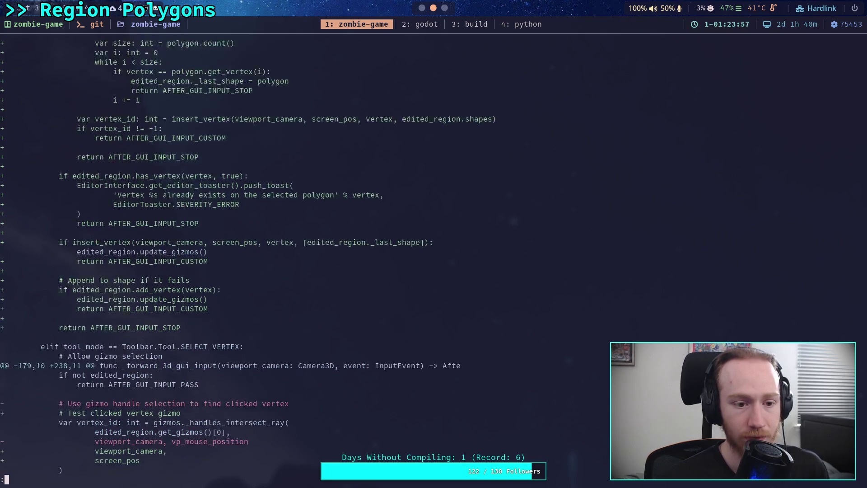
{"action": "scroll", "coordinate": [287, 256], "scroll_direction": "up", "scroll_amount": 5}
{"action": "scroll", "coordinate": [286, 257], "scroll_direction": "down", "scroll_amount": 6}
{"action": "scroll", "coordinate": [246, 257], "scroll_direction": "down", "scroll_amount": 8}
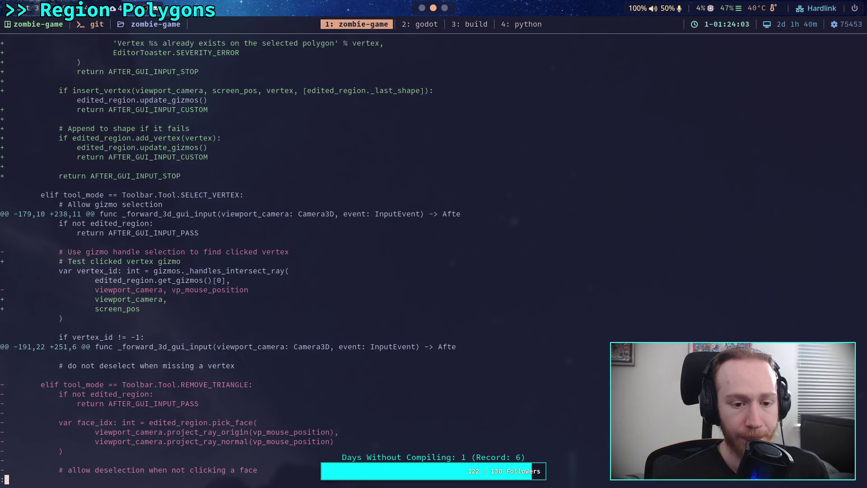
{"action": "scroll", "coordinate": [444, 216], "scroll_direction": "down", "scroll_amount": 2}
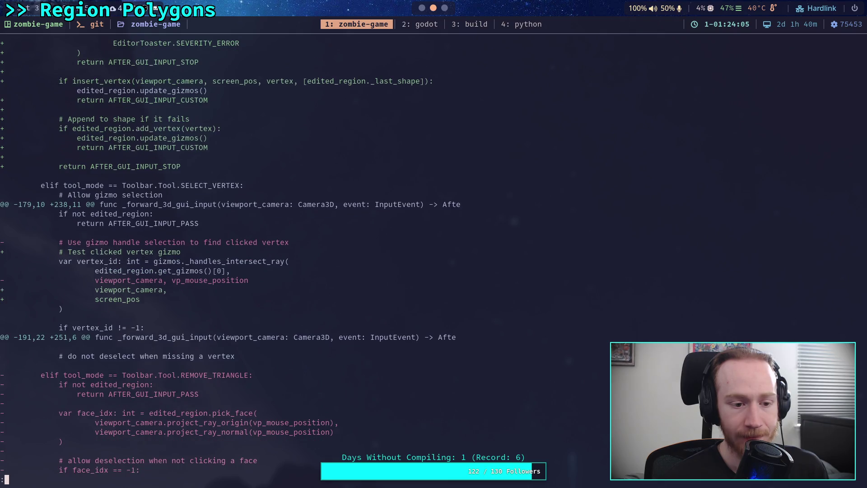
{"action": "left_click_drag", "start_coordinate": [60, 217], "coordinate": [289, 217]}
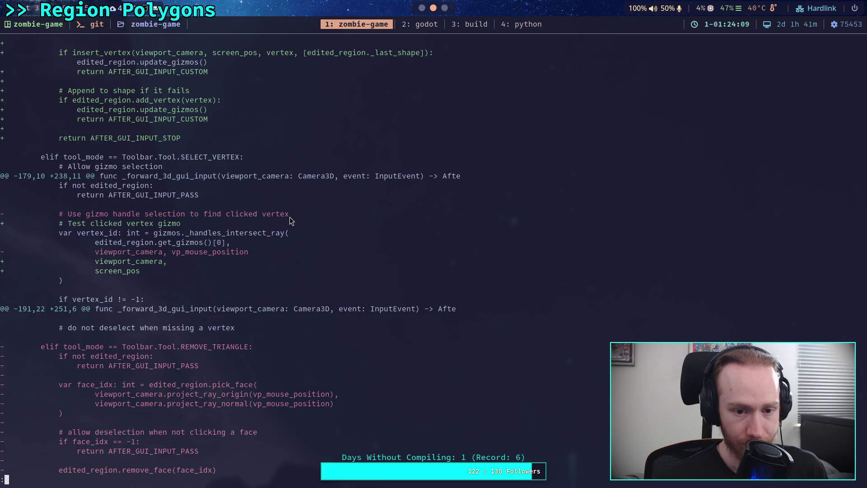
Back in Godot, select the existing vertex gizmo comment on line 241
{"action": "key", "text": "super+2"}
{"action": "left_click", "coordinate": [384, 205]}
{"action": "key", "text": "shift+Home"}
Replace the line 241 comment with 'Use gizmo handle selection to find clicked vertex' and save
{"action": "key", "text": "BackSpace"}
{"action": "type", "text": "# Use gizmo handle selection to find clicked verte"}
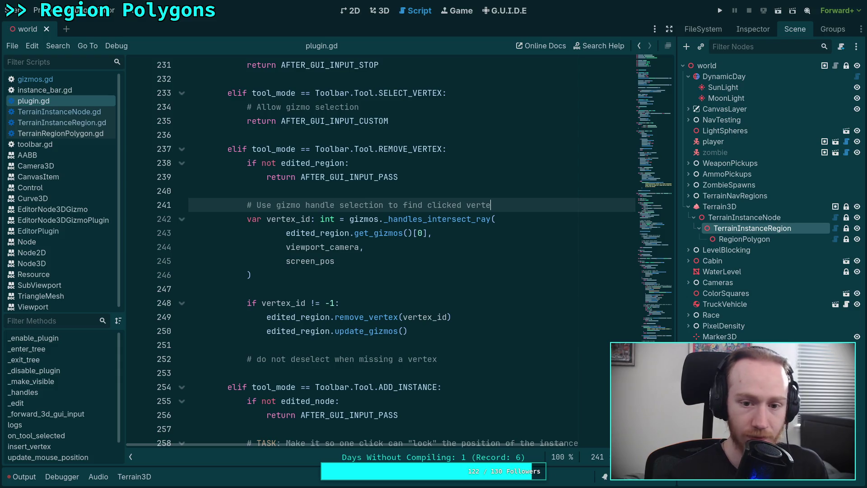
{"action": "key", "text": "ctrl+s"}
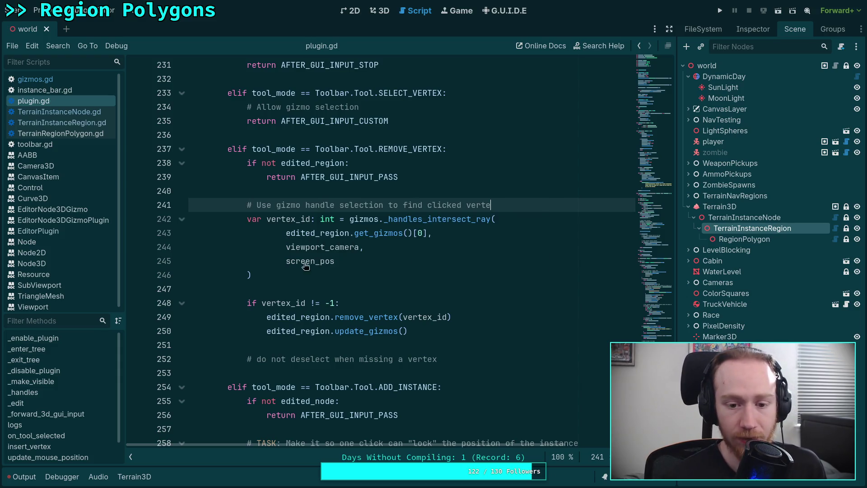
{"action": "left_click", "coordinate": [306, 261]}
Rerun git diff in the terminal and page through the updated changes
{"action": "key", "text": "super+1"}
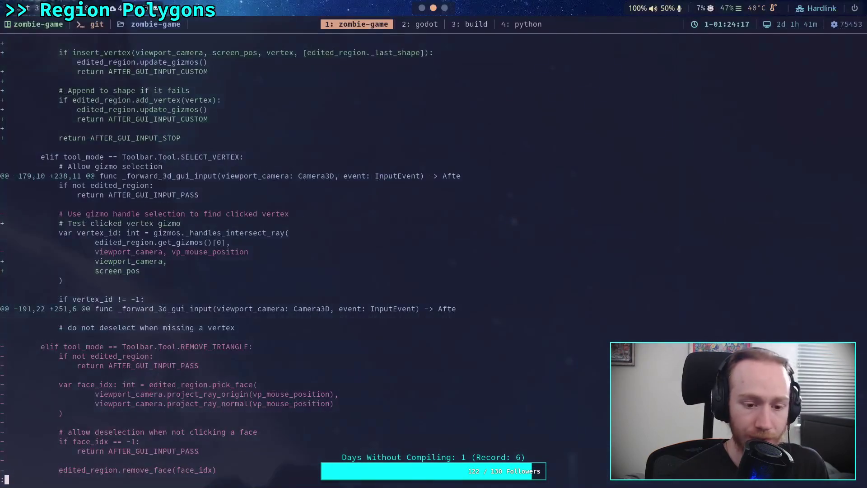
{"action": "key", "text": "q"}
{"action": "key", "text": "Up"}
{"action": "key", "text": "Return"}
{"action": "key", "text": "space"}
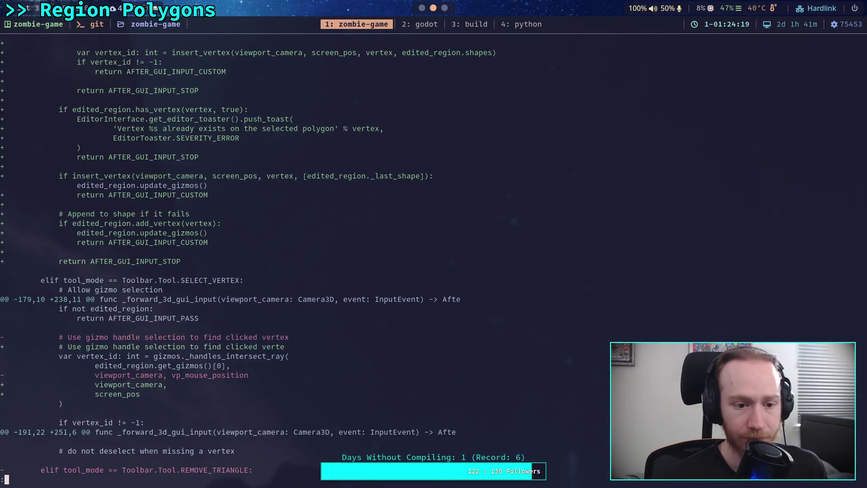
{"action": "scroll", "coordinate": [230, 262], "scroll_direction": "down", "scroll_amount": 4}
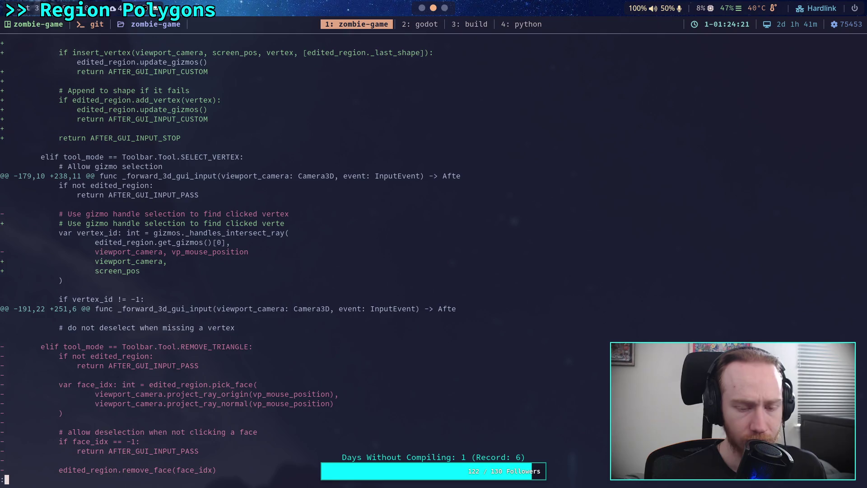
Re-save plugin.gd with the corrected comment on line 241
{"action": "key", "text": "super+2"}
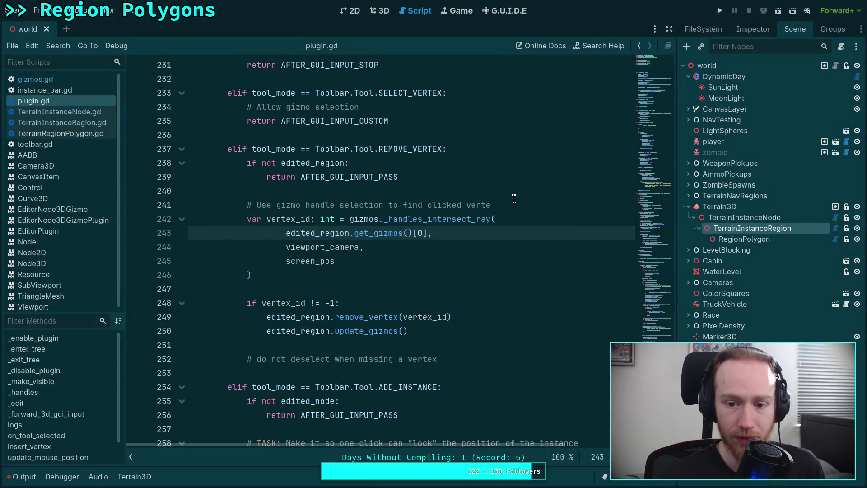
{"action": "key", "text": "Up"}
{"action": "key", "text": "ctrl+s"}
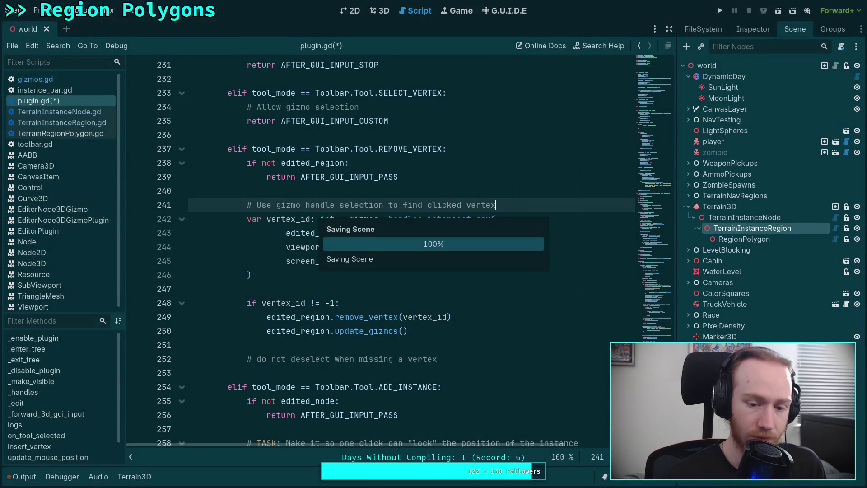
{"action": "key", "text": "super+1"}
Rerun git diff, scroll down to the new insert_vertex function, then quit the pager
{"action": "key", "text": "q"}
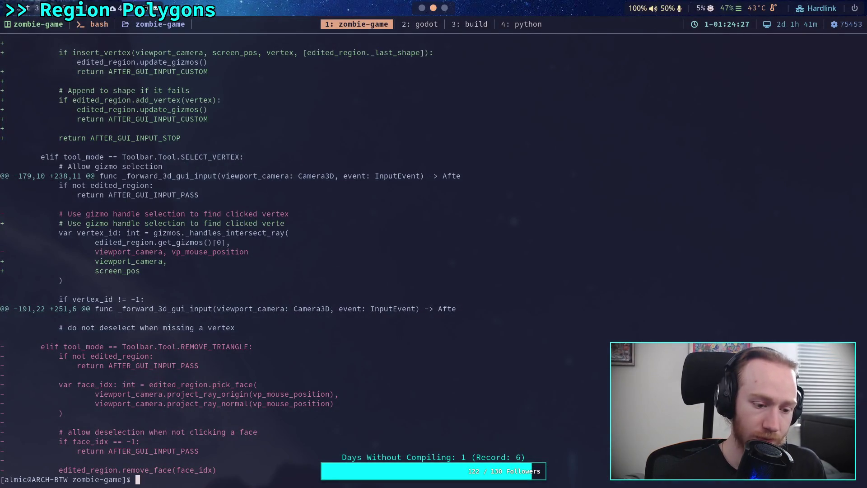
{"action": "key", "text": "Up"}
{"action": "key", "text": "Return"}
{"action": "scroll", "coordinate": [271, 226], "scroll_direction": "down", "scroll_amount": 5}
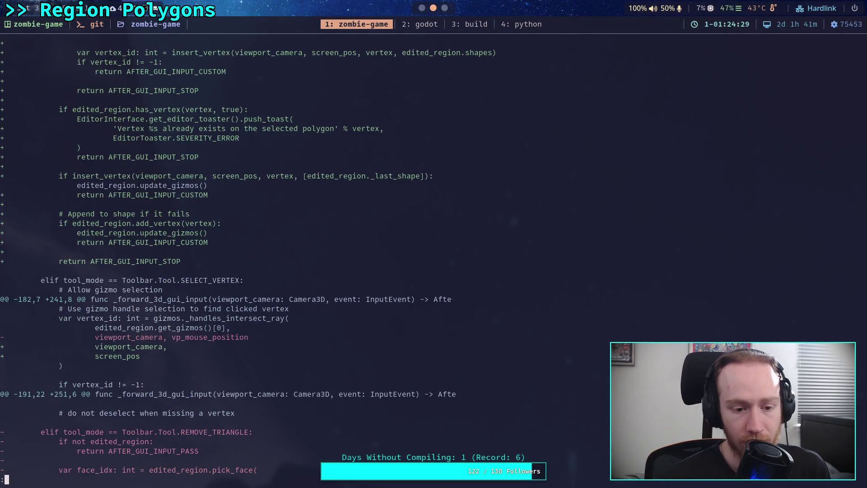
{"action": "scroll", "coordinate": [373, 253], "scroll_direction": "down", "scroll_amount": 10}
{"action": "scroll", "coordinate": [373, 253], "scroll_direction": "down", "scroll_amount": 9}
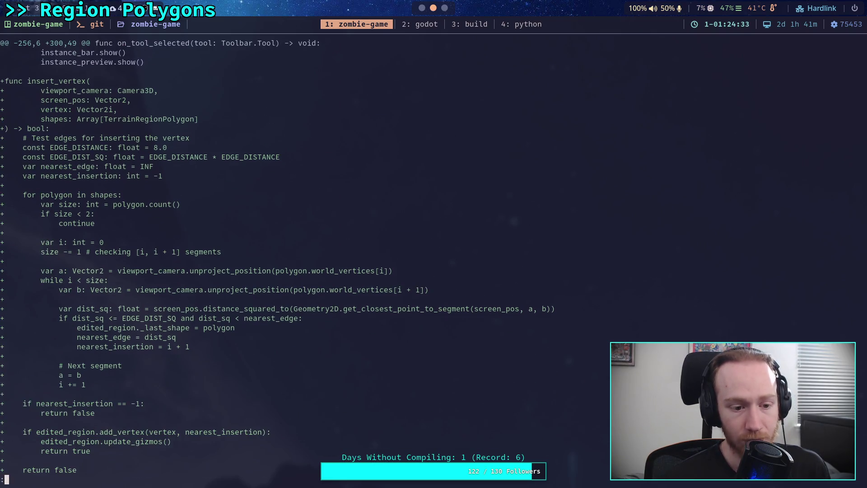
{"action": "scroll", "coordinate": [373, 253], "scroll_direction": "down", "scroll_amount": 2}
{"action": "scroll", "coordinate": [373, 253], "scroll_direction": "up", "scroll_amount": 1}
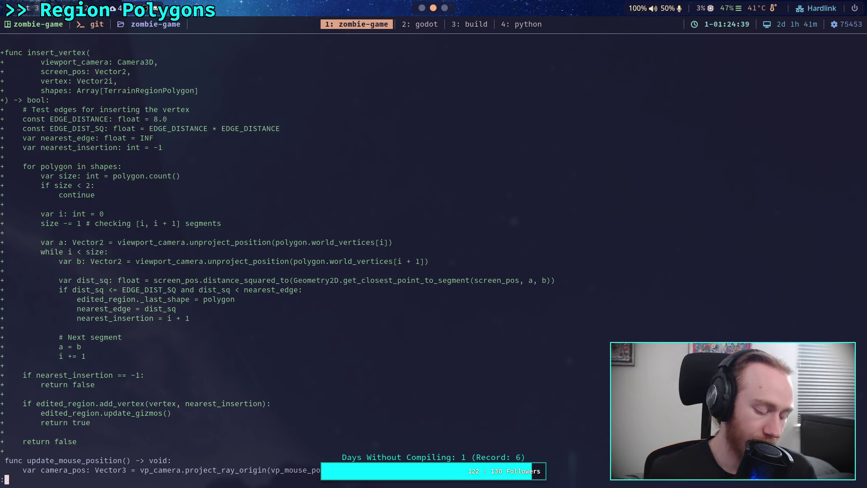
{"action": "key", "text": "q"}
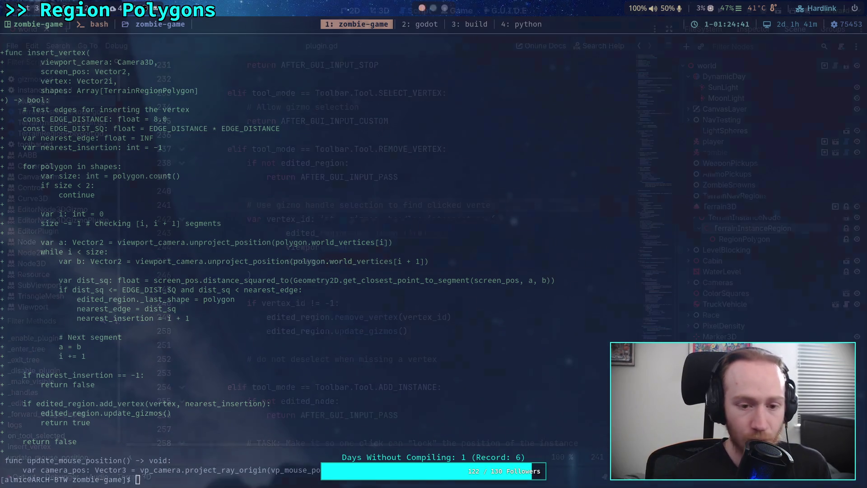
{"action": "key", "text": "super+2"}
{"action": "scroll", "coordinate": [422, 293], "scroll_direction": "up", "scroll_amount": 6}
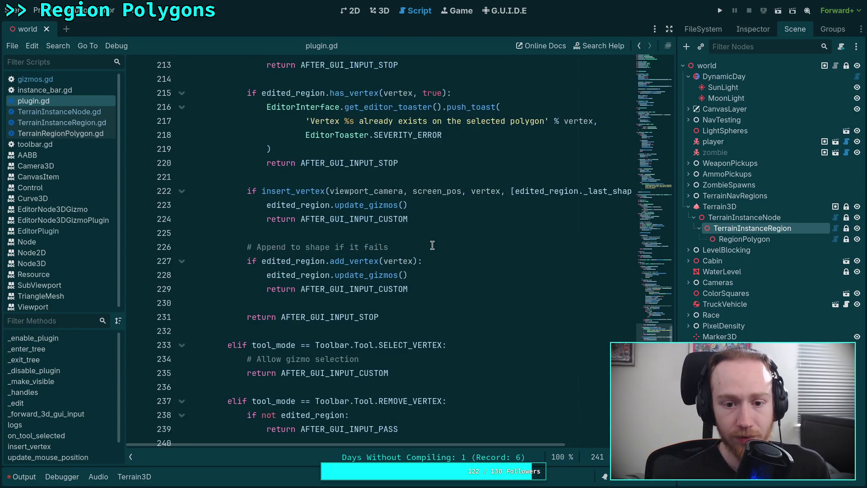
{"action": "left_click_drag", "start_coordinate": [422, 294], "coordinate": [308, 291]}
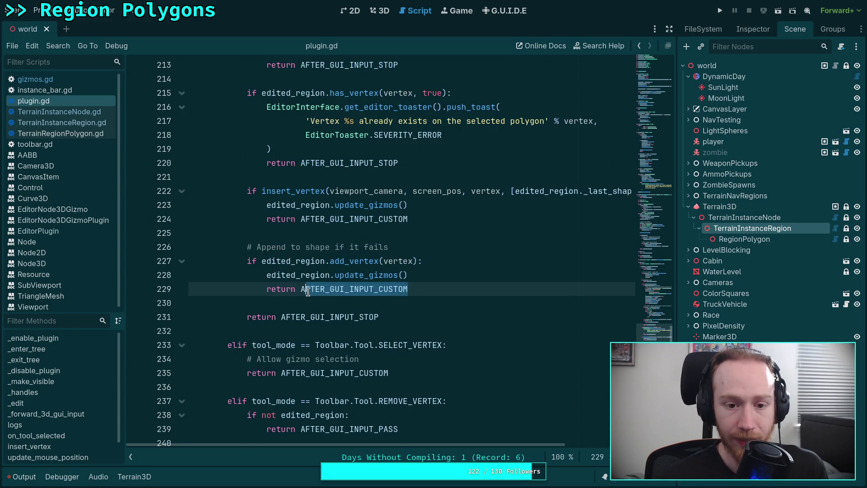
{"action": "left_click_drag", "start_coordinate": [429, 218], "coordinate": [301, 219]}
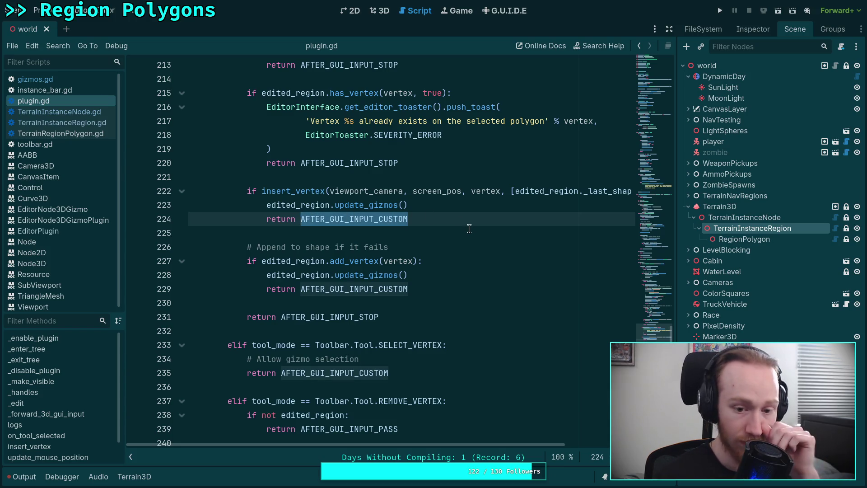
{"action": "scroll", "coordinate": [432, 250], "scroll_direction": "up", "scroll_amount": 3}
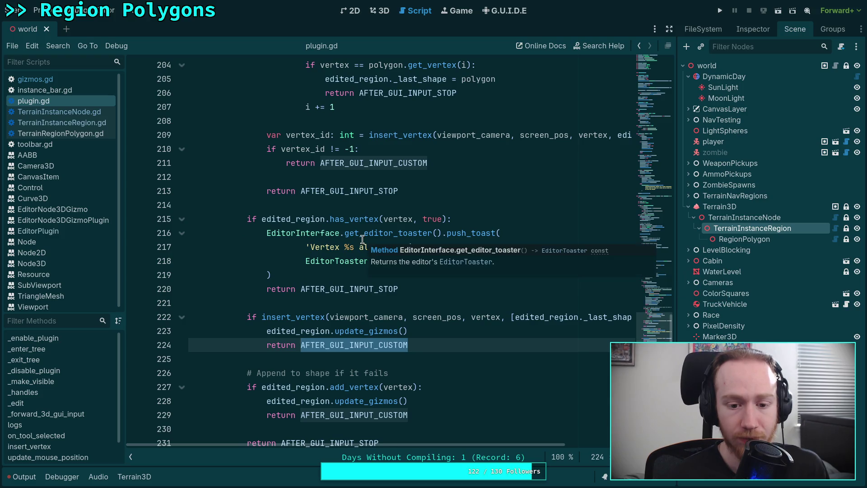
{"action": "scroll", "coordinate": [362, 239], "scroll_direction": "up", "scroll_amount": 2}
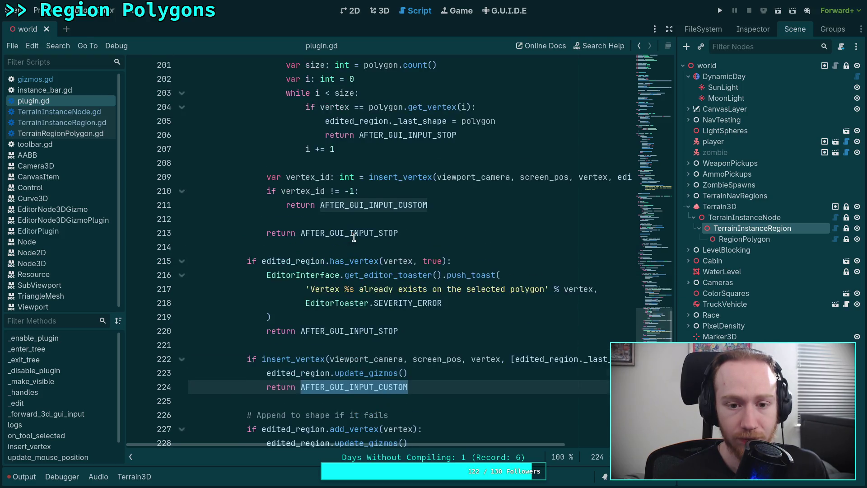
{"action": "scroll", "coordinate": [294, 240], "scroll_direction": "up", "scroll_amount": 2}
{"action": "scroll", "coordinate": [293, 240], "scroll_direction": "up", "scroll_amount": 3}
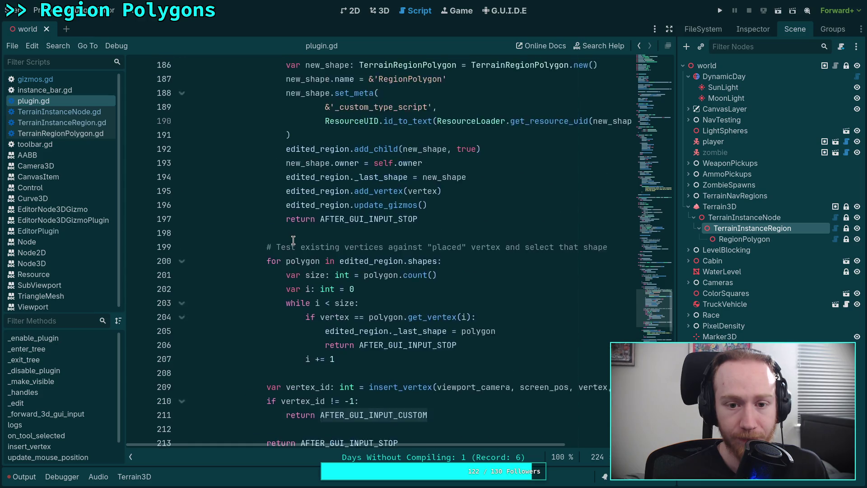
{"action": "left_click", "coordinate": [36, 79]}
{"action": "scroll", "coordinate": [399, 212], "scroll_direction": "down", "scroll_amount": 3}
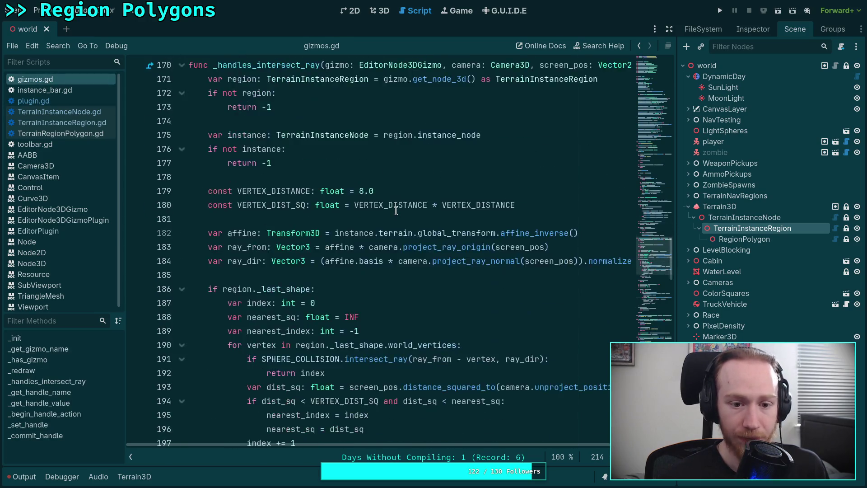
{"action": "scroll", "coordinate": [361, 212], "scroll_direction": "up", "scroll_amount": 20}
{"action": "scroll", "coordinate": [356, 212], "scroll_direction": "up", "scroll_amount": 6}
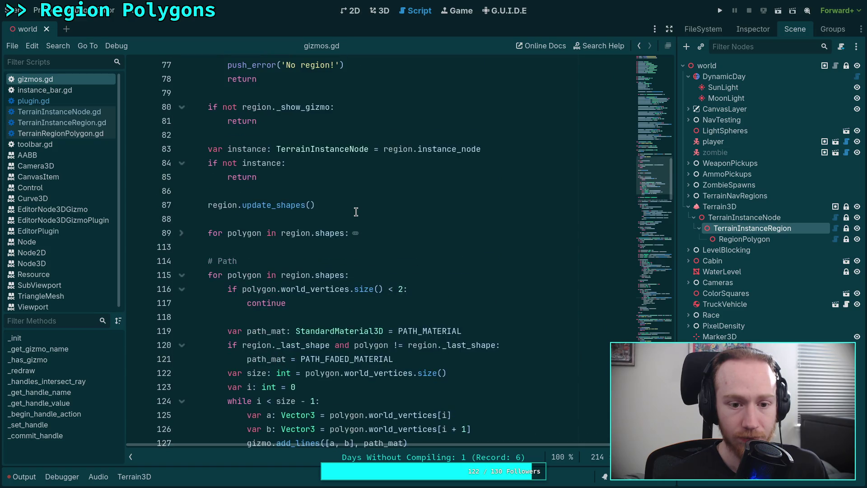
{"action": "scroll", "coordinate": [356, 212], "scroll_direction": "down", "scroll_amount": 1}
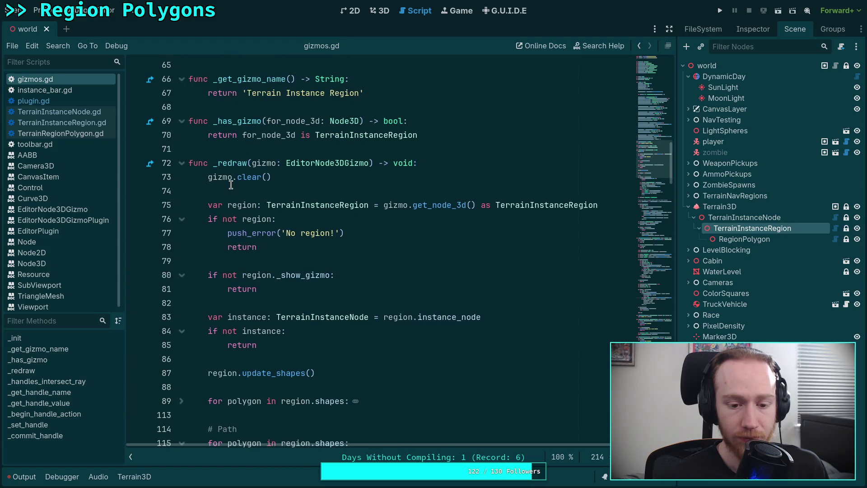
{"action": "left_click", "coordinate": [65, 111]}
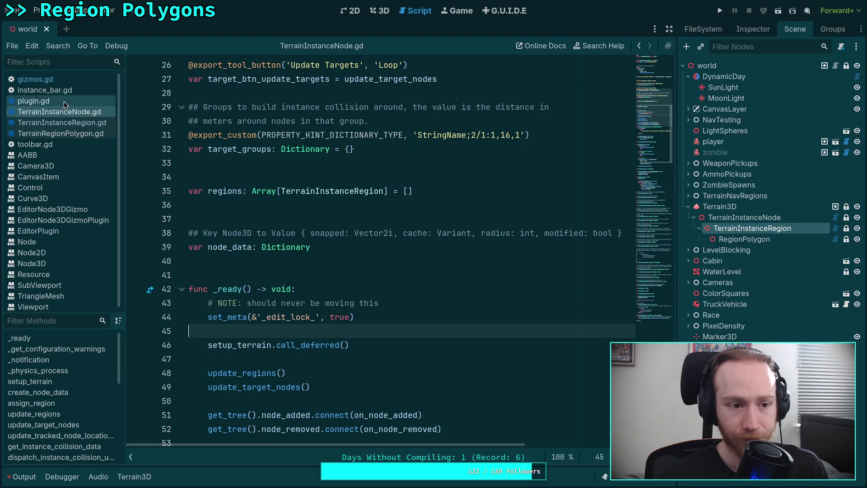
{"action": "left_click", "coordinate": [64, 101]}
{"action": "left_click", "coordinate": [62, 134]}
{"action": "left_click", "coordinate": [55, 112]}
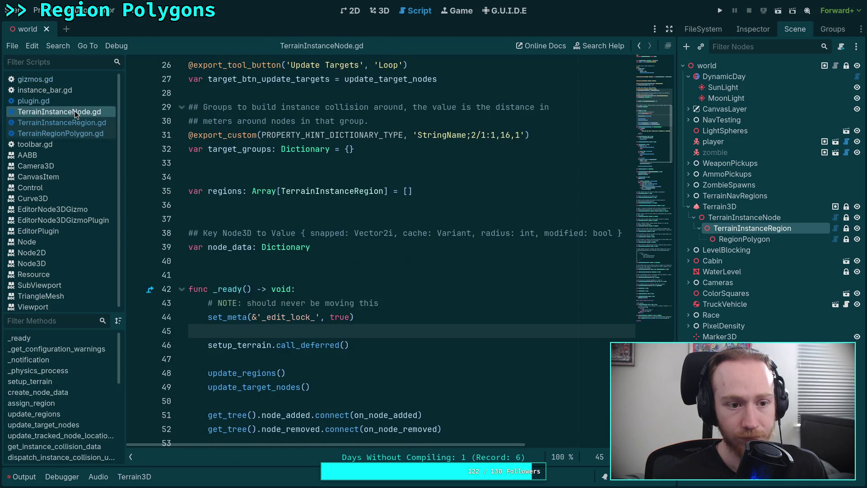
{"action": "left_click", "coordinate": [53, 90]}
{"action": "left_click", "coordinate": [48, 115]}
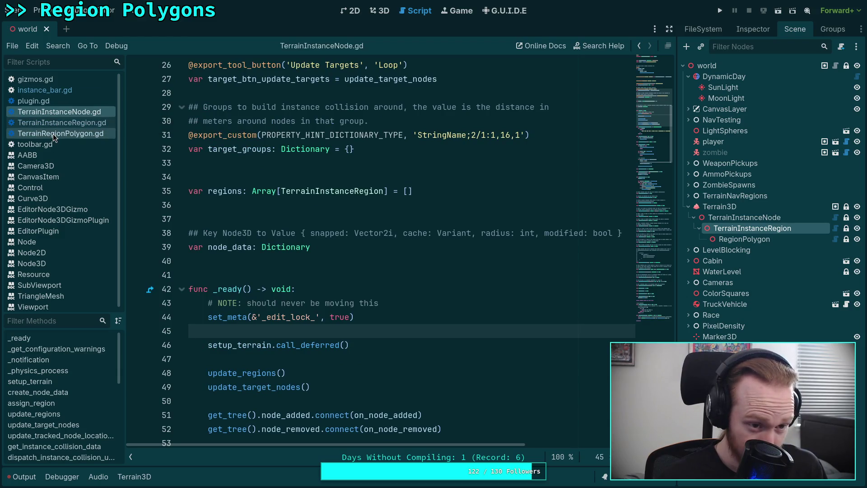
{"action": "left_click", "coordinate": [58, 132]}
{"action": "left_click", "coordinate": [59, 125]}
{"action": "left_click", "coordinate": [56, 134]}
{"action": "left_click", "coordinate": [67, 124]}
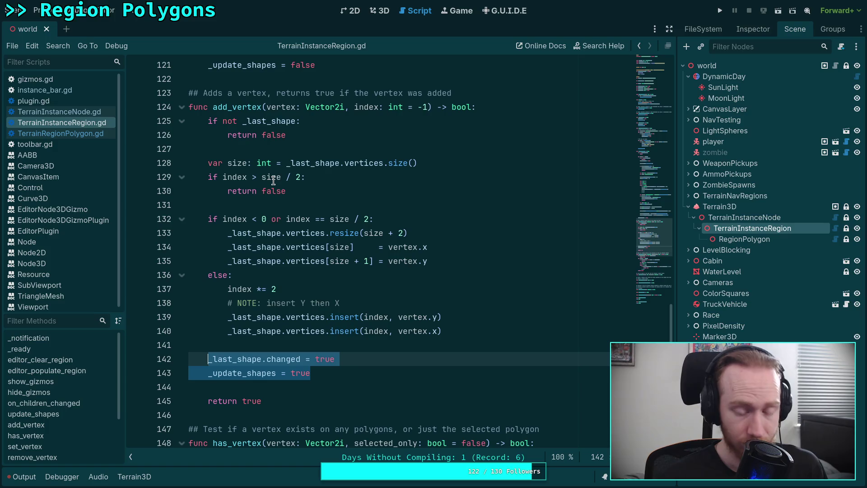
{"action": "left_click", "coordinate": [55, 112]}
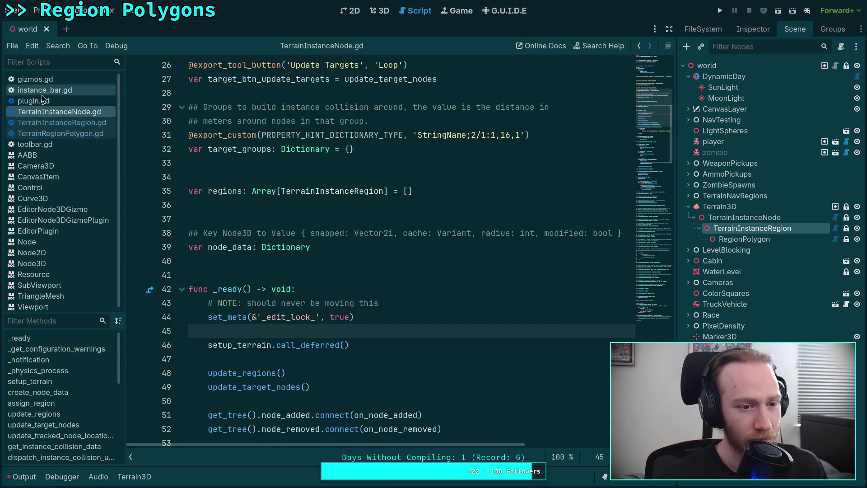
{"action": "left_click", "coordinate": [45, 123]}
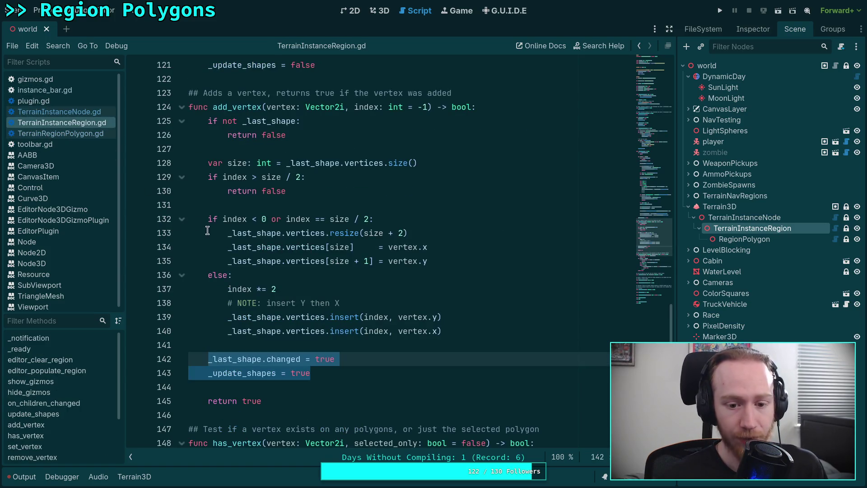
{"action": "left_click", "coordinate": [45, 134]}
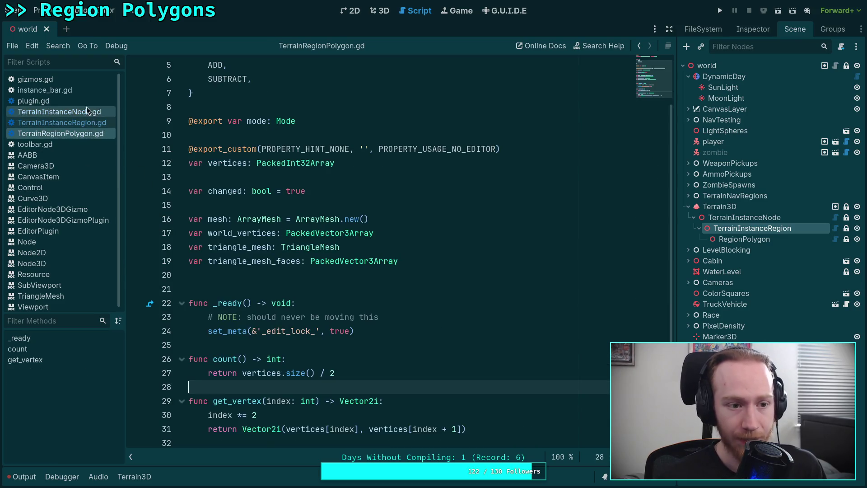
{"action": "key", "text": "alt+Left"}
{"action": "left_click", "coordinate": [421, 261]}
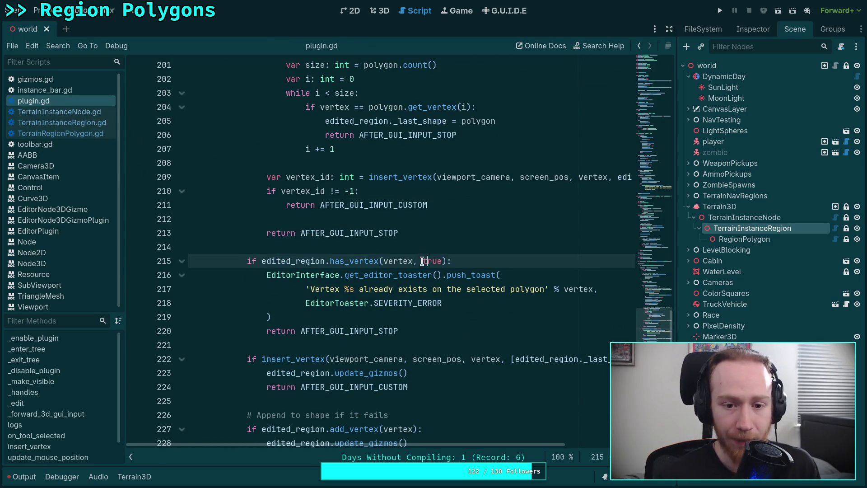
Delete the update_gizmos() calls after insert_vertex and add_vertex, then save plugin.gd
{"action": "scroll", "coordinate": [423, 266], "scroll_direction": "down", "scroll_amount": 2}
{"action": "left_click_drag", "start_coordinate": [408, 289], "coordinate": [185, 296]}
{"action": "key", "text": "BackSpace"}
{"action": "key", "text": "BackSpace"}
{"action": "left_click_drag", "start_coordinate": [412, 342], "coordinate": [421, 330]}
{"action": "key", "text": "BackSpace"}
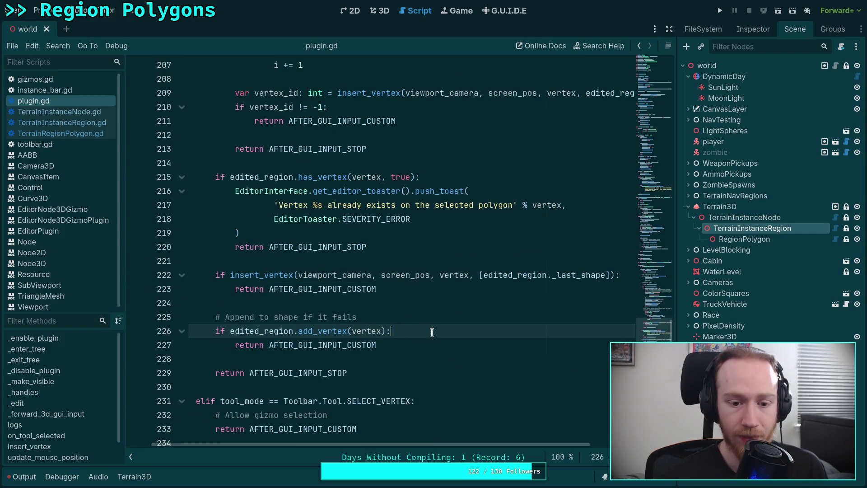
{"action": "key", "text": "ctrl+s"}
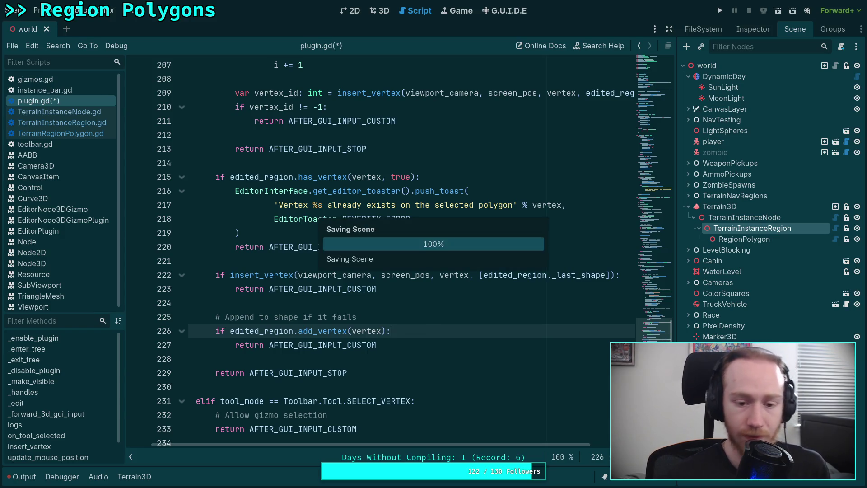
Place the caret at the end of line 227 and bring up the 3D view
{"action": "scroll", "coordinate": [443, 445], "scroll_direction": "left", "scroll_amount": 2}
{"action": "left_click", "coordinate": [421, 346]}
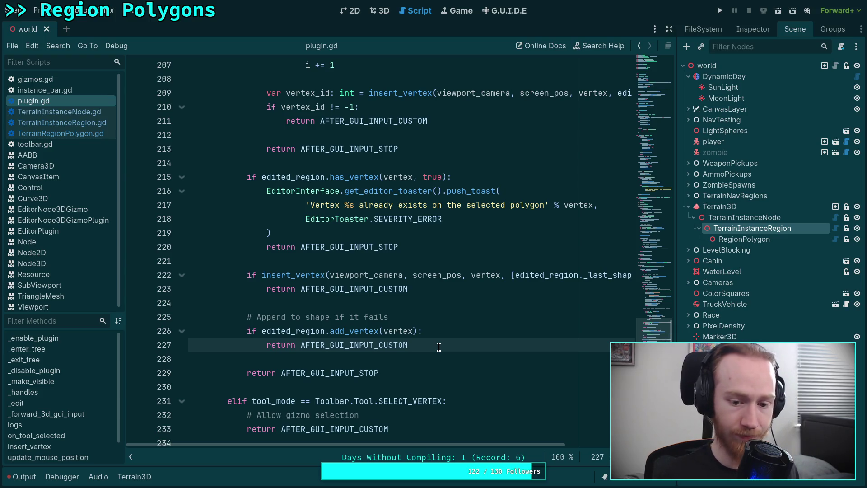
{"action": "left_click", "coordinate": [380, 11]}
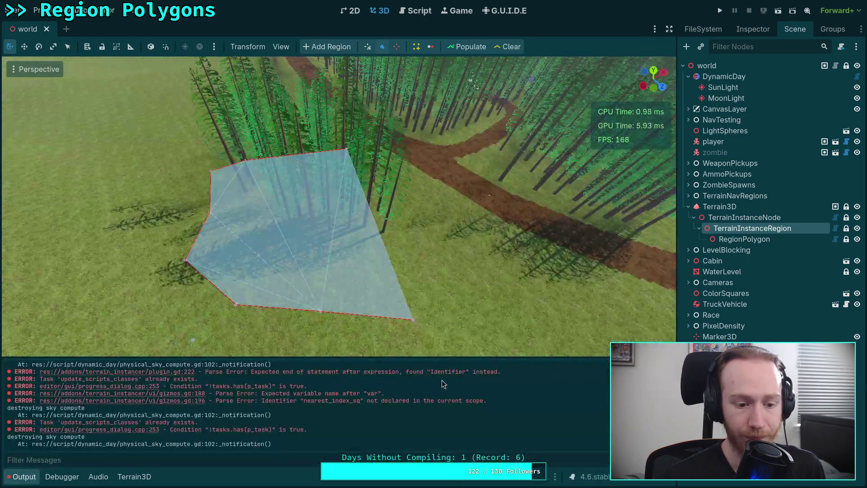
Nudge the polygon's bottom vertex upward and insert a new vertex on the bottom edge
{"action": "left_click_drag", "start_coordinate": [320, 310], "coordinate": [268, 302]}
{"action": "left_click", "coordinate": [274, 303]}
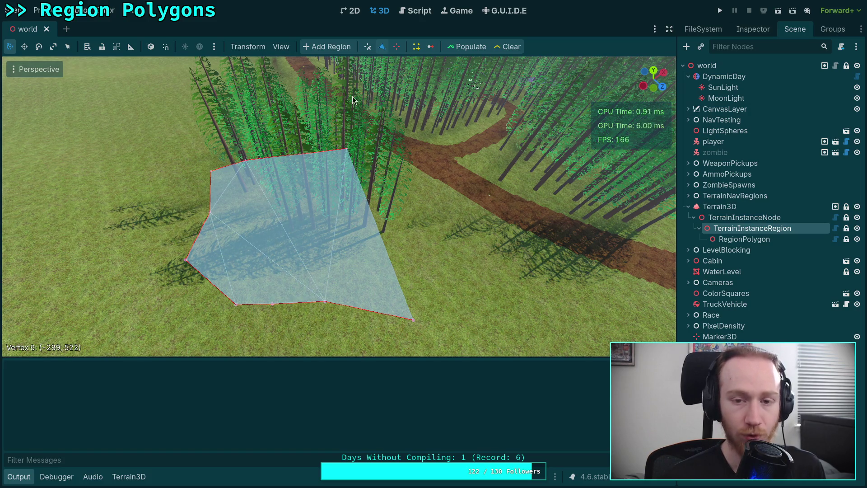
{"action": "left_click", "coordinate": [416, 12]}
Bring back both update_gizmos() lines with undo and redo, then save plugin.gd
{"action": "scroll", "coordinate": [399, 245], "scroll_direction": "down", "scroll_amount": 2}
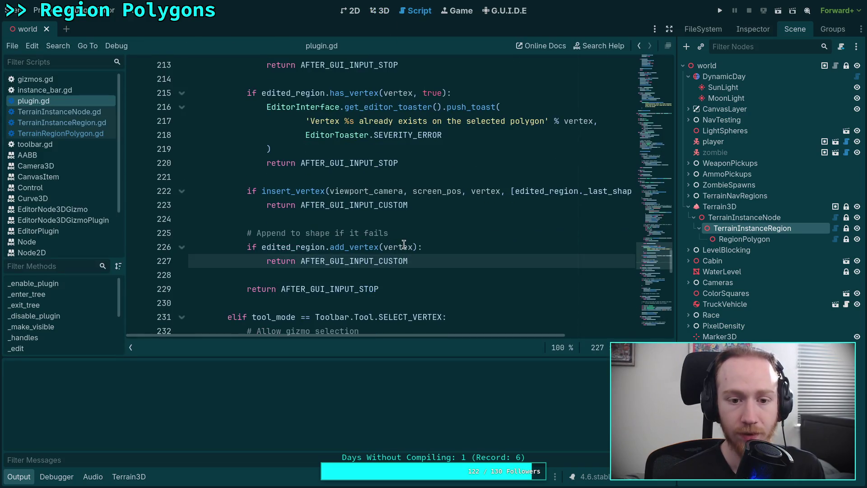
{"action": "left_click", "coordinate": [449, 202]}
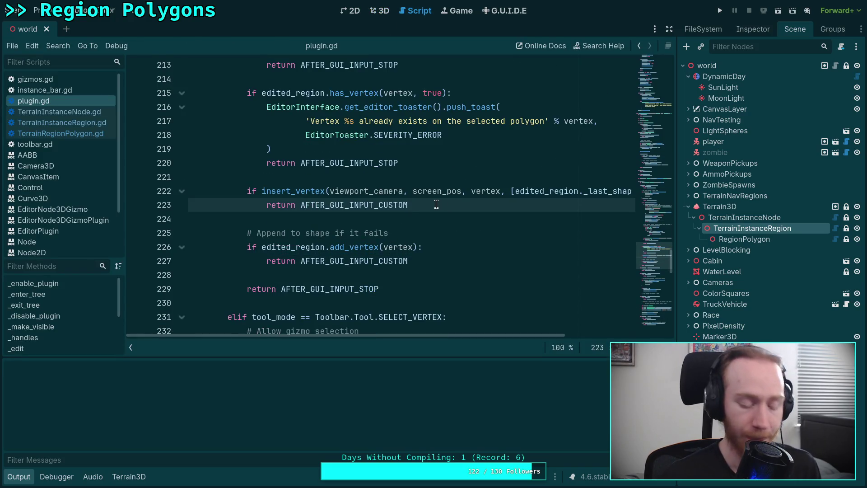
{"action": "key", "text": "ctrl+z"}
{"action": "key", "text": "ctrl+shift+z"}
{"action": "key", "text": "ctrl+s"}
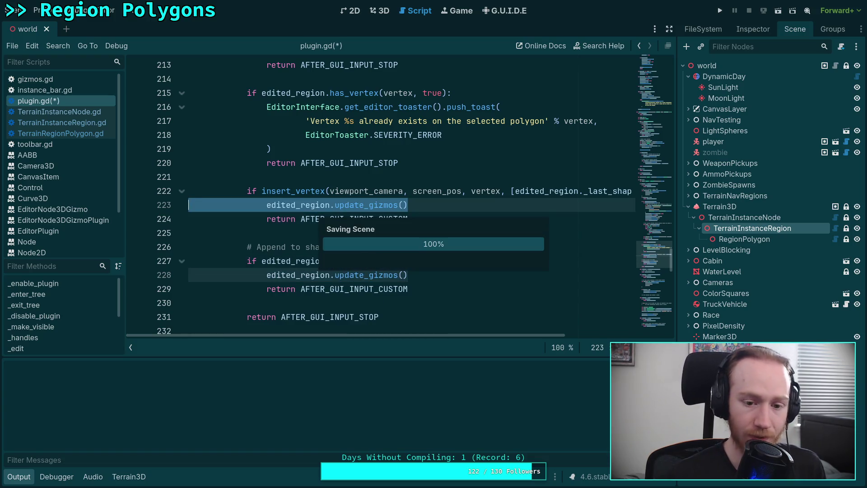
Insert another vertex on the lower edge and drag it down and outward
{"action": "left_click", "coordinate": [379, 10]}
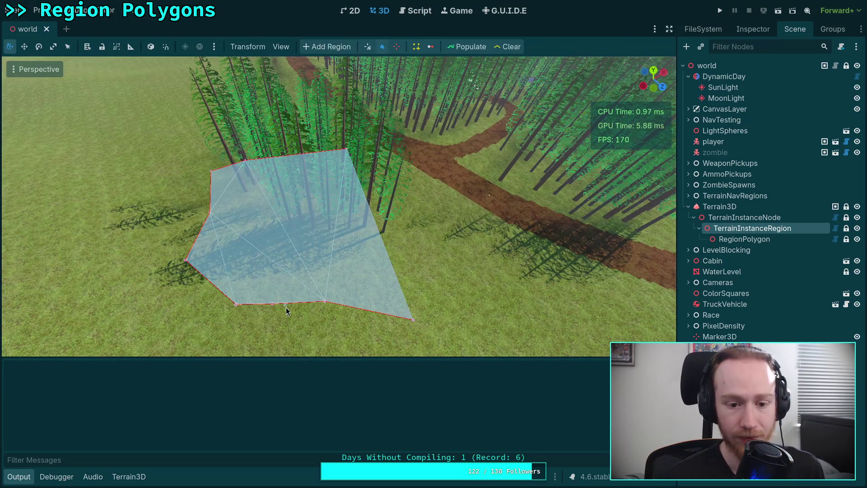
{"action": "left_click", "coordinate": [362, 311]}
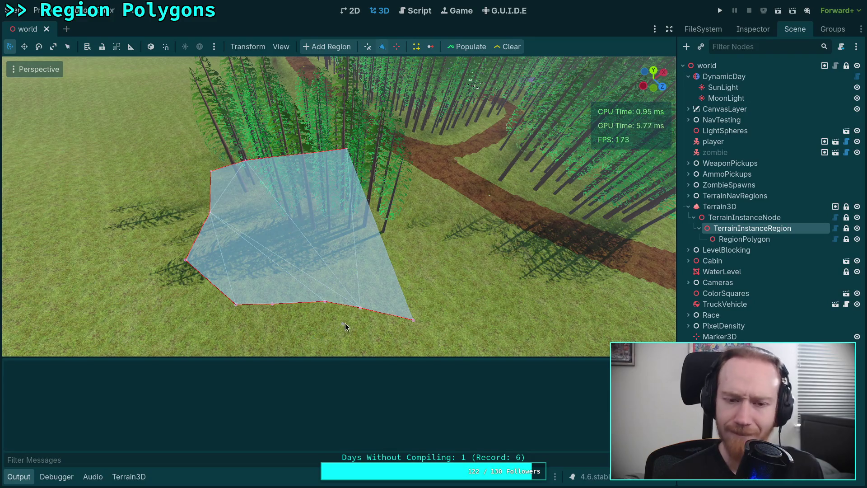
{"action": "left_click_drag", "start_coordinate": [360, 309], "coordinate": [371, 334]}
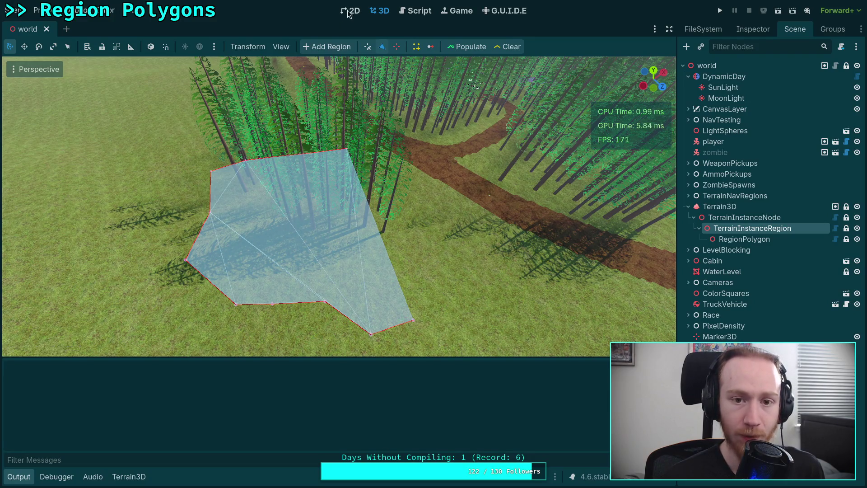
{"action": "left_click", "coordinate": [415, 10]}
{"action": "left_click", "coordinate": [442, 219]}
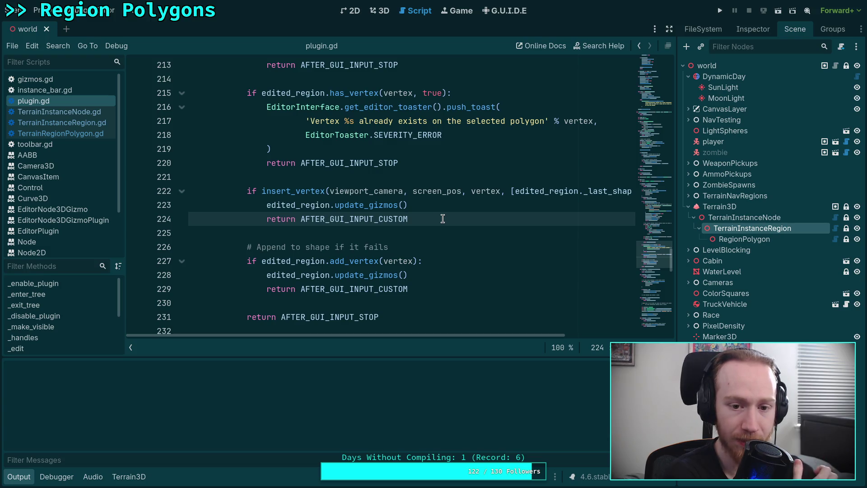
Collapse the Output panel, open gizmos.gd, and locate the _handles_intersect_ray function
{"action": "left_click", "coordinate": [19, 477]}
{"action": "left_click", "coordinate": [65, 81]}
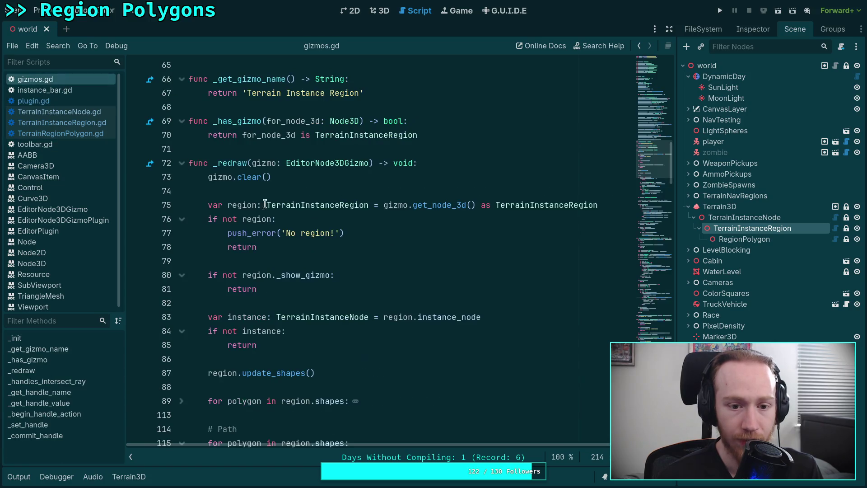
{"action": "scroll", "coordinate": [290, 201], "scroll_direction": "down", "scroll_amount": 20}
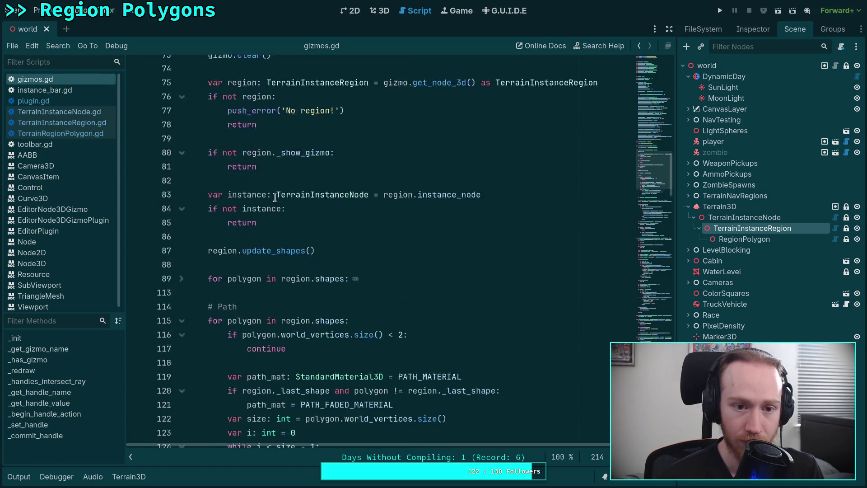
{"action": "scroll", "coordinate": [302, 197], "scroll_direction": "down", "scroll_amount": 4}
{"action": "left_click", "coordinate": [267, 107]}
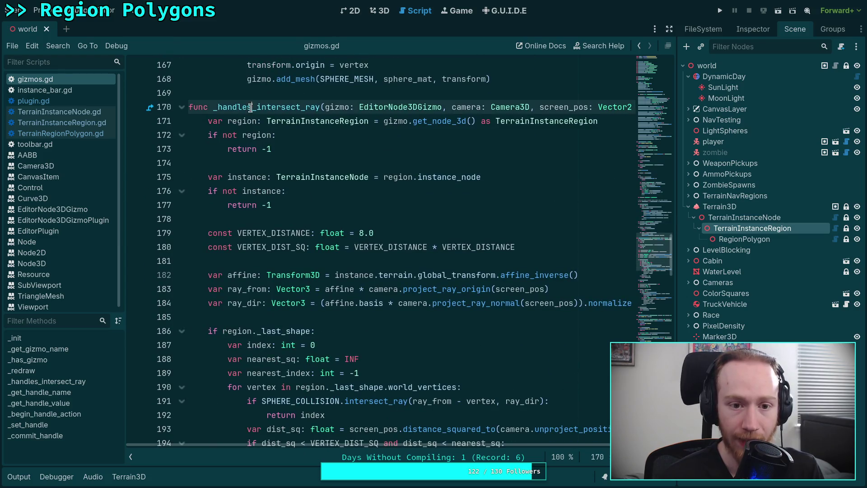
{"action": "double_click", "coordinate": [266, 106]}
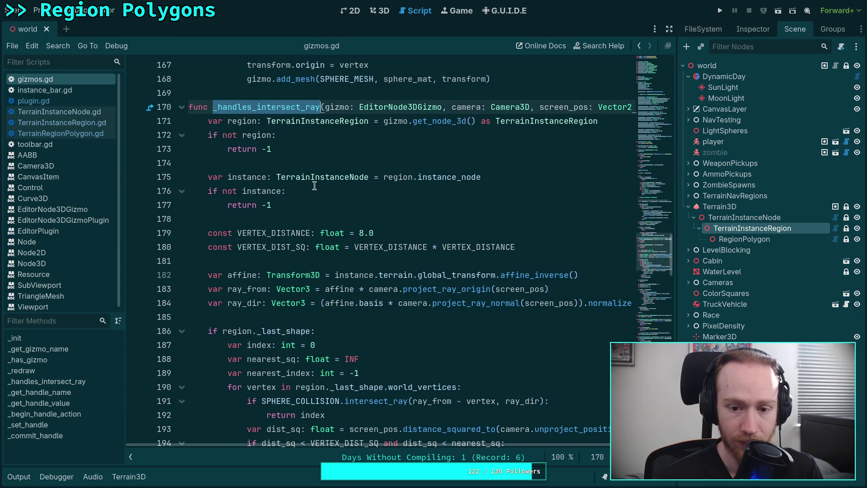
{"action": "scroll", "coordinate": [291, 195], "scroll_direction": "down", "scroll_amount": 5}
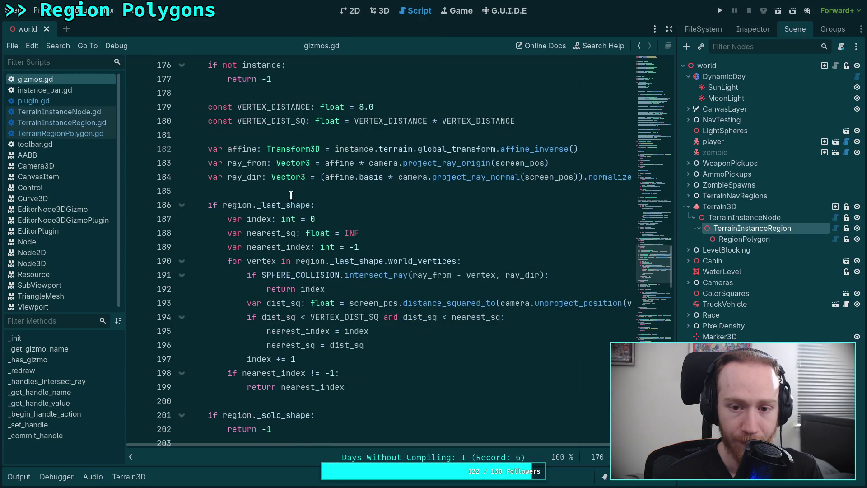
{"action": "scroll", "coordinate": [291, 195], "scroll_direction": "down", "scroll_amount": 5}
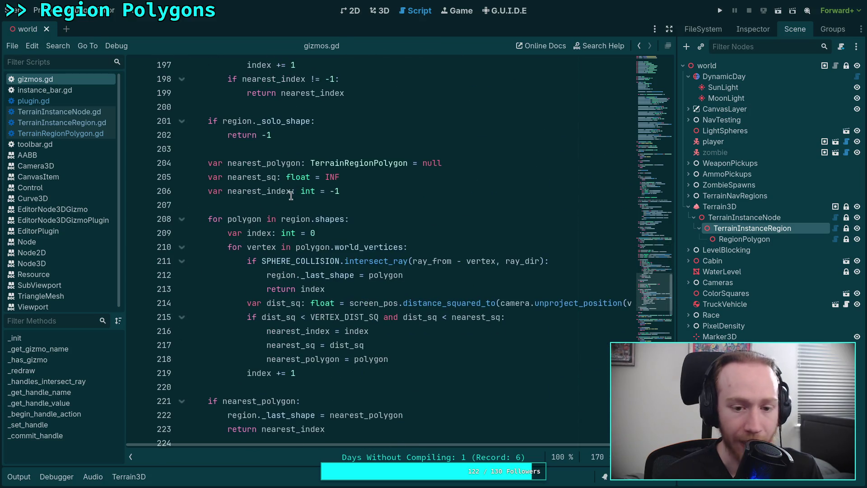
{"action": "scroll", "coordinate": [291, 196], "scroll_direction": "down", "scroll_amount": 3}
{"action": "scroll", "coordinate": [291, 195], "scroll_direction": "up", "scroll_amount": 11}
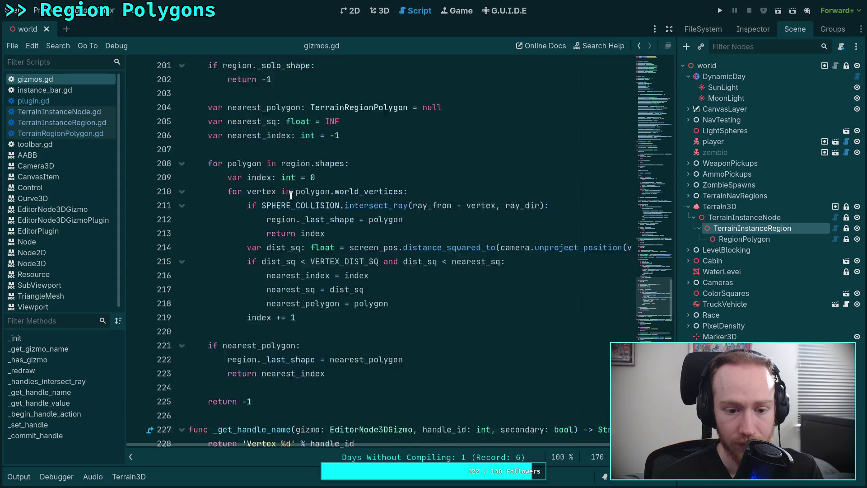
{"action": "scroll", "coordinate": [290, 195], "scroll_direction": "up", "scroll_amount": 6}
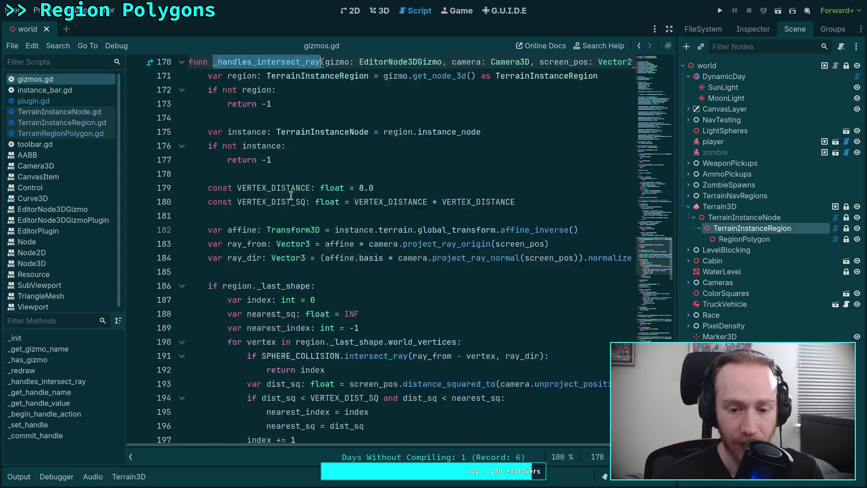
{"action": "scroll", "coordinate": [300, 264], "scroll_direction": "down", "scroll_amount": 2}
{"action": "scroll", "coordinate": [371, 252], "scroll_direction": "down", "scroll_amount": 2}
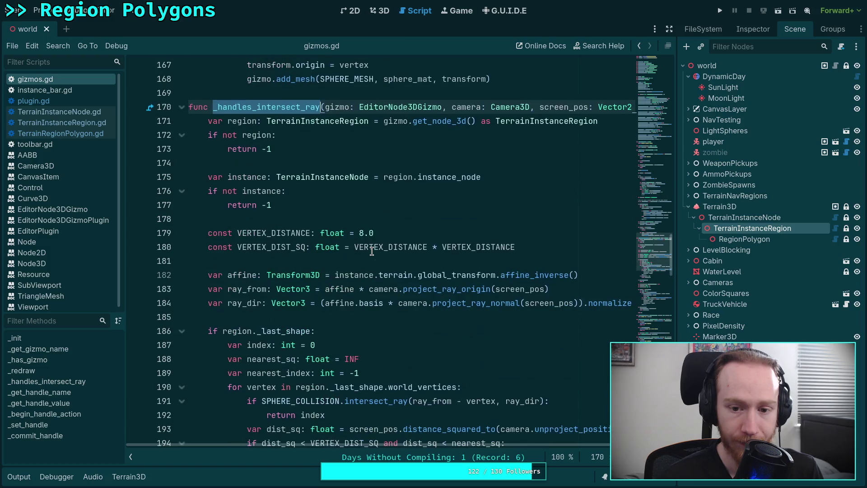
Add a region.update_shapes() call after the instance check and save gizmos.gd
{"action": "left_click", "coordinate": [403, 226]}
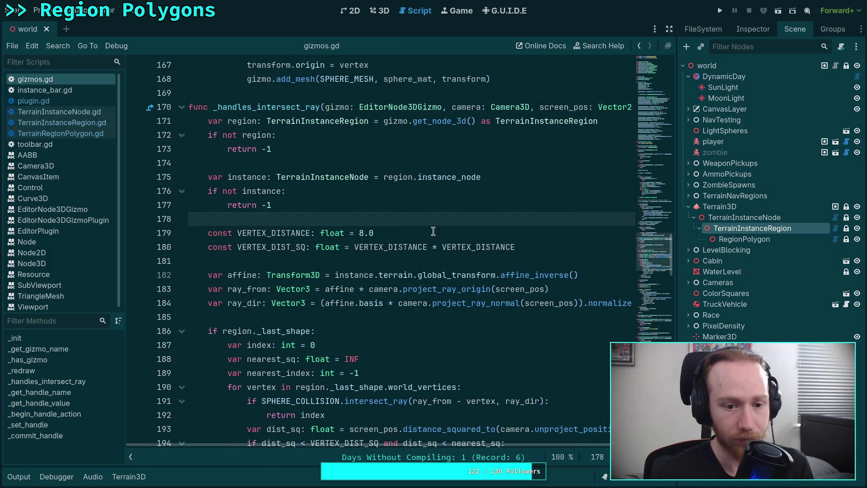
{"action": "key", "text": "Return"}
{"action": "key", "text": "Return"}
{"action": "key", "text": "Up"}
{"action": "type", "text": "region.upd"}
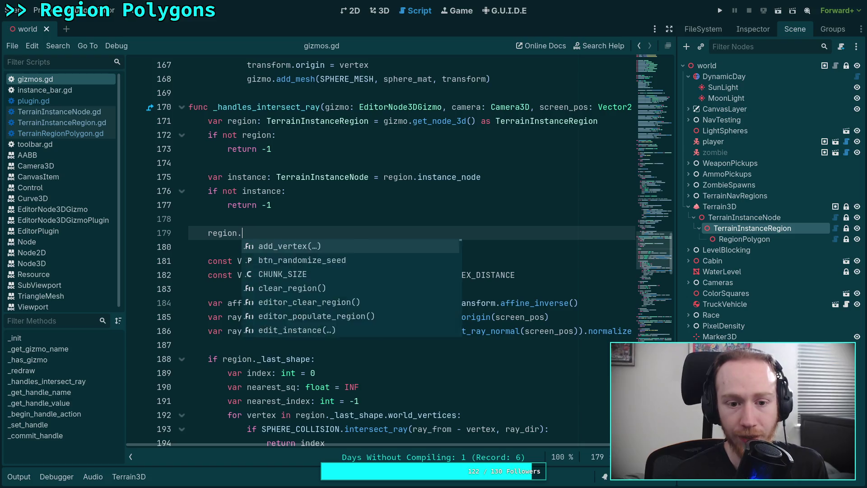
{"action": "key", "text": "Return"}
{"action": "key", "text": "ctrl+s"}
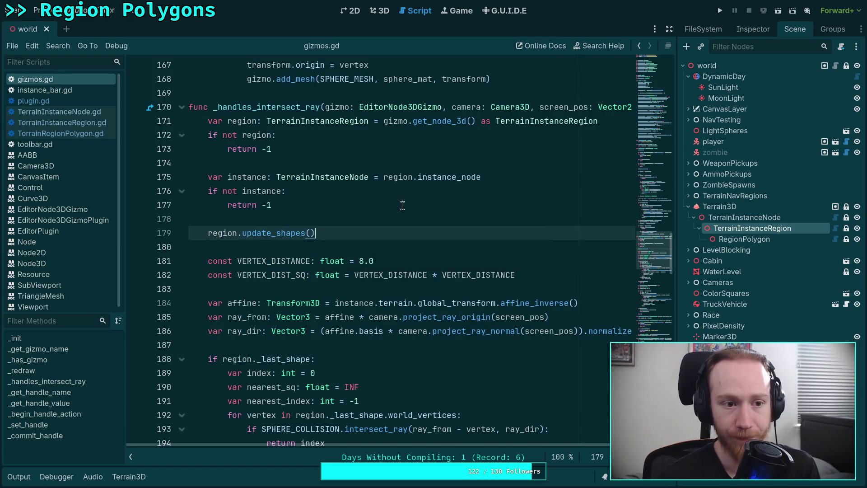
Review the code around line 177, then return to the polygon's 3D view
{"action": "scroll", "coordinate": [365, 220], "scroll_direction": "up", "scroll_amount": 6}
{"action": "scroll", "coordinate": [365, 220], "scroll_direction": "up", "scroll_amount": 20}
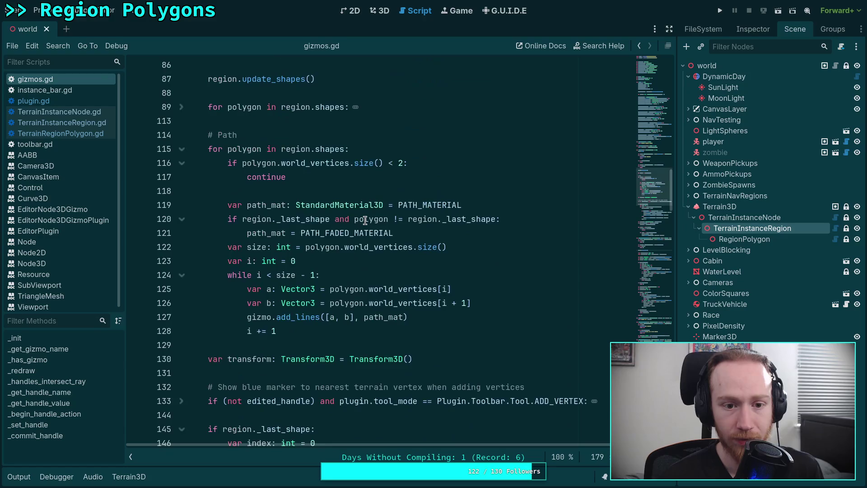
{"action": "scroll", "coordinate": [365, 221], "scroll_direction": "down", "scroll_amount": 4}
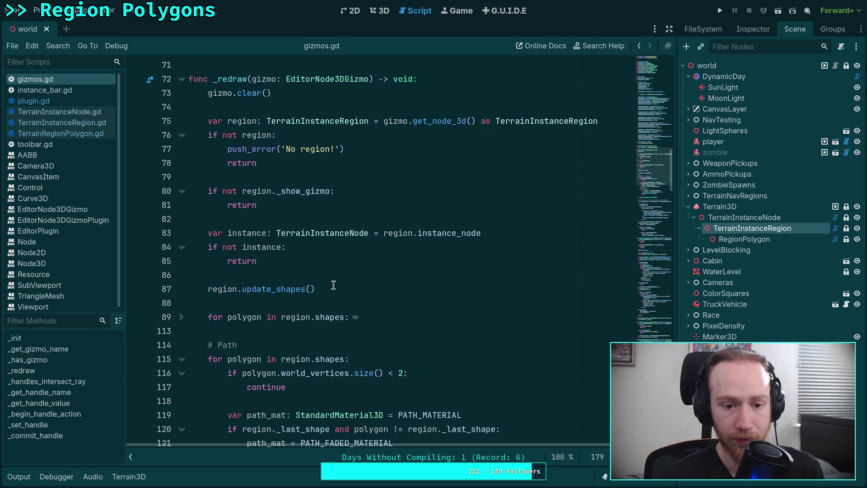
{"action": "left_click_drag", "start_coordinate": [334, 289], "coordinate": [194, 289]}
{"action": "scroll", "coordinate": [384, 275], "scroll_direction": "down", "scroll_amount": 20}
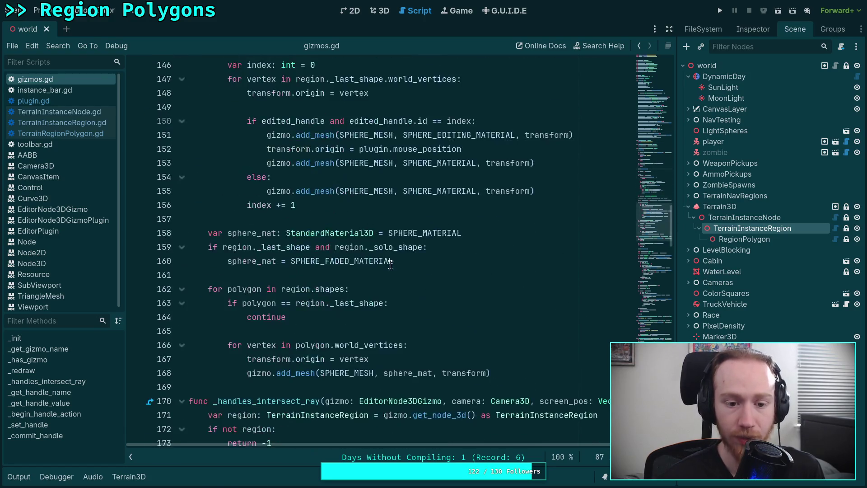
{"action": "left_click", "coordinate": [370, 289]}
{"action": "left_click", "coordinate": [380, 10]}
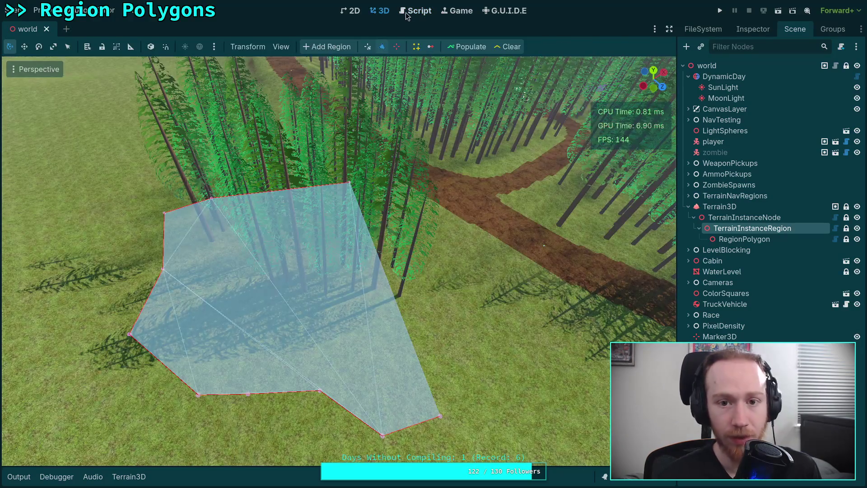
Delete the update_gizmos() lines after insert_vertex and add_vertex in plugin.gd and save
{"action": "left_click", "coordinate": [415, 10]}
{"action": "left_click", "coordinate": [41, 102]}
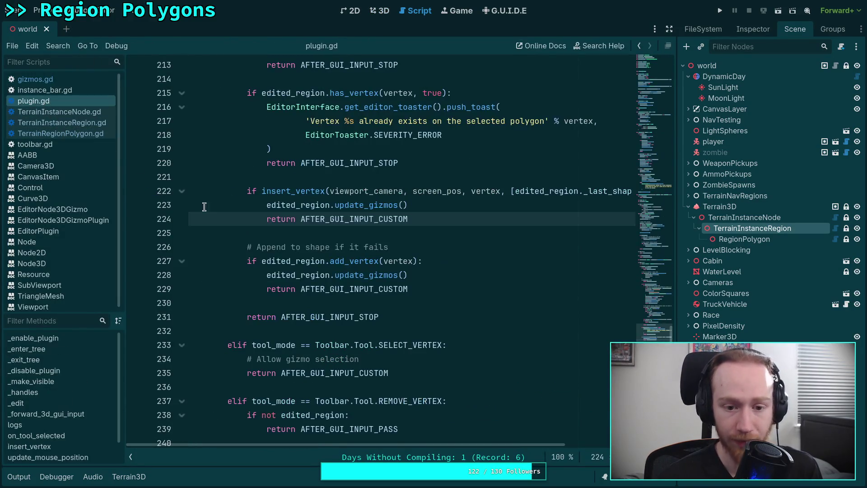
{"action": "left_click_drag", "start_coordinate": [432, 207], "coordinate": [159, 206]}
{"action": "key", "text": "BackSpace"}
{"action": "key", "text": "BackSpace"}
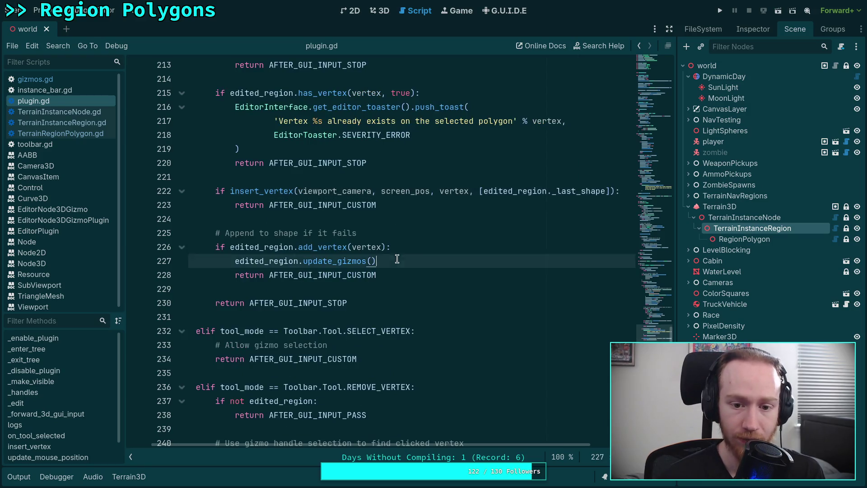
{"action": "left_click_drag", "start_coordinate": [397, 257], "coordinate": [392, 247]}
{"action": "key", "text": "BackSpace"}
{"action": "key", "text": "ctrl+s"}
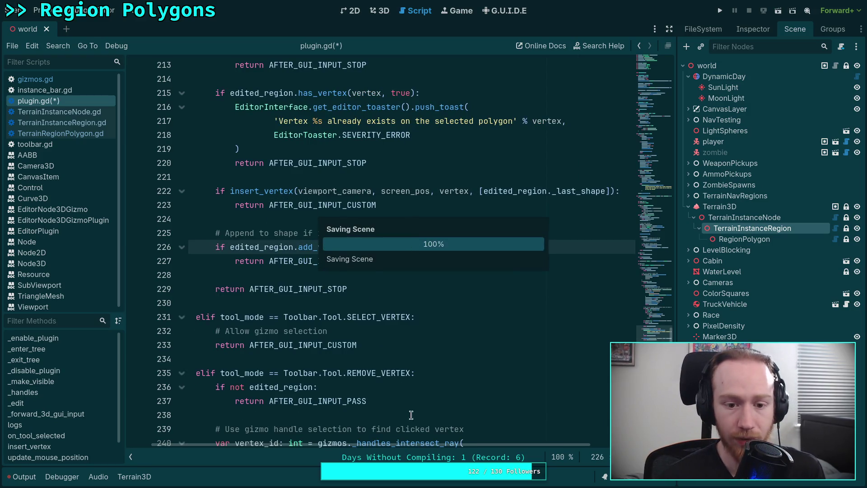
Add a vertex at the polygon's bottom edge, then clear and collapse the Output log
{"action": "left_click", "coordinate": [380, 10]}
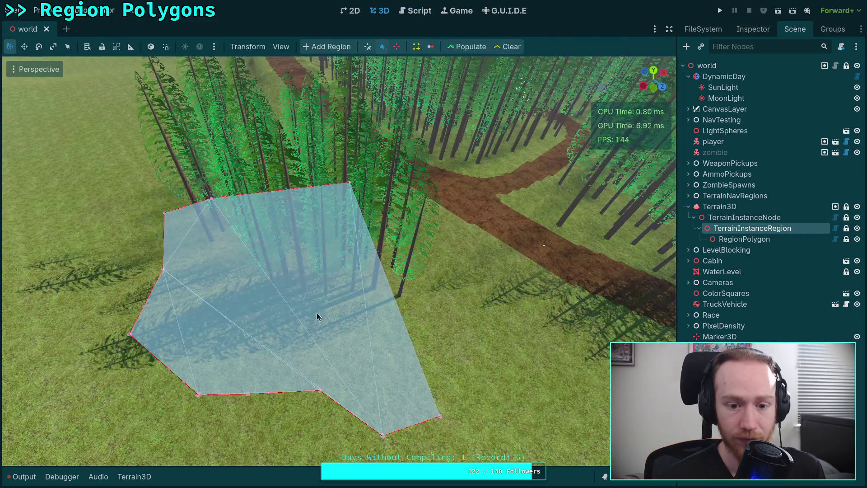
{"action": "mouse_move", "coordinate": [275, 393]}
{"action": "left_mouse_down"}
{"action": "mouse_move", "coordinate": [277, 428]}
{"action": "mouse_move", "coordinate": [286, 411]}
{"action": "mouse_move", "coordinate": [291, 339]}
{"action": "mouse_move", "coordinate": [281, 432]}
{"action": "left_mouse_up"}
{"action": "left_click", "coordinate": [21, 476]}
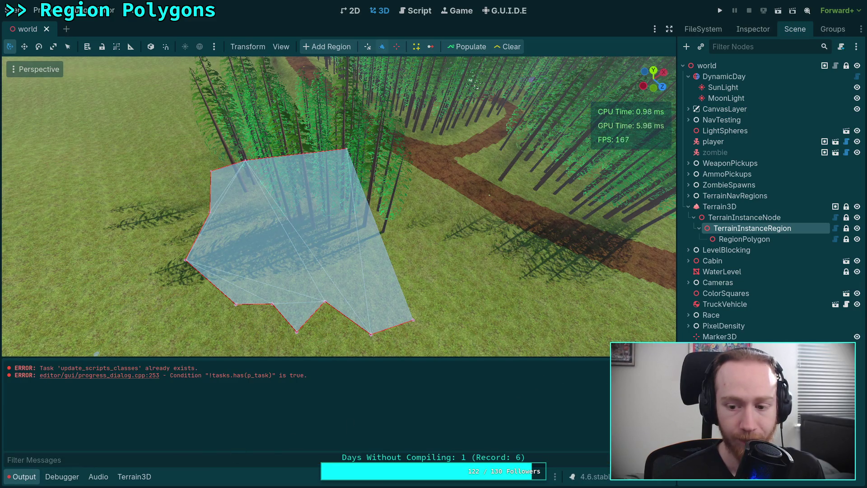
{"action": "left_click", "coordinate": [605, 367]}
{"action": "left_click", "coordinate": [27, 479]}
With the remove-vertex tool, delete the bottom notch and top-right vertices
{"action": "left_click", "coordinate": [393, 47]}
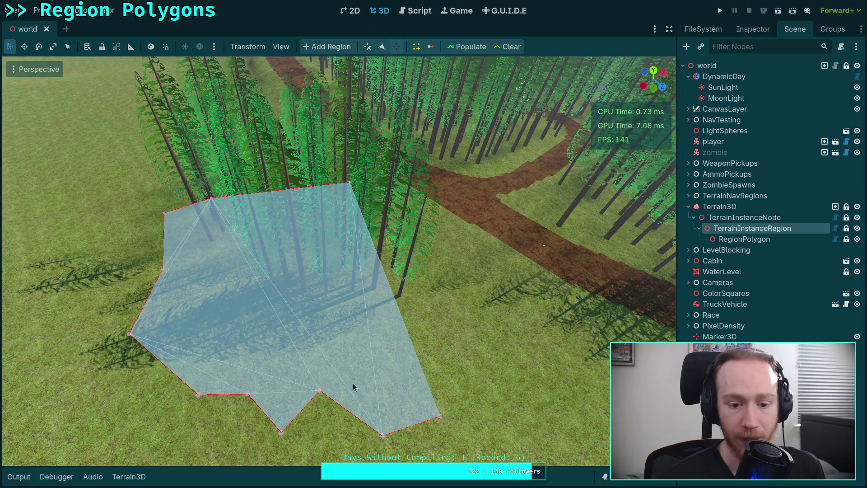
{"action": "left_click", "coordinate": [282, 432]}
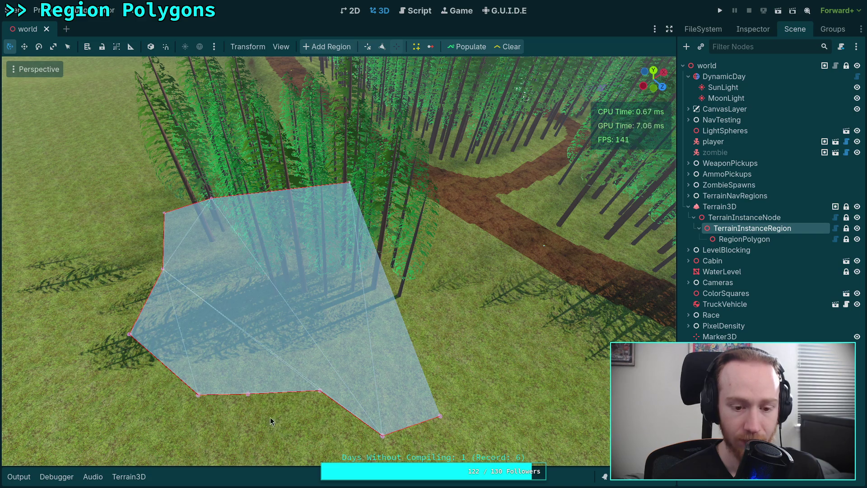
{"action": "left_click", "coordinate": [349, 184]}
Drag the top vertex right, remove the top-left vertex, and move the left vertex near the tree line
{"action": "left_click", "coordinate": [368, 47]}
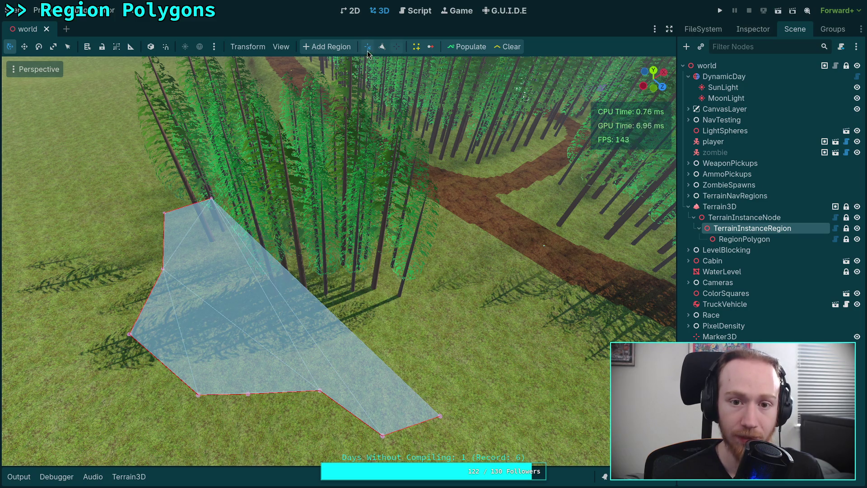
{"action": "mouse_move", "coordinate": [211, 199]}
{"action": "left_mouse_down"}
{"action": "mouse_move", "coordinate": [341, 235]}
{"action": "mouse_move", "coordinate": [371, 259]}
{"action": "left_mouse_up"}
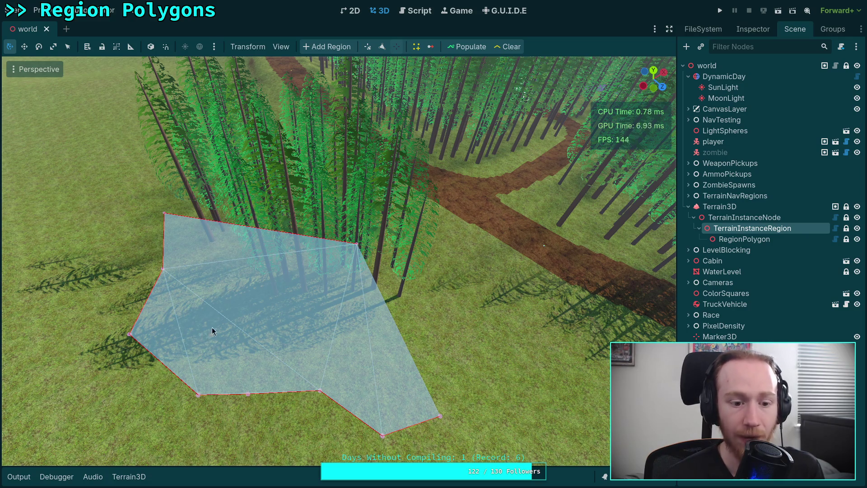
{"action": "left_click", "coordinate": [164, 216]}
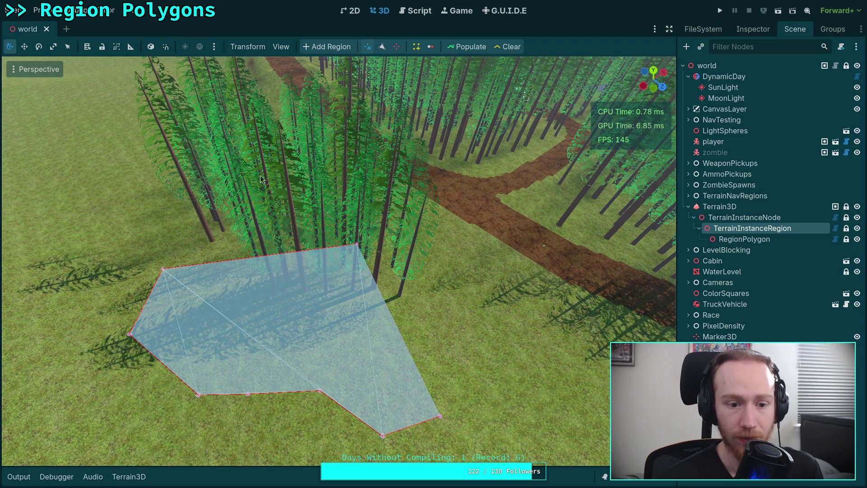
{"action": "left_click_drag", "start_coordinate": [163, 270], "coordinate": [103, 222]}
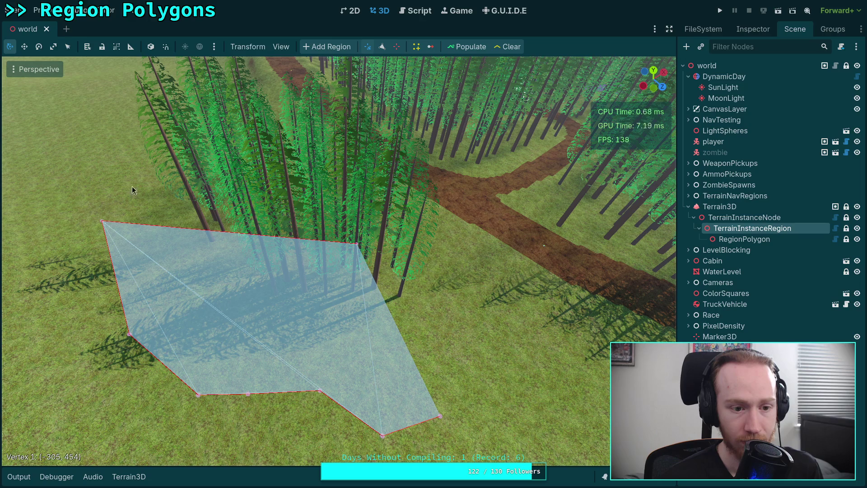
{"action": "left_click_drag", "start_coordinate": [104, 225], "coordinate": [103, 152]}
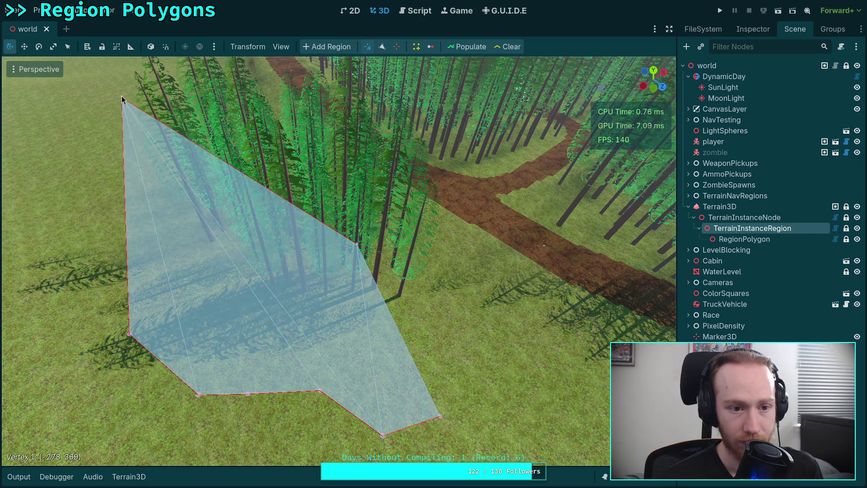
{"action": "mouse_move", "coordinate": [121, 103]}
{"action": "left_mouse_down"}
{"action": "mouse_move", "coordinate": [121, 138]}
{"action": "mouse_move", "coordinate": [133, 114]}
{"action": "mouse_move", "coordinate": [141, 152]}
{"action": "mouse_move", "coordinate": [137, 245]}
{"action": "mouse_move", "coordinate": [171, 255]}
{"action": "left_mouse_up"}
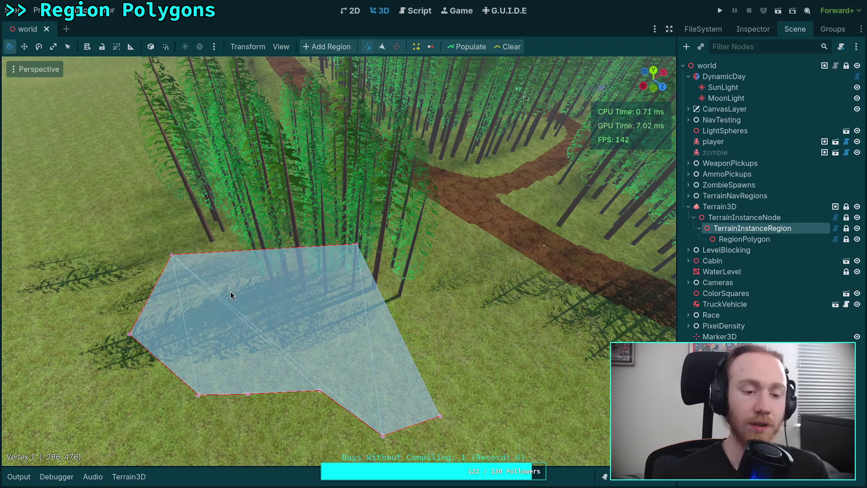
{"action": "left_click", "coordinate": [415, 10]}
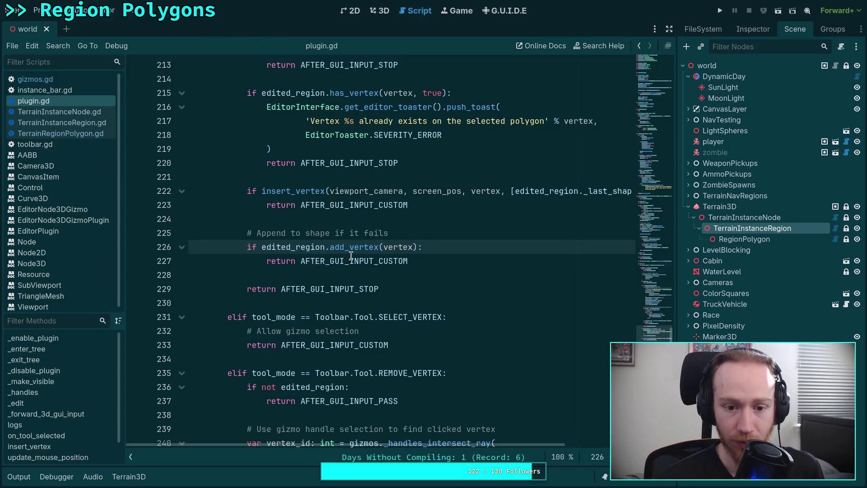
Set VERTEX_DISTANCE on line 181 of gizmos.gd to 9.0, save, and go back to the 3D view
{"action": "left_click", "coordinate": [74, 79]}
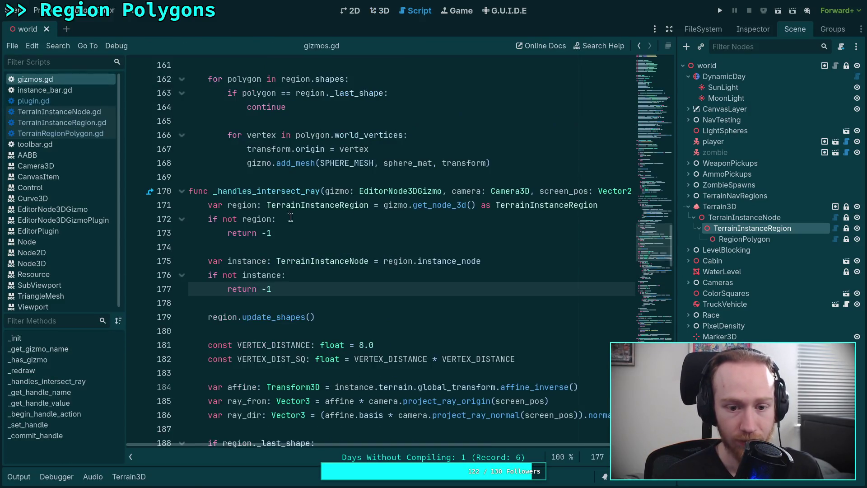
{"action": "scroll", "coordinate": [312, 277], "scroll_direction": "down", "scroll_amount": 1}
{"action": "left_click", "coordinate": [363, 261]}
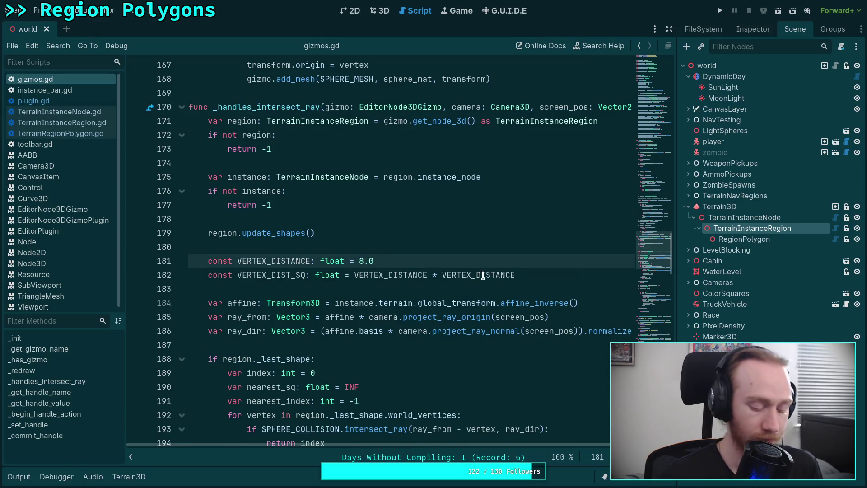
{"action": "key", "text": "BackSpace"}
{"action": "type", "text": "0"}
{"action": "key", "text": "BackSpace"}
{"action": "type", "text": "1"}
{"action": "key", "text": "BackSpace"}
{"action": "type", "text": "4"}
{"action": "key", "text": "ctrl+s"}
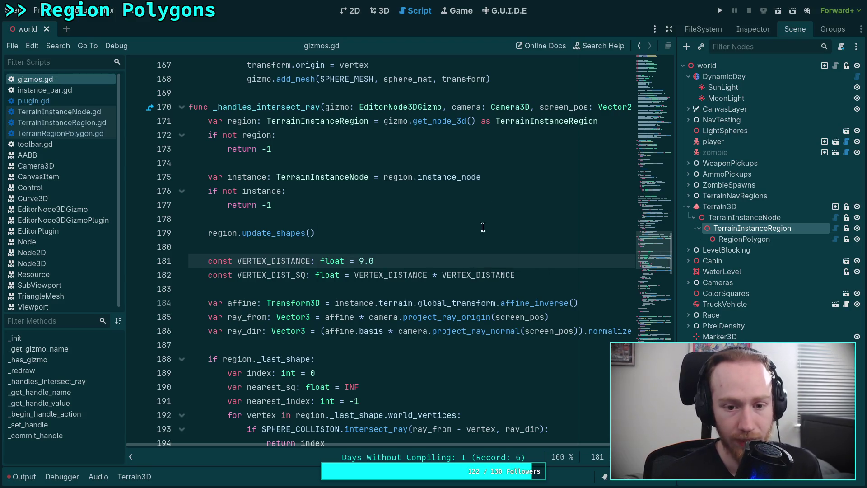
{"action": "left_click", "coordinate": [379, 10]}
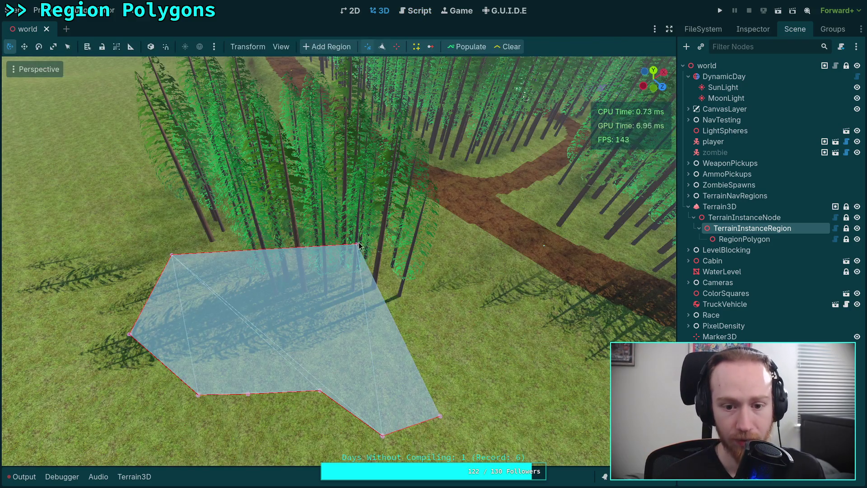
Move the top-left vertex, insert a vertex on the bottom edge, and adjust the left-side vertices
{"action": "mouse_move", "coordinate": [172, 256]}
{"action": "left_mouse_down"}
{"action": "mouse_move", "coordinate": [196, 210]}
{"action": "mouse_move", "coordinate": [146, 195]}
{"action": "mouse_move", "coordinate": [131, 165]}
{"action": "mouse_move", "coordinate": [143, 249]}
{"action": "mouse_move", "coordinate": [161, 203]}
{"action": "mouse_move", "coordinate": [113, 221]}
{"action": "mouse_move", "coordinate": [121, 162]}
{"action": "mouse_move", "coordinate": [277, 223]}
{"action": "mouse_move", "coordinate": [203, 300]}
{"action": "mouse_move", "coordinate": [131, 132]}
{"action": "mouse_move", "coordinate": [291, 219]}
{"action": "mouse_move", "coordinate": [180, 126]}
{"action": "mouse_move", "coordinate": [271, 272]}
{"action": "mouse_move", "coordinate": [235, 289]}
{"action": "mouse_move", "coordinate": [162, 171]}
{"action": "mouse_move", "coordinate": [217, 298]}
{"action": "mouse_move", "coordinate": [203, 249]}
{"action": "mouse_move", "coordinate": [216, 267]}
{"action": "left_mouse_up"}
{"action": "left_click", "coordinate": [382, 47]}
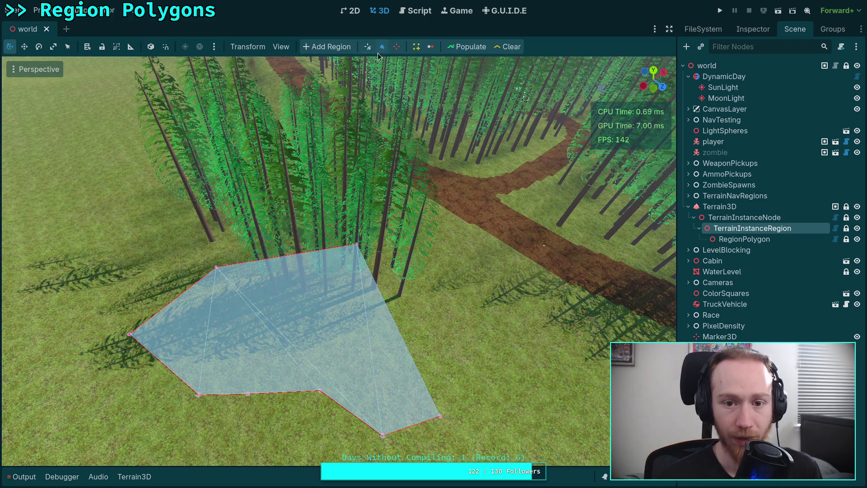
{"action": "scroll", "coordinate": [291, 343], "scroll_direction": "down", "scroll_amount": 2}
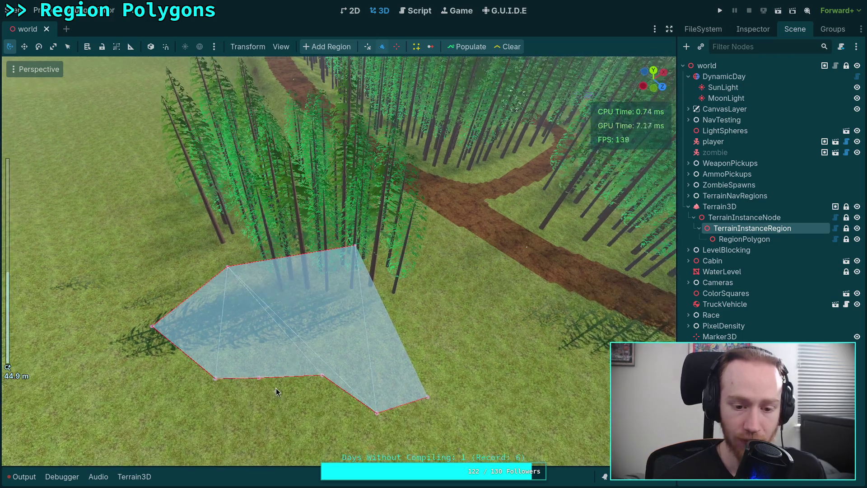
{"action": "left_click_drag", "start_coordinate": [259, 379], "coordinate": [286, 455]}
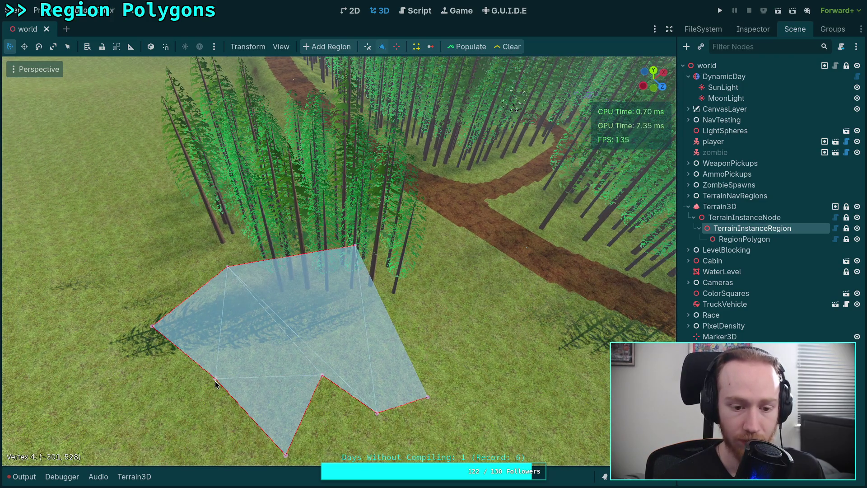
{"action": "left_click_drag", "start_coordinate": [216, 378], "coordinate": [109, 418]}
{"action": "mouse_move", "coordinate": [228, 267]}
{"action": "left_mouse_down"}
{"action": "mouse_move", "coordinate": [131, 184]}
{"action": "mouse_move", "coordinate": [121, 77]}
{"action": "left_mouse_up"}
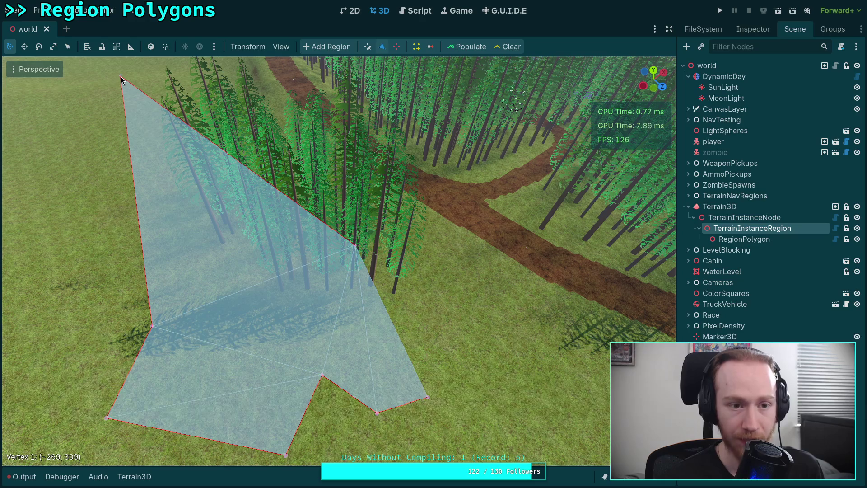
{"action": "mouse_move", "coordinate": [121, 80]}
{"action": "left_mouse_down"}
{"action": "mouse_move", "coordinate": [43, 145]}
{"action": "mouse_move", "coordinate": [128, 78]}
{"action": "mouse_move", "coordinate": [246, 221]}
{"action": "mouse_move", "coordinate": [106, 117]}
{"action": "mouse_move", "coordinate": [135, 227]}
{"action": "mouse_move", "coordinate": [194, 271]}
{"action": "mouse_move", "coordinate": [174, 232]}
{"action": "left_mouse_up"}
Insert and pull out new vertices on the top, left, lower-left, right and lower edges
{"action": "mouse_move", "coordinate": [230, 247]}
{"action": "left_mouse_down"}
{"action": "mouse_move", "coordinate": [226, 348]}
{"action": "mouse_move", "coordinate": [273, 185]}
{"action": "left_mouse_up"}
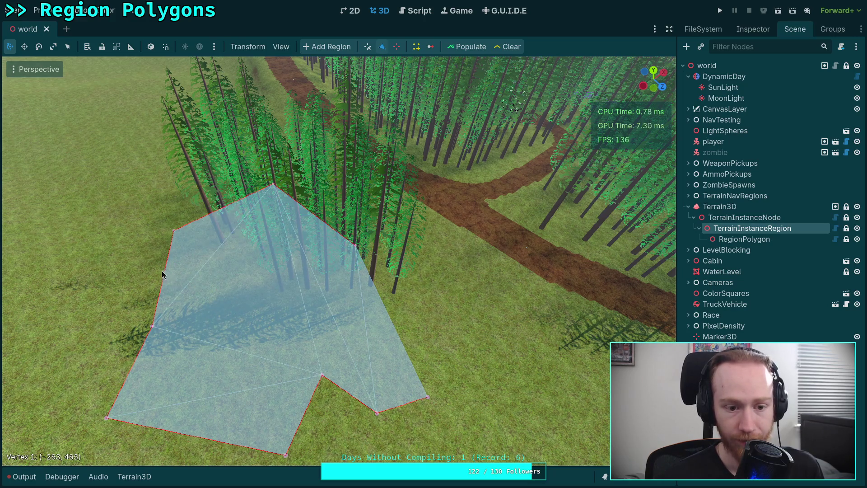
{"action": "left_click_drag", "start_coordinate": [164, 274], "coordinate": [95, 270]}
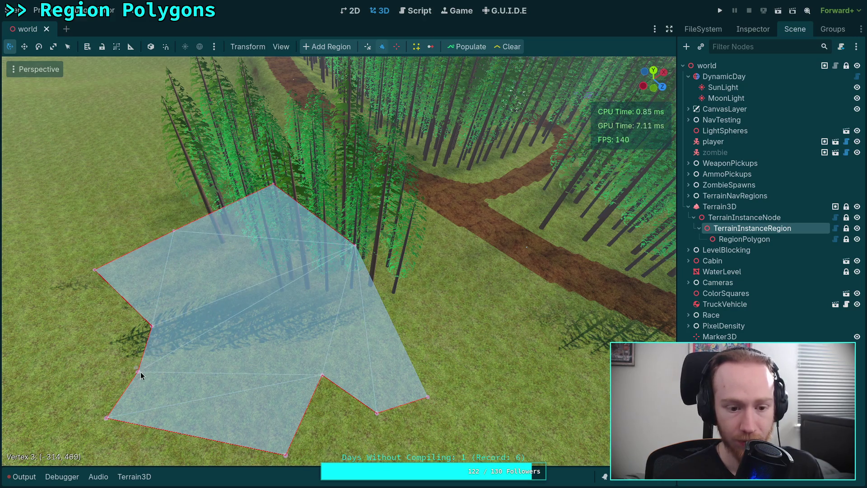
{"action": "left_click_drag", "start_coordinate": [135, 372], "coordinate": [70, 356]}
{"action": "mouse_move", "coordinate": [153, 326]}
{"action": "left_mouse_down"}
{"action": "mouse_move", "coordinate": [59, 300]}
{"action": "mouse_move", "coordinate": [75, 302]}
{"action": "left_mouse_up"}
{"action": "mouse_move", "coordinate": [298, 409]}
{"action": "left_mouse_down"}
{"action": "mouse_move", "coordinate": [349, 433]}
{"action": "mouse_move", "coordinate": [470, 310]}
{"action": "mouse_move", "coordinate": [425, 281]}
{"action": "left_mouse_up"}
{"action": "mouse_move", "coordinate": [303, 421]}
{"action": "left_mouse_down"}
{"action": "mouse_move", "coordinate": [452, 457]}
{"action": "mouse_move", "coordinate": [233, 447]}
{"action": "mouse_move", "coordinate": [316, 422]}
{"action": "mouse_move", "coordinate": [340, 433]}
{"action": "left_mouse_up"}
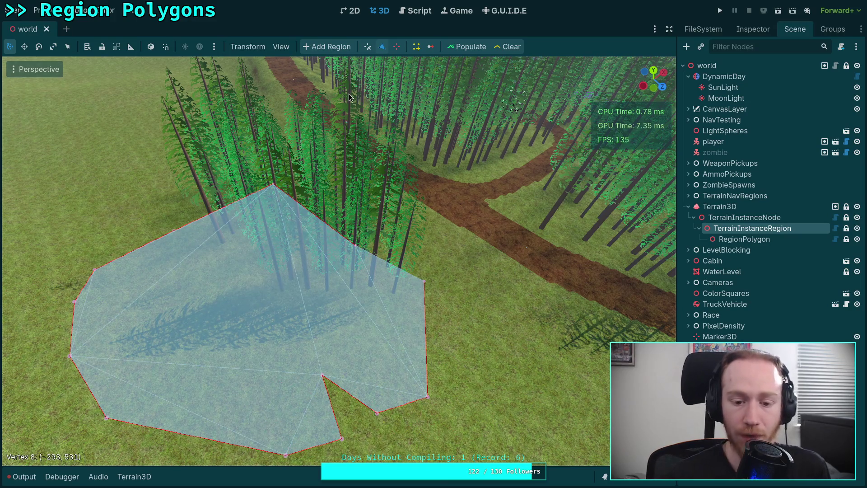
Stretch the lower notch vertex into a broad lobe and widen the polygon's lower-left side
{"action": "scroll", "coordinate": [346, 267], "scroll_direction": "down", "scroll_amount": 3}
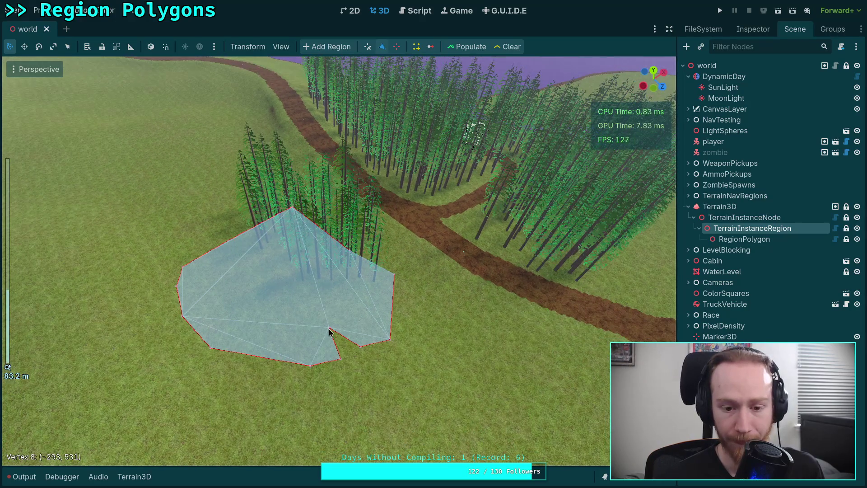
{"action": "left_click_drag", "start_coordinate": [329, 332], "coordinate": [405, 413]}
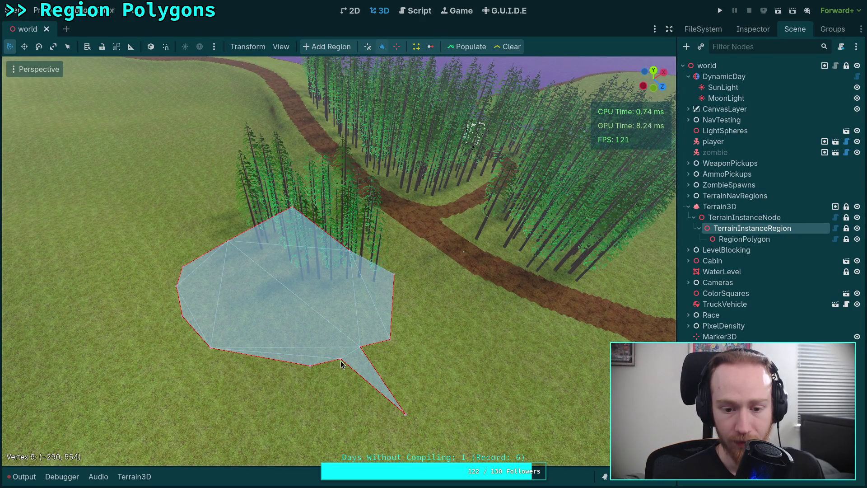
{"action": "left_click_drag", "start_coordinate": [340, 361], "coordinate": [321, 431]}
{"action": "mouse_move", "coordinate": [311, 367]}
{"action": "left_mouse_down"}
{"action": "mouse_move", "coordinate": [233, 454]}
{"action": "mouse_move", "coordinate": [226, 426]}
{"action": "left_mouse_up"}
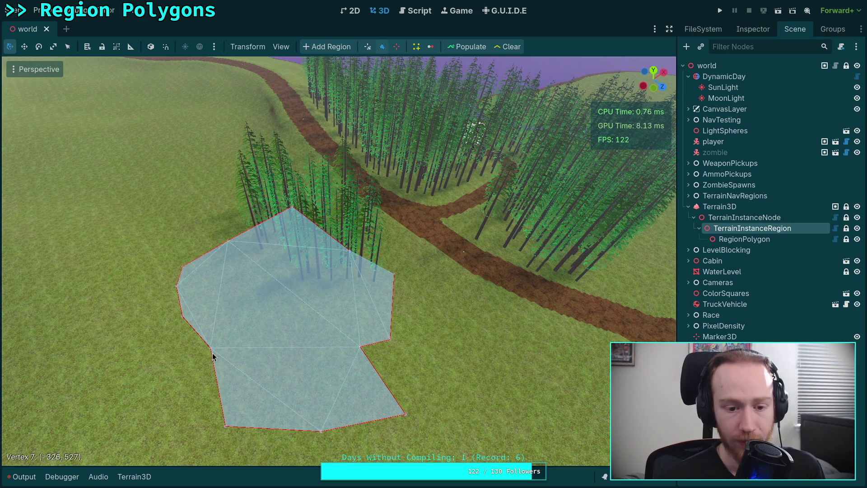
{"action": "left_click_drag", "start_coordinate": [213, 352], "coordinate": [161, 363]}
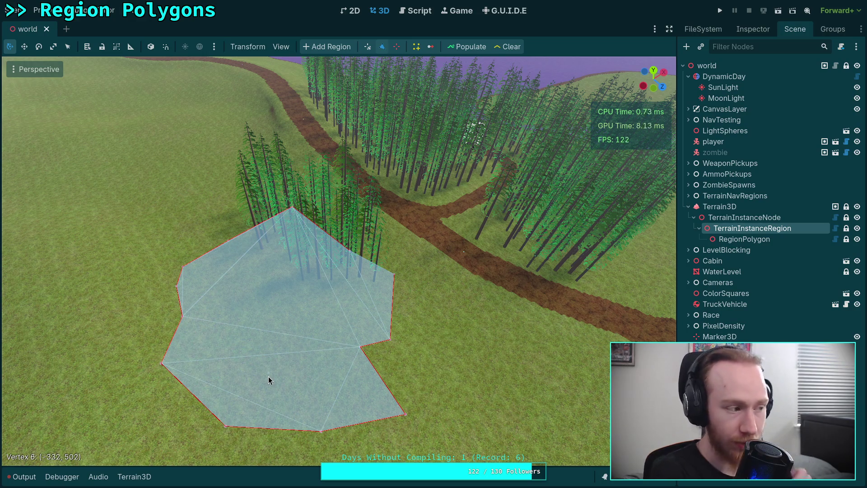
Delete eight vertices with the remove-vertex tool, leaving a triangular region
{"action": "left_click", "coordinate": [397, 47]}
{"action": "left_click", "coordinate": [162, 364]}
{"action": "left_click", "coordinate": [181, 317]}
{"action": "left_click", "coordinate": [227, 425]}
{"action": "left_click", "coordinate": [321, 431]}
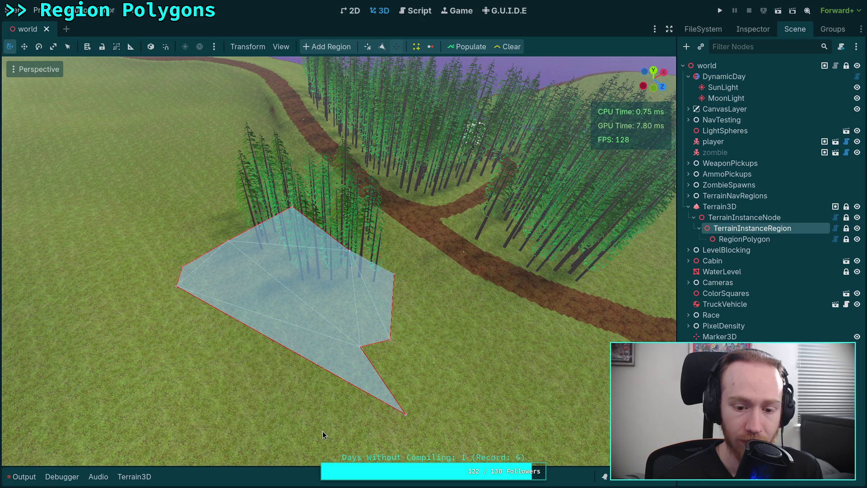
{"action": "left_click", "coordinate": [404, 415]}
{"action": "left_click", "coordinate": [361, 347]}
{"action": "left_click", "coordinate": [391, 340]}
{"action": "left_click", "coordinate": [395, 274]}
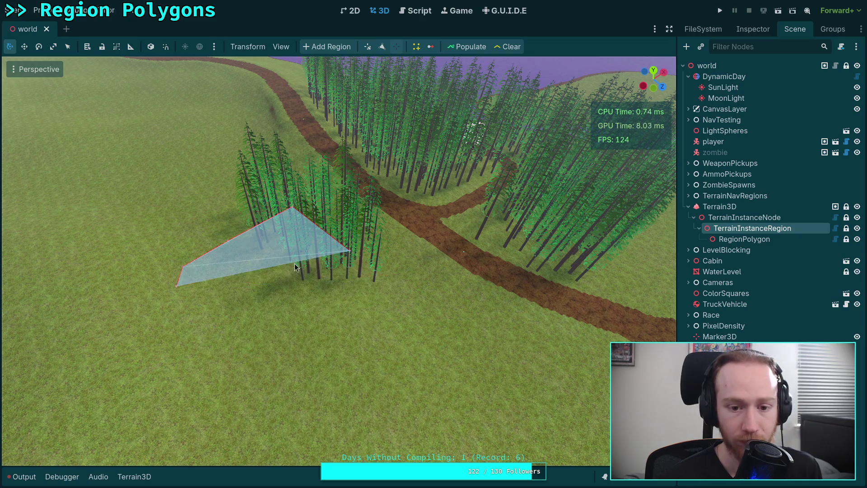
Enlarge the triangle by moving its lower-left vertex, adding a bottom vertex and nudging the top one
{"action": "key", "text": "a"}
{"action": "mouse_move", "coordinate": [175, 287]}
{"action": "left_mouse_down"}
{"action": "mouse_move", "coordinate": [277, 316]}
{"action": "mouse_move", "coordinate": [185, 272]}
{"action": "mouse_move", "coordinate": [213, 381]}
{"action": "left_mouse_up"}
{"action": "mouse_move", "coordinate": [229, 242]}
{"action": "left_mouse_down"}
{"action": "mouse_move", "coordinate": [173, 318]}
{"action": "mouse_move", "coordinate": [191, 284]}
{"action": "left_mouse_up"}
{"action": "left_click_drag", "start_coordinate": [292, 211], "coordinate": [267, 208]}
Remove the bottom vertex to leave a quadrilateral, reposition the left vertices, then delete one directly while editing
{"action": "left_click", "coordinate": [397, 47]}
{"action": "left_click", "coordinate": [236, 383]}
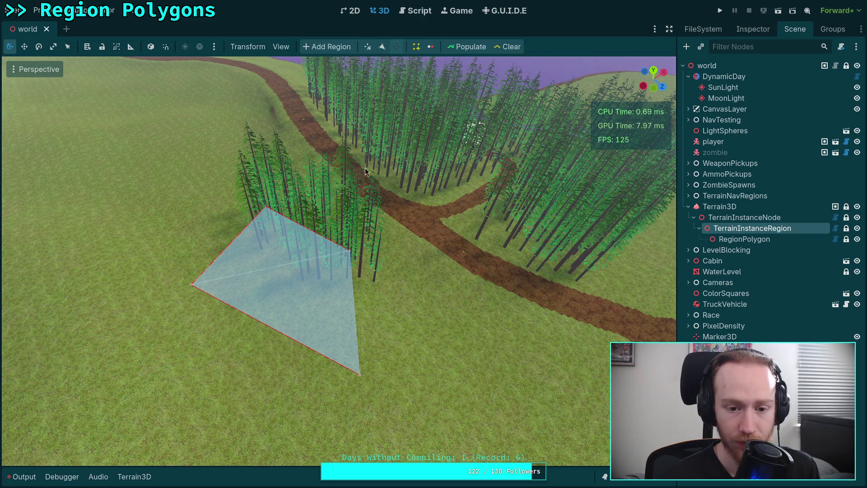
{"action": "left_click", "coordinate": [383, 49]}
{"action": "mouse_move", "coordinate": [191, 286]}
{"action": "left_mouse_down"}
{"action": "mouse_move", "coordinate": [202, 419]}
{"action": "mouse_move", "coordinate": [178, 258]}
{"action": "mouse_move", "coordinate": [184, 237]}
{"action": "mouse_move", "coordinate": [193, 359]}
{"action": "mouse_move", "coordinate": [177, 364]}
{"action": "left_mouse_up"}
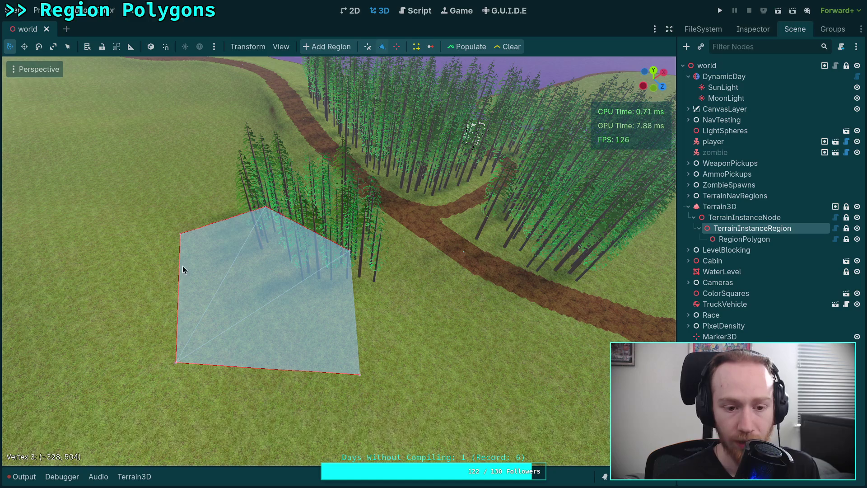
{"action": "mouse_move", "coordinate": [181, 240]}
{"action": "left_mouse_down"}
{"action": "mouse_move", "coordinate": [171, 249]}
{"action": "mouse_move", "coordinate": [183, 222]}
{"action": "mouse_move", "coordinate": [116, 258]}
{"action": "mouse_move", "coordinate": [145, 284]}
{"action": "mouse_move", "coordinate": [95, 279]}
{"action": "left_mouse_up"}
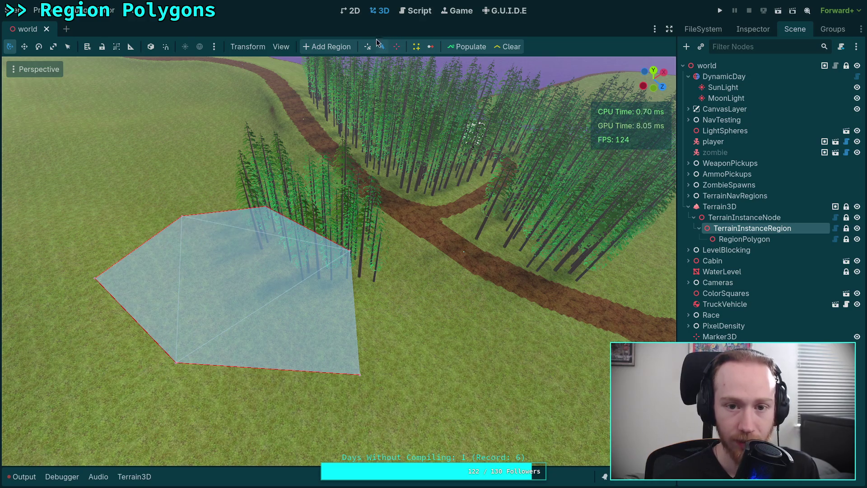
{"action": "right_click", "coordinate": [95, 280]}
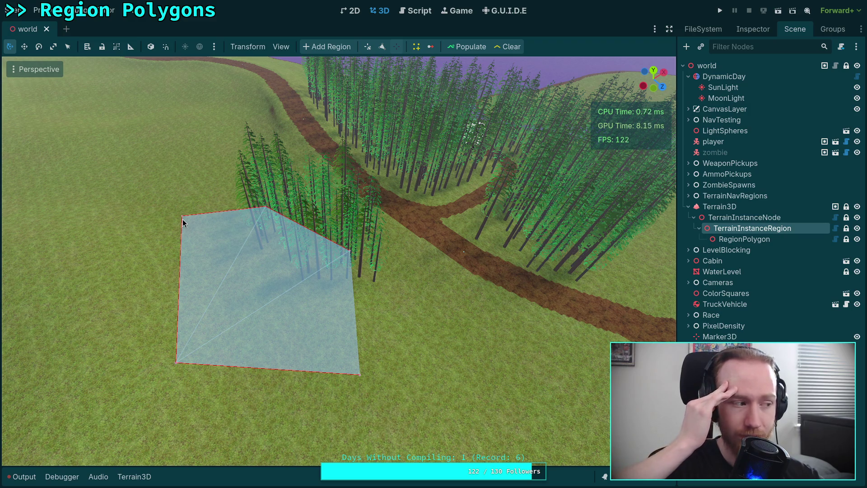
{"action": "left_click", "coordinate": [415, 13]}
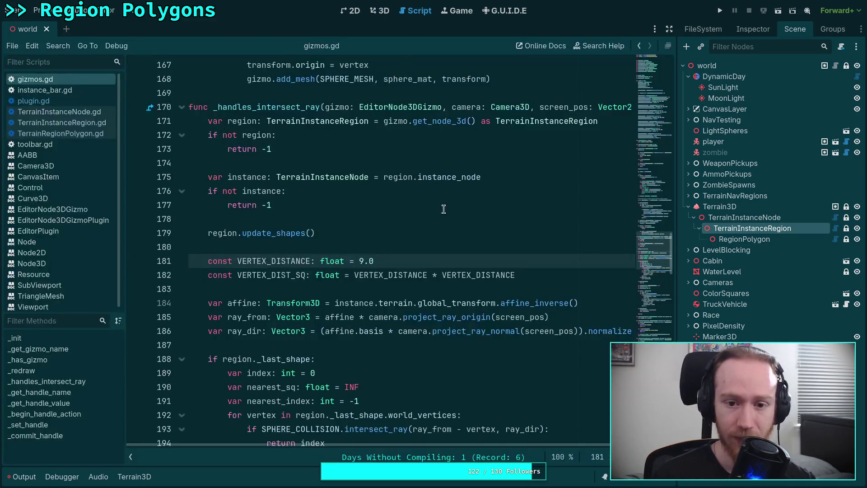
Change VERTEX_DISTANCE in gizmos.gd from 9.0 to 8.5 and save
{"action": "double_click", "coordinate": [363, 261]}
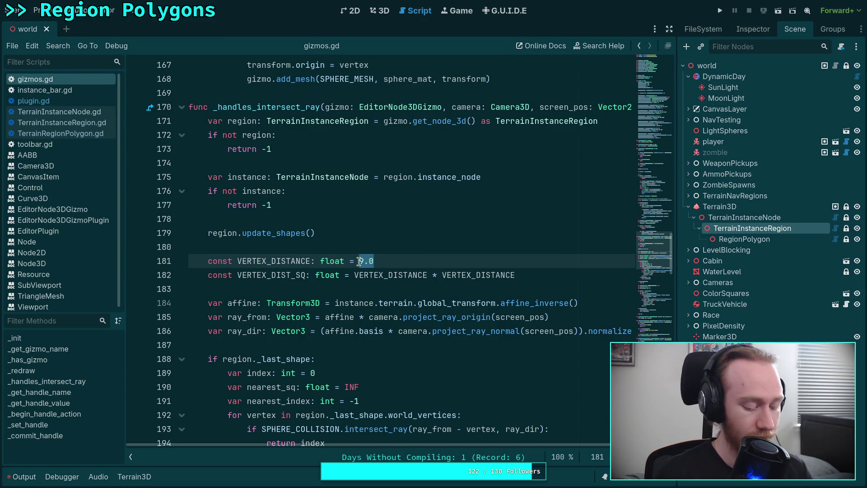
{"action": "type", "text": "8.56"}
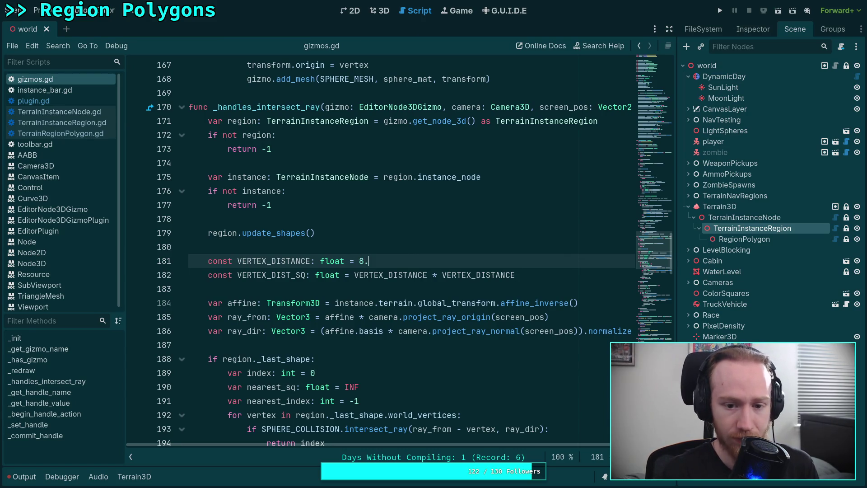
{"action": "key", "text": "ctrl+s"}
{"action": "scroll", "coordinate": [435, 329], "scroll_direction": "down", "scroll_amount": 3}
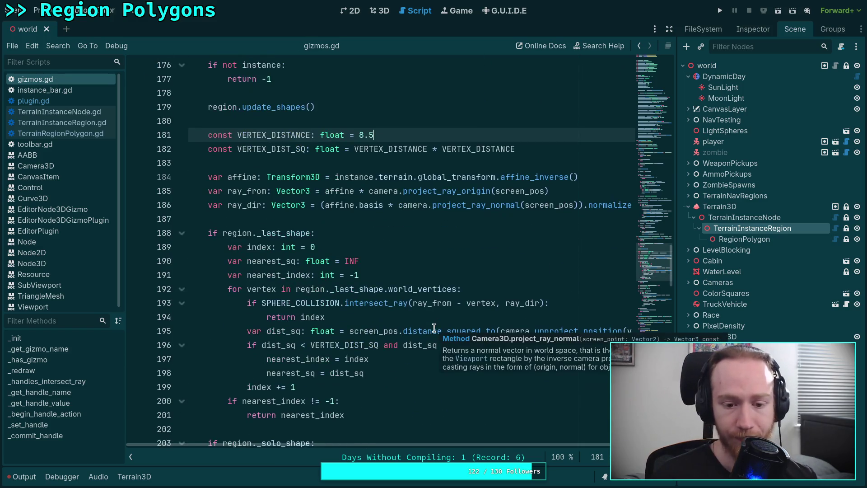
{"action": "scroll", "coordinate": [372, 360], "scroll_direction": "down", "scroll_amount": 1}
In the 3D view, insert a vertex on the polygon's left edge and move it left and down
{"action": "left_click", "coordinate": [391, 16]}
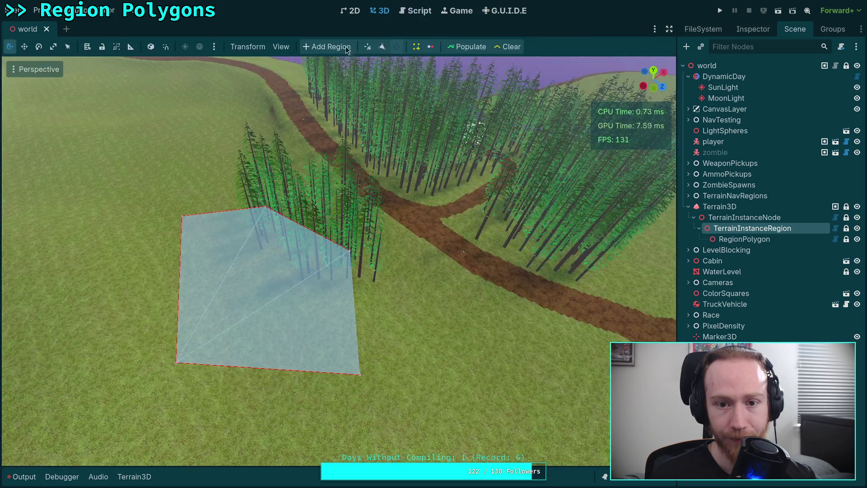
{"action": "mouse_move", "coordinate": [181, 225]}
{"action": "left_mouse_down"}
{"action": "mouse_move", "coordinate": [128, 291]}
{"action": "mouse_move", "coordinate": [129, 219]}
{"action": "mouse_move", "coordinate": [155, 180]}
{"action": "mouse_move", "coordinate": [173, 183]}
{"action": "left_mouse_up"}
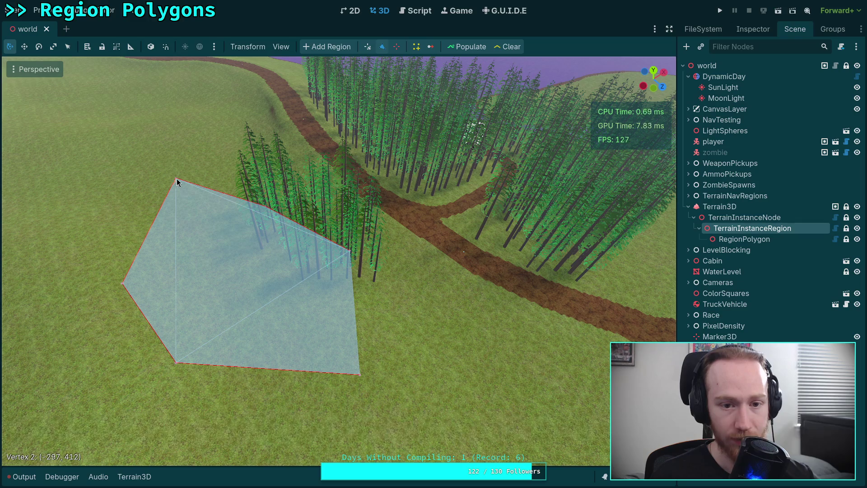
{"action": "mouse_move", "coordinate": [177, 181]}
{"action": "left_mouse_down"}
{"action": "mouse_move", "coordinate": [100, 225]}
{"action": "mouse_move", "coordinate": [145, 226]}
{"action": "left_mouse_up"}
Set VERTEX_DISTANCE to 10.0, save gizmos.gd, and return to the 3D view in add-vertex mode
{"action": "left_click", "coordinate": [415, 10]}
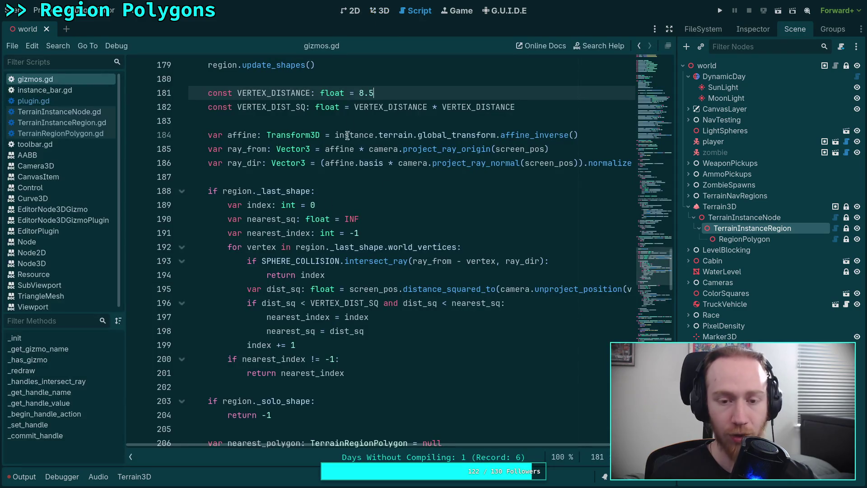
{"action": "left_click_drag", "start_coordinate": [371, 93], "coordinate": [360, 93]}
{"action": "type", "text": "10"}
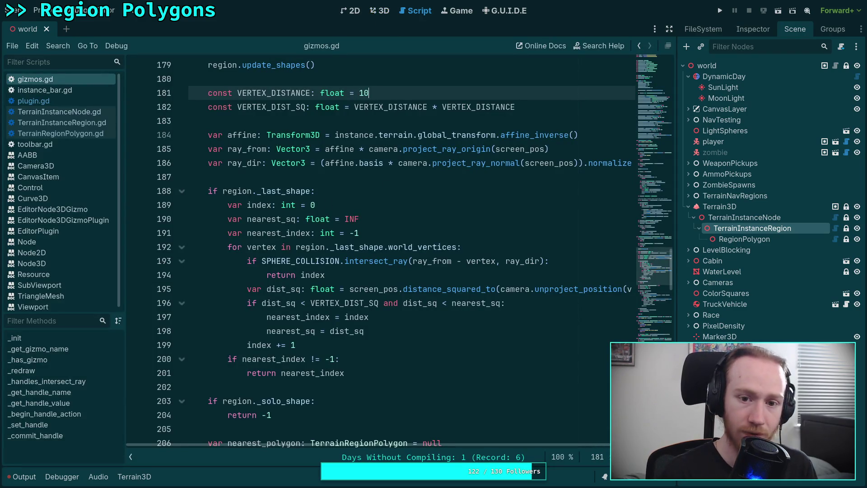
{"action": "key", "text": "ctrl+s"}
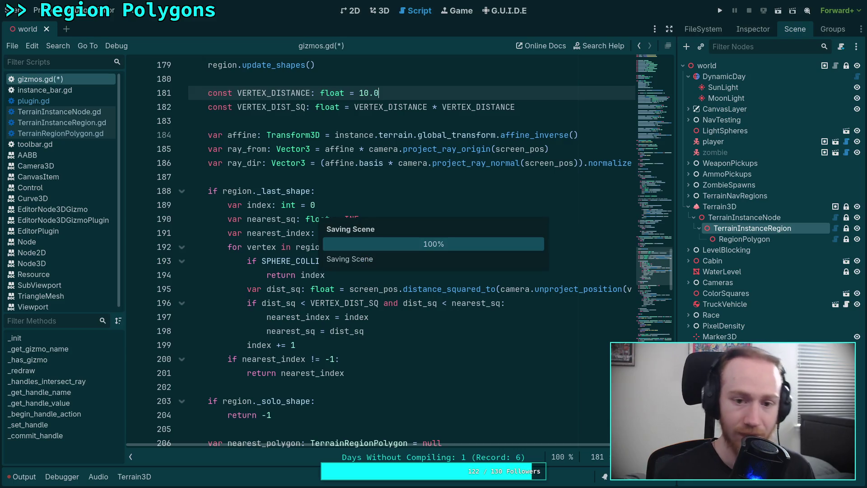
{"action": "key", "text": "ctrl+F2"}
{"action": "key", "text": "2"}
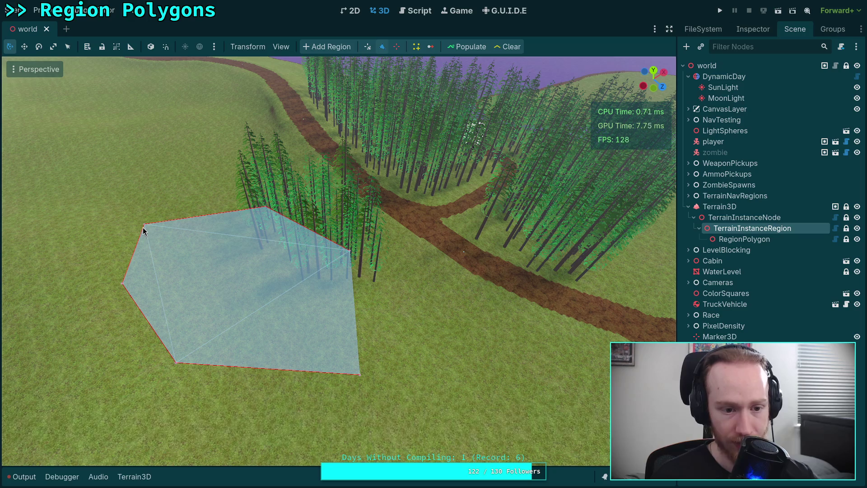
Move the top-left vertex up and right, then delete the notch and left vertices
{"action": "mouse_move", "coordinate": [143, 230]}
{"action": "left_mouse_down"}
{"action": "mouse_move", "coordinate": [157, 201]}
{"action": "mouse_move", "coordinate": [168, 201]}
{"action": "mouse_move", "coordinate": [113, 226]}
{"action": "mouse_move", "coordinate": [124, 239]}
{"action": "mouse_move", "coordinate": [236, 284]}
{"action": "mouse_move", "coordinate": [257, 273]}
{"action": "left_mouse_up"}
{"action": "left_click", "coordinate": [397, 47]}
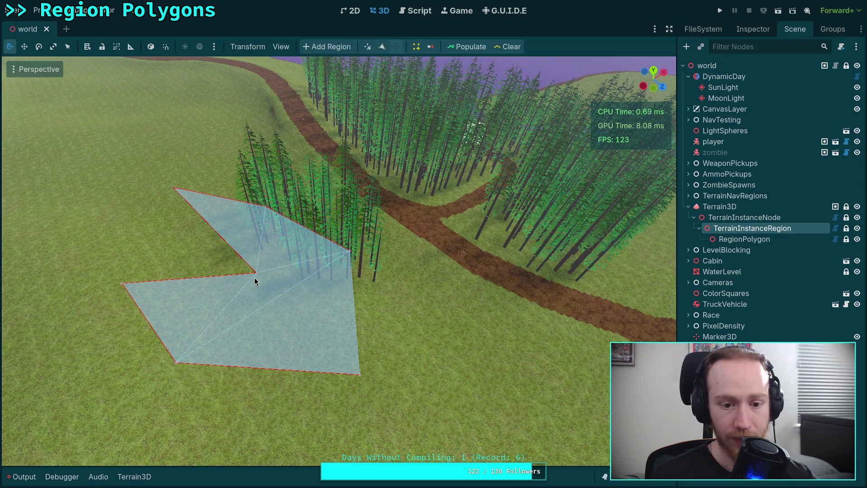
{"action": "left_click", "coordinate": [255, 278]}
{"action": "left_click", "coordinate": [124, 289]}
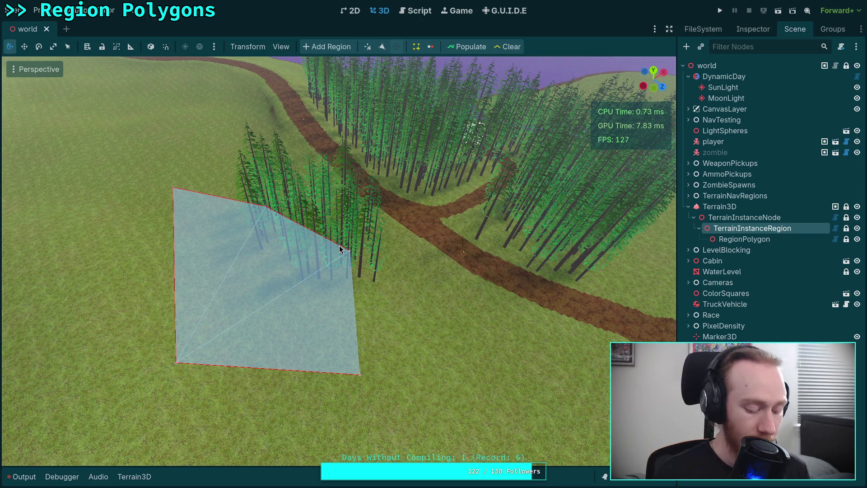
Save the scene and check the Output panel for errors
{"action": "key", "text": "ctrl+s"}
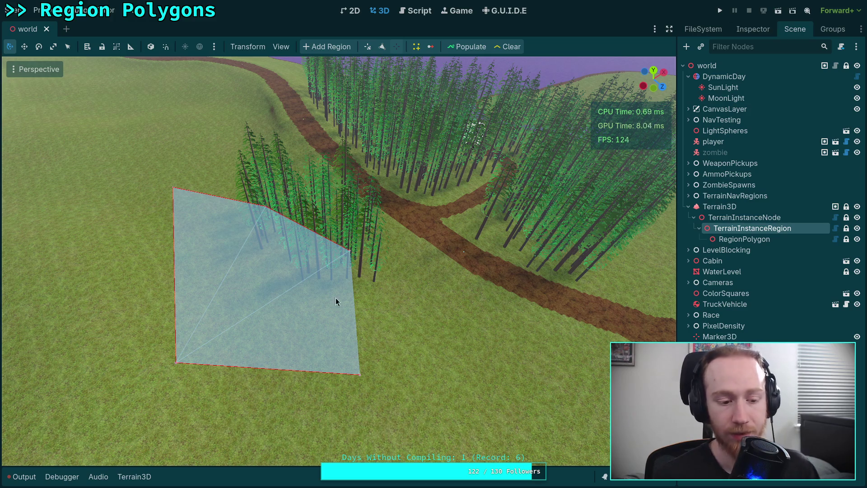
{"action": "left_click", "coordinate": [22, 477]}
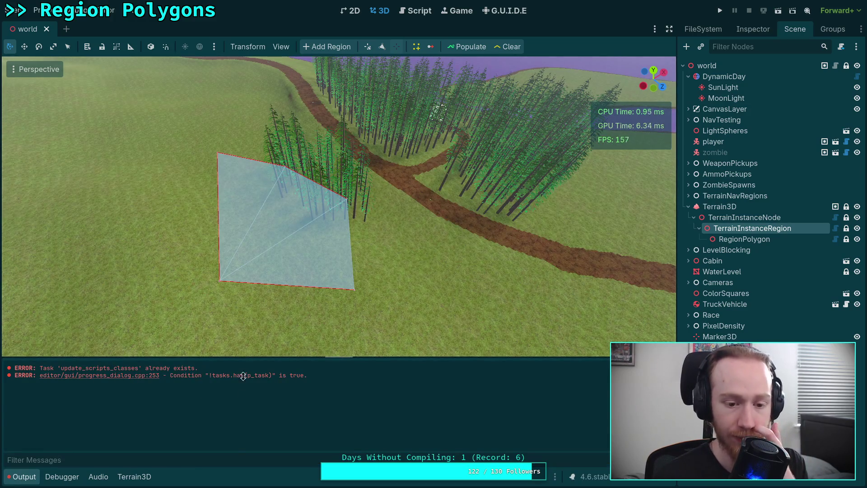
{"action": "left_click", "coordinate": [24, 476]}
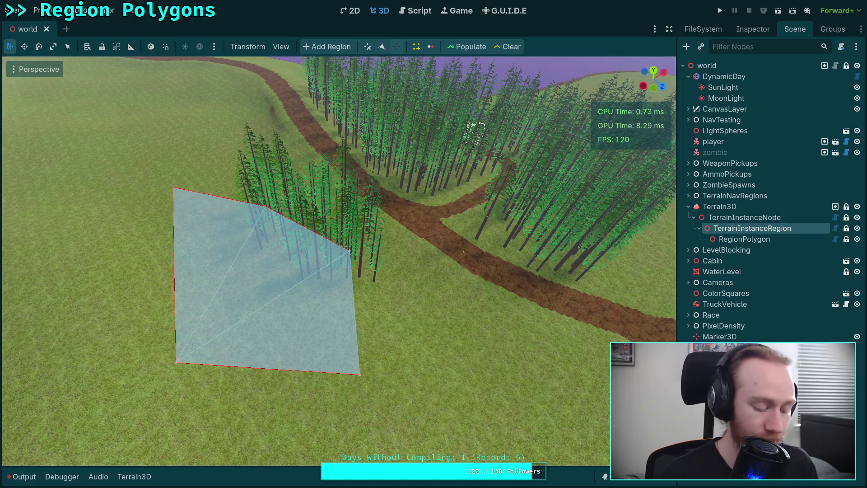
{"action": "key", "text": "super+1"}
{"action": "type", "text": "git status"}
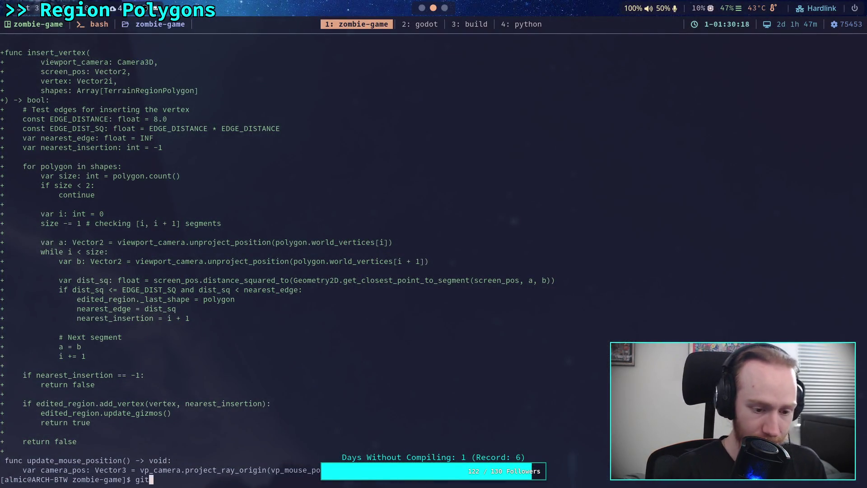
{"action": "key", "text": "Return"}
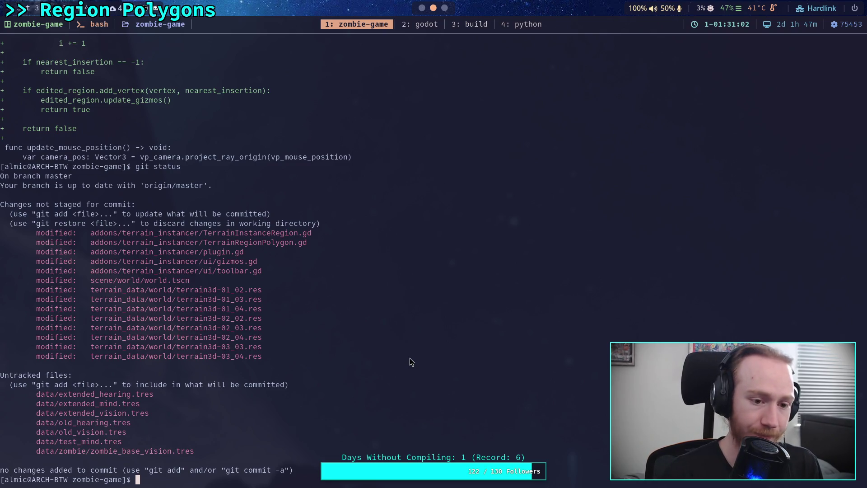
{"action": "type", "text": "git "}
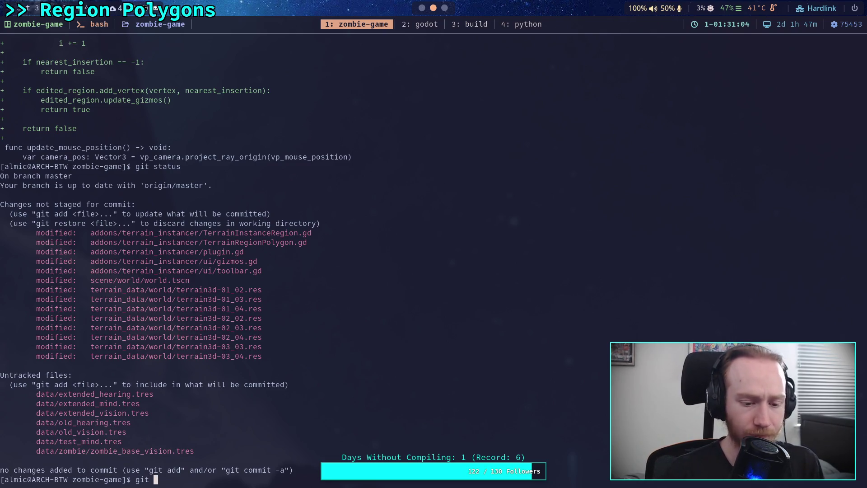
{"action": "type", "text": "diff aii"}
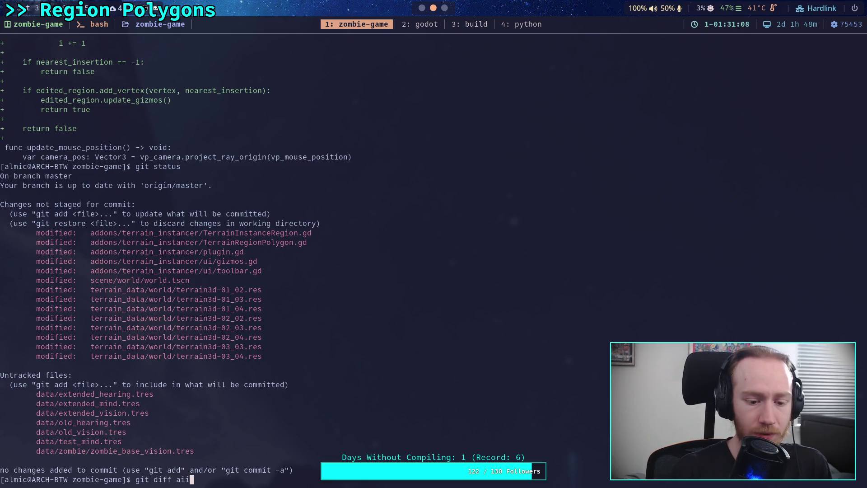
{"action": "key", "text": "BackSpace"}
{"action": "key", "text": "BackSpace"}
{"action": "type", "text": "dd"}
{"action": "key", "text": "Tab"}
{"action": "key", "text": "Return"}
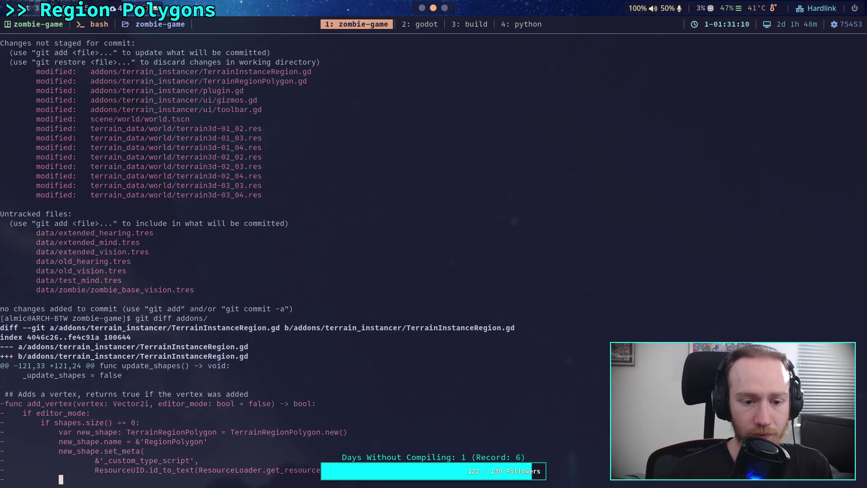
{"action": "key", "text": "j"}
{"action": "key", "text": "j"}
{"action": "key", "text": "j"}
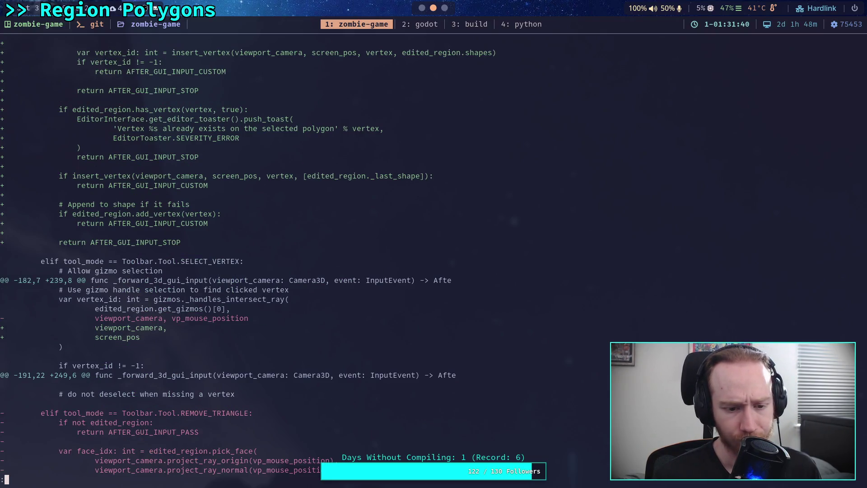
{"action": "key", "text": "space"}
{"action": "scroll", "coordinate": [271, 262], "scroll_direction": "down", "scroll_amount": 10}
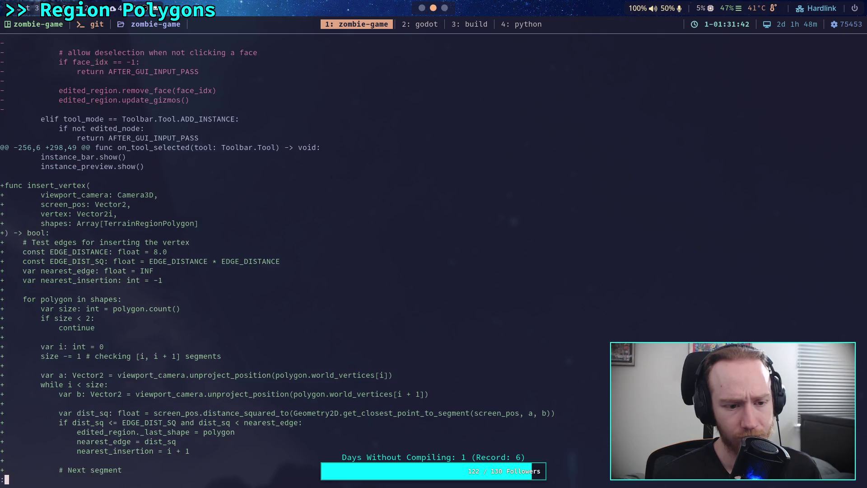
{"action": "scroll", "coordinate": [272, 252], "scroll_direction": "up", "scroll_amount": 4}
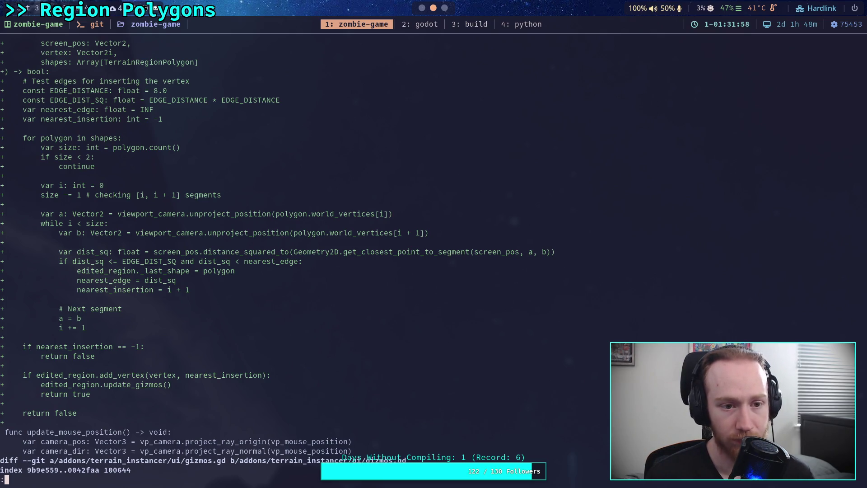
{"action": "key", "text": "super+2"}
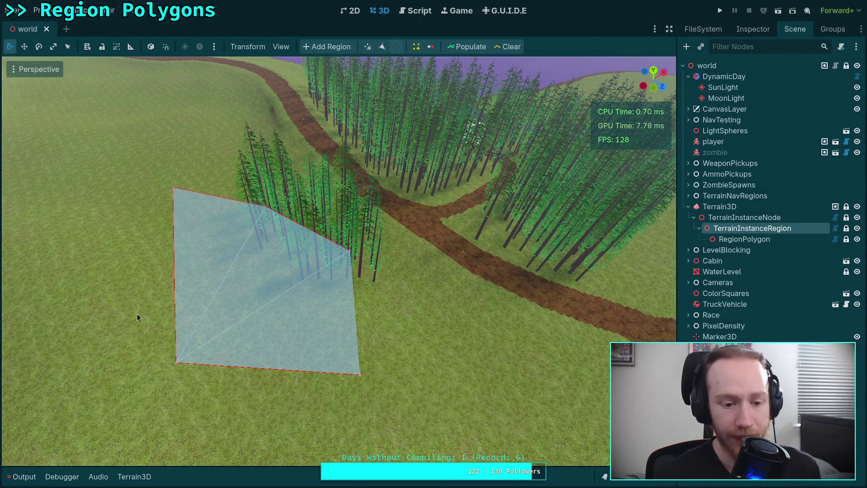
Pull a new vertex out of the left edge, then delete the misplaced right-side vertex
{"action": "left_click", "coordinate": [382, 47]}
{"action": "mouse_move", "coordinate": [173, 252]}
{"action": "left_mouse_down"}
{"action": "mouse_move", "coordinate": [114, 251]}
{"action": "mouse_move", "coordinate": [139, 253]}
{"action": "mouse_move", "coordinate": [159, 272]}
{"action": "mouse_move", "coordinate": [242, 271]}
{"action": "mouse_move", "coordinate": [364, 317]}
{"action": "left_mouse_up"}
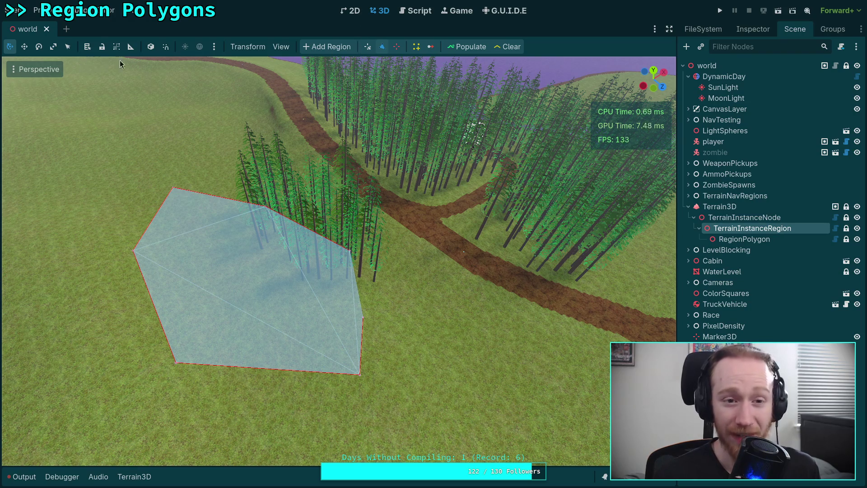
{"action": "left_click", "coordinate": [397, 48]}
{"action": "left_click", "coordinate": [363, 317]}
Insert two outward vertices on the left edge, delete the one crossing the edges, and save the scene
{"action": "left_click", "coordinate": [382, 46]}
{"action": "left_click_drag", "start_coordinate": [147, 283], "coordinate": [113, 329]}
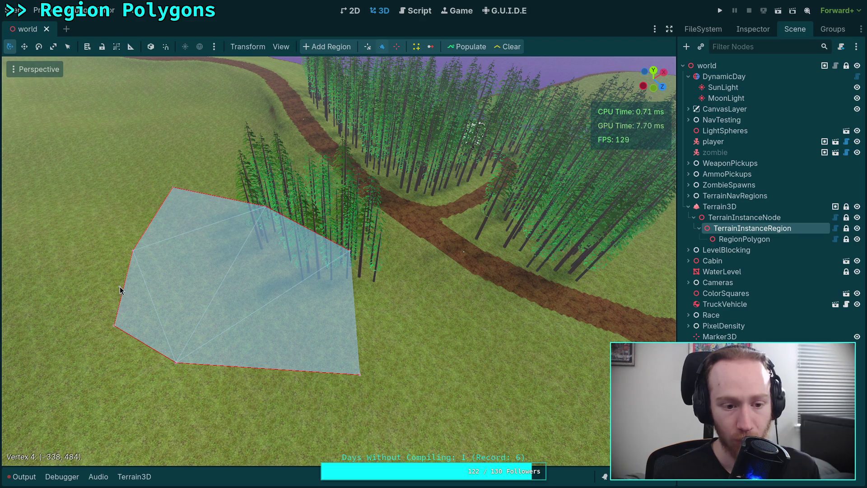
{"action": "left_click_drag", "start_coordinate": [120, 290], "coordinate": [106, 285]}
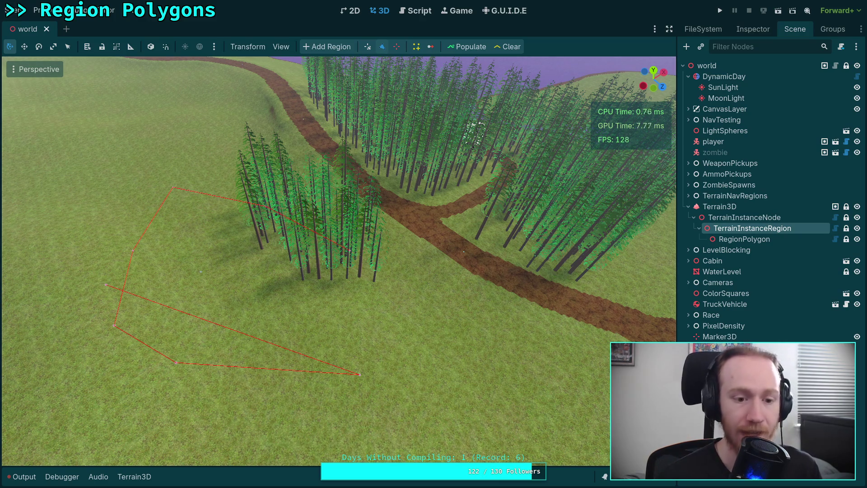
{"action": "left_click", "coordinate": [397, 46]}
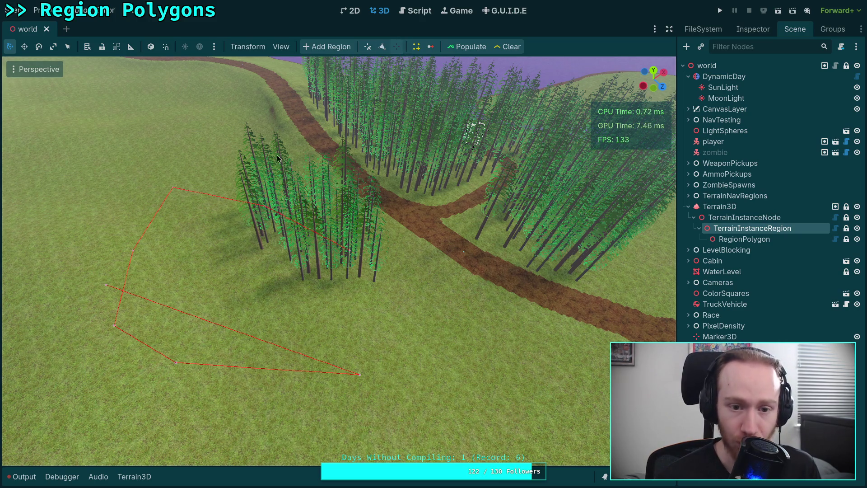
{"action": "left_click", "coordinate": [106, 289]}
{"action": "key", "text": "ctrl+s"}
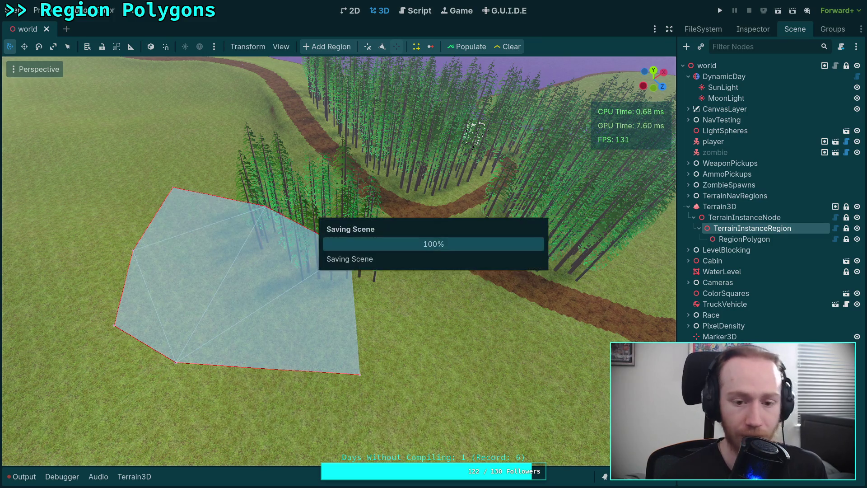
{"action": "left_click", "coordinate": [382, 50]}
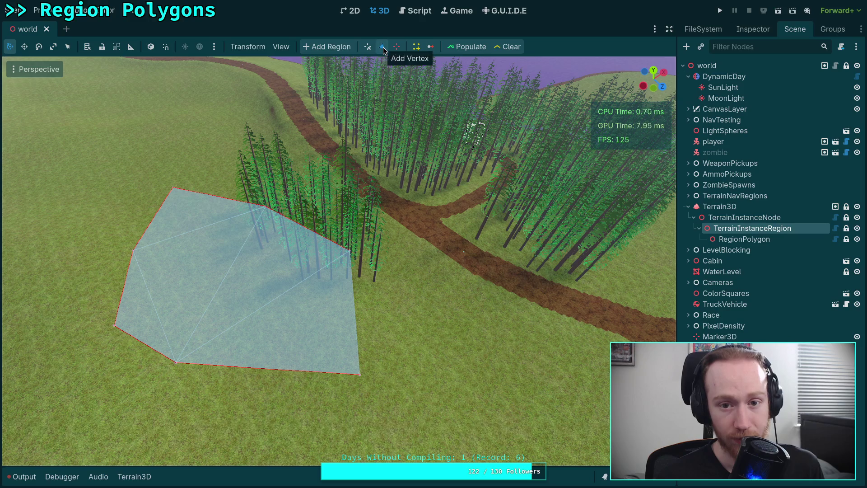
{"action": "left_click_drag", "start_coordinate": [134, 253], "coordinate": [133, 255]}
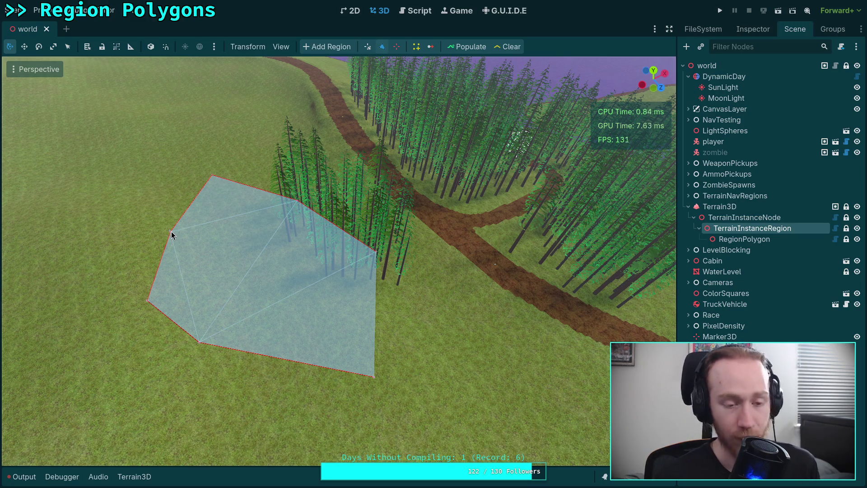
Move vertex 3 to reshape the left side, test adding and removing a stray vertex, then open gizmos.gd
{"action": "left_click", "coordinate": [171, 234]}
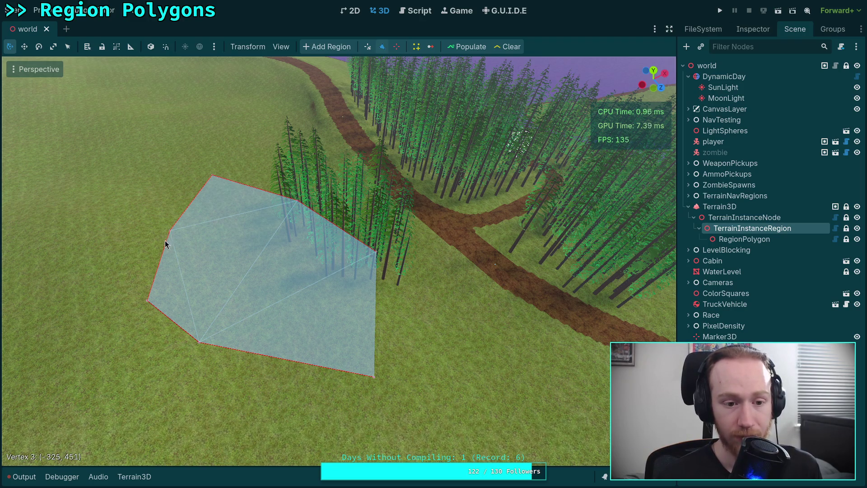
{"action": "mouse_move", "coordinate": [148, 305]}
{"action": "left_mouse_down"}
{"action": "mouse_move", "coordinate": [172, 232]}
{"action": "mouse_move", "coordinate": [211, 263]}
{"action": "mouse_move", "coordinate": [158, 224]}
{"action": "left_mouse_up"}
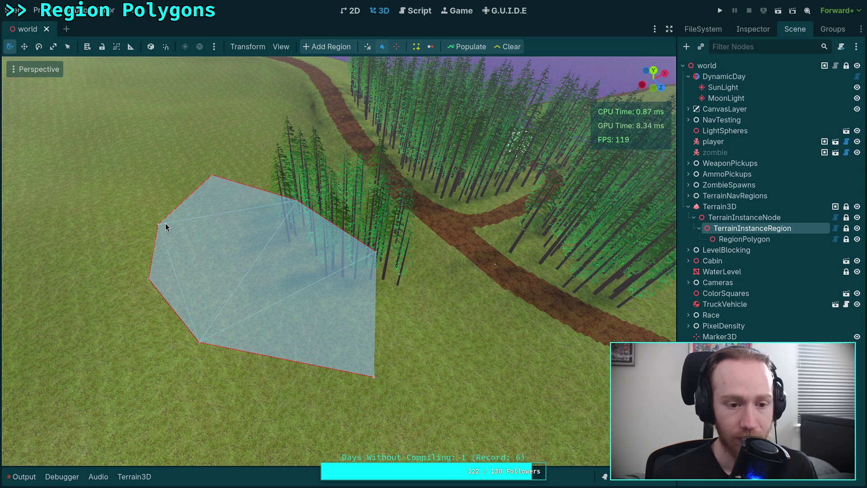
{"action": "left_click", "coordinate": [232, 431]}
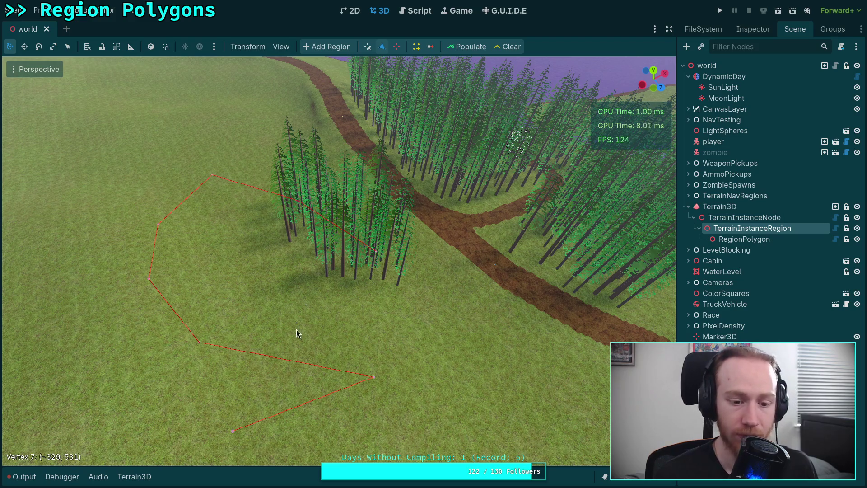
{"action": "left_click", "coordinate": [395, 49]}
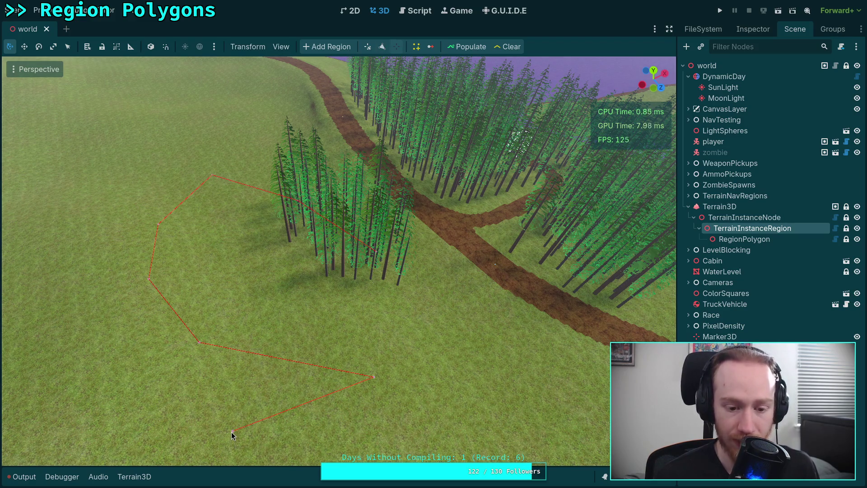
{"action": "left_click", "coordinate": [232, 431]}
{"action": "left_click", "coordinate": [382, 47]}
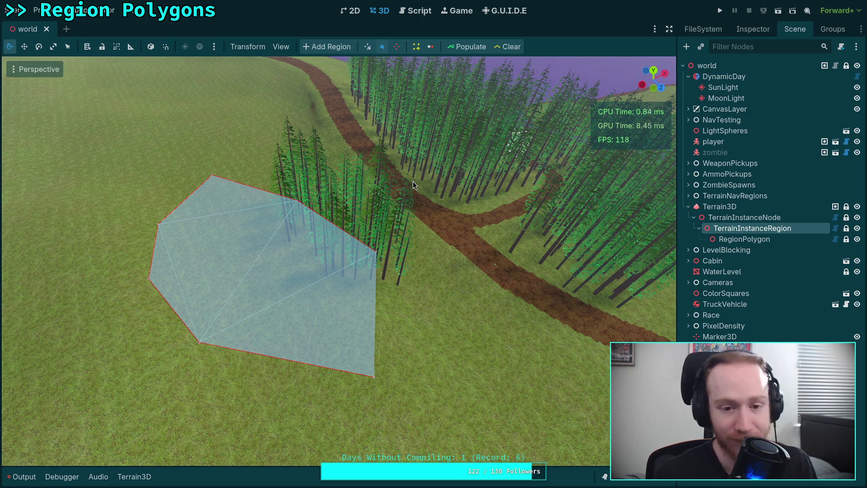
{"action": "left_click", "coordinate": [419, 14]}
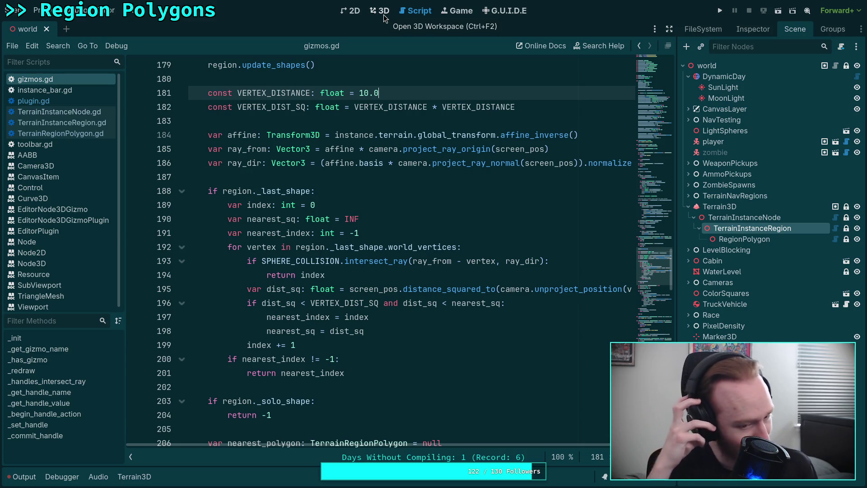
Open plugin.gd and review the _forward_3d_gui_input ADD_VERTEX branch across lines 169–180
{"action": "scroll", "coordinate": [271, 135], "scroll_direction": "up", "scroll_amount": 5}
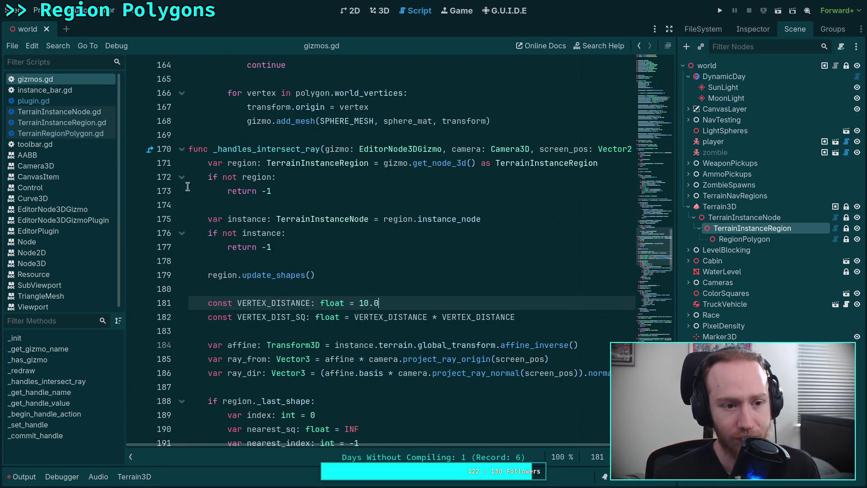
{"action": "left_click", "coordinate": [34, 100]}
{"action": "scroll", "coordinate": [393, 234], "scroll_direction": "up", "scroll_amount": 15}
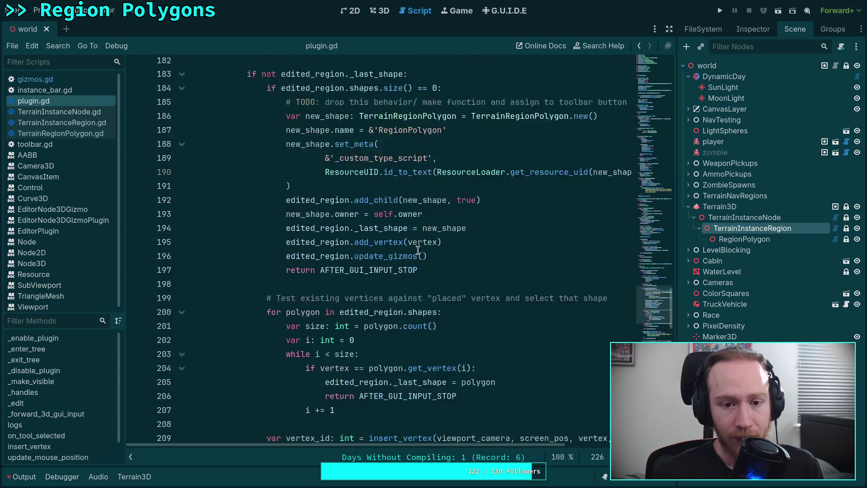
{"action": "scroll", "coordinate": [434, 256], "scroll_direction": "up", "scroll_amount": 2}
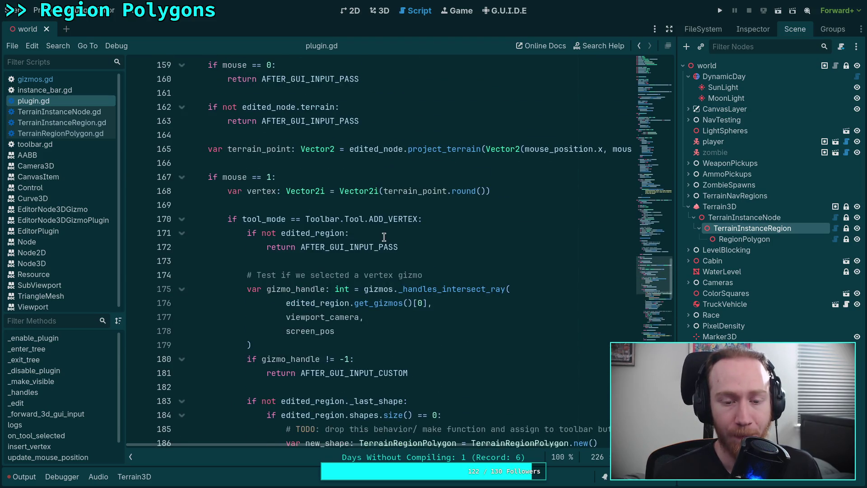
{"action": "left_click", "coordinate": [452, 208]}
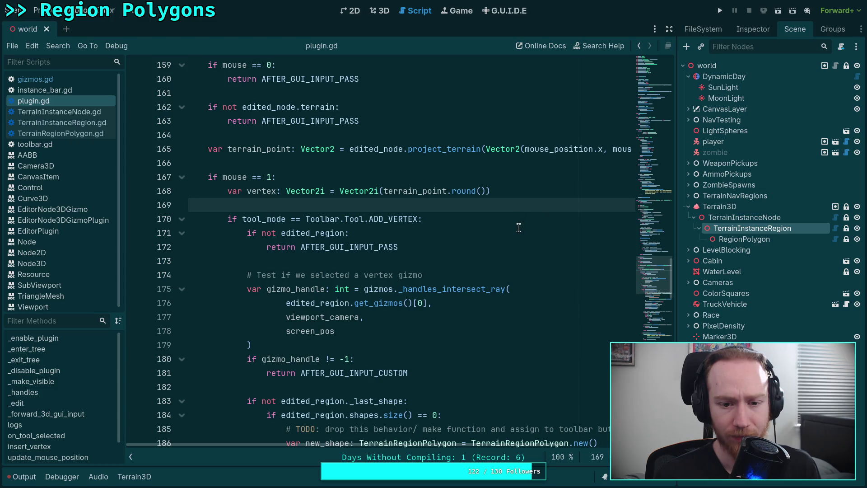
{"action": "scroll", "coordinate": [517, 226], "scroll_direction": "down", "scroll_amount": 2}
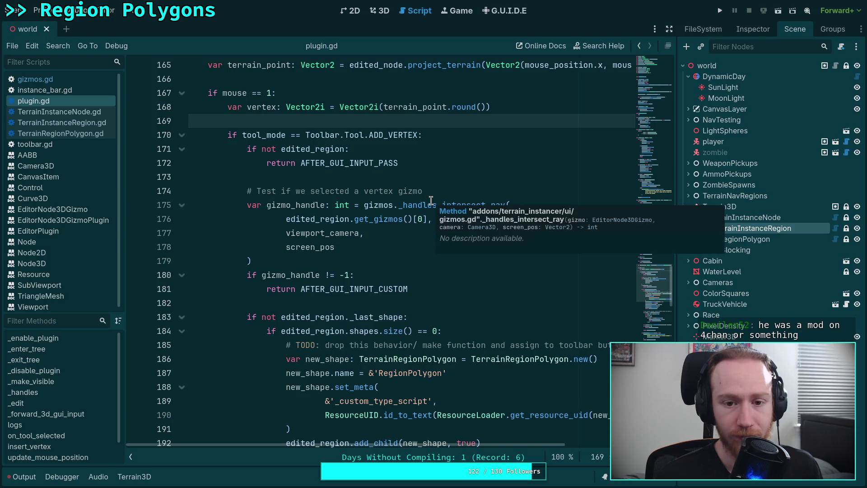
{"action": "left_click", "coordinate": [418, 134]}
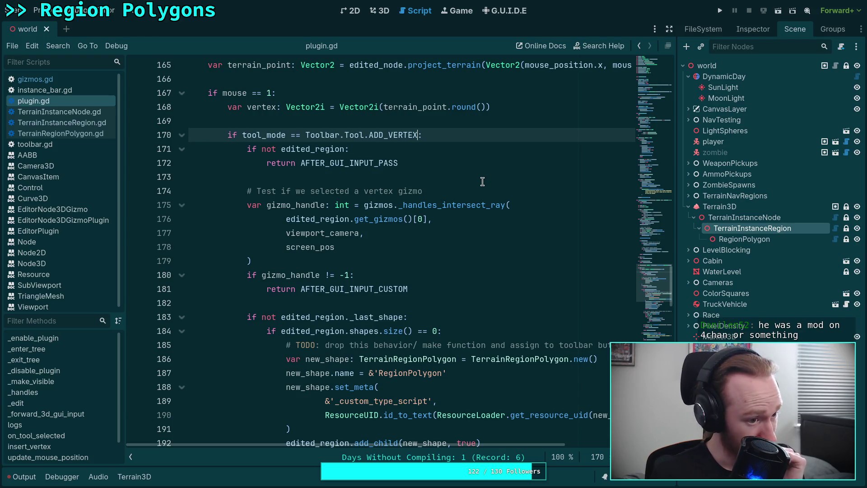
{"action": "scroll", "coordinate": [434, 197], "scroll_direction": "down", "scroll_amount": 15}
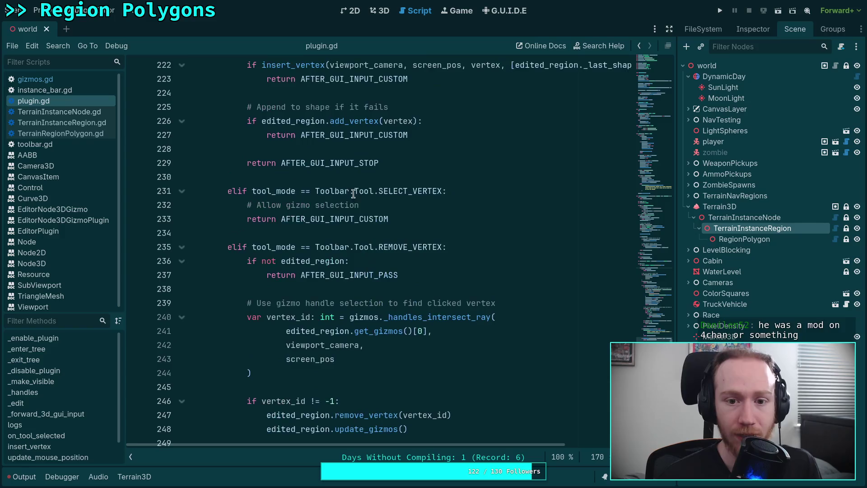
{"action": "scroll", "coordinate": [454, 223], "scroll_direction": "up", "scroll_amount": 15}
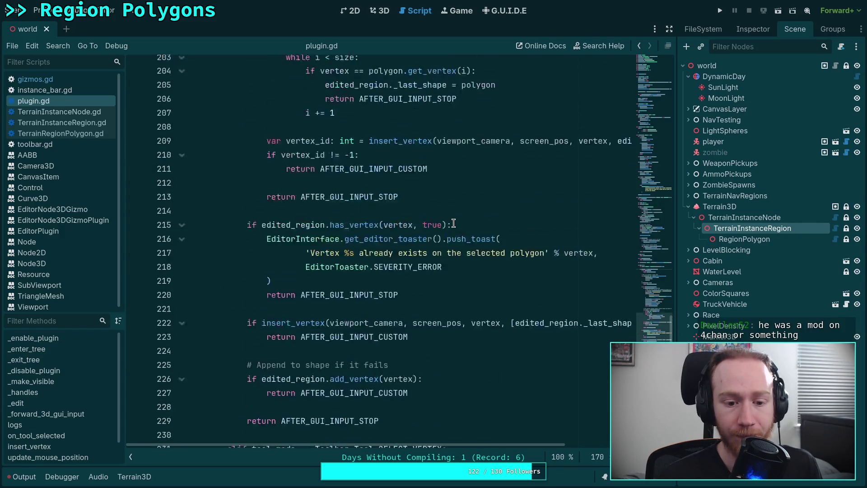
{"action": "scroll", "coordinate": [453, 223], "scroll_direction": "up", "scroll_amount": 5}
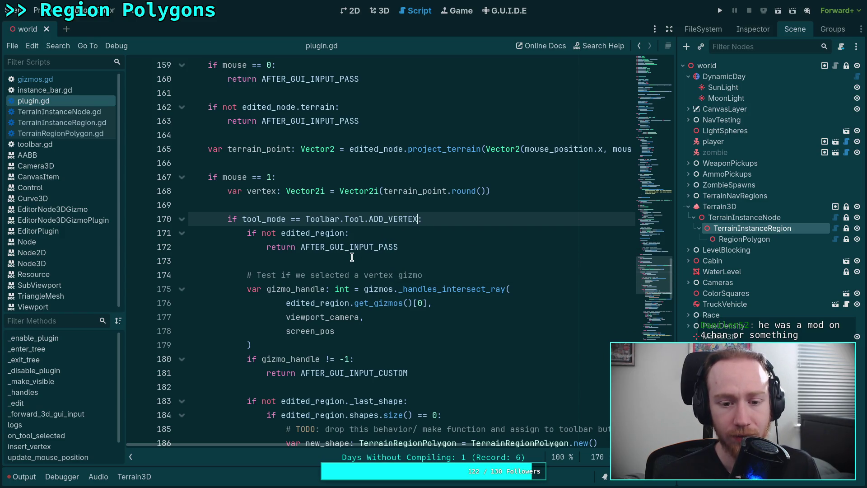
{"action": "scroll", "coordinate": [351, 256], "scroll_direction": "down", "scroll_amount": 2}
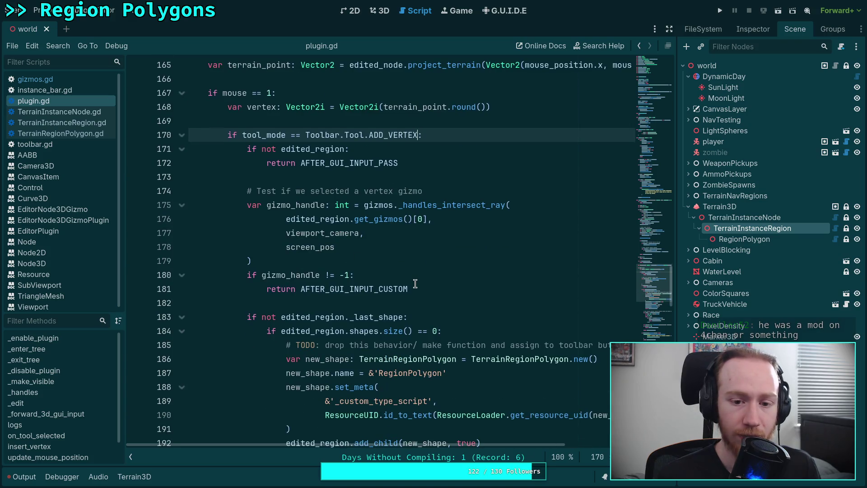
{"action": "left_click", "coordinate": [428, 276]}
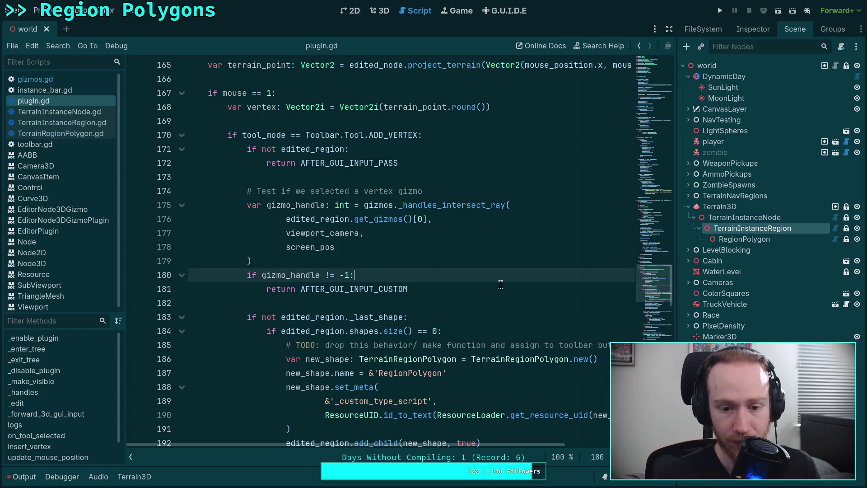
Rename gizmo_handle to vertex_id on lines 175 and 180
{"action": "double_click", "coordinate": [281, 204]}
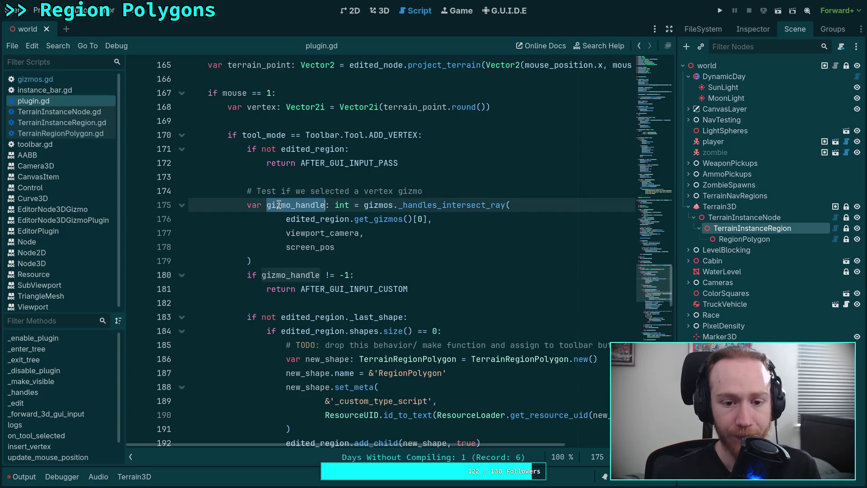
{"action": "type", "text": "vertex_id"}
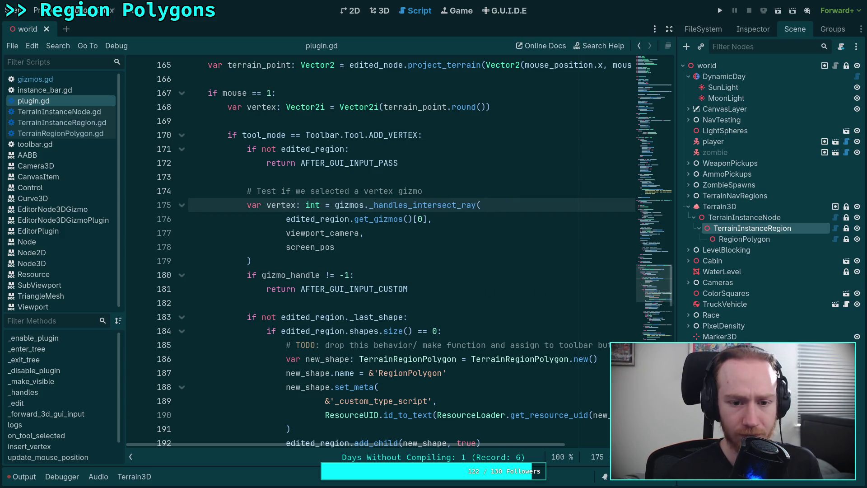
{"action": "double_click", "coordinate": [293, 274]}
{"action": "type", "text": "vertex_id"}
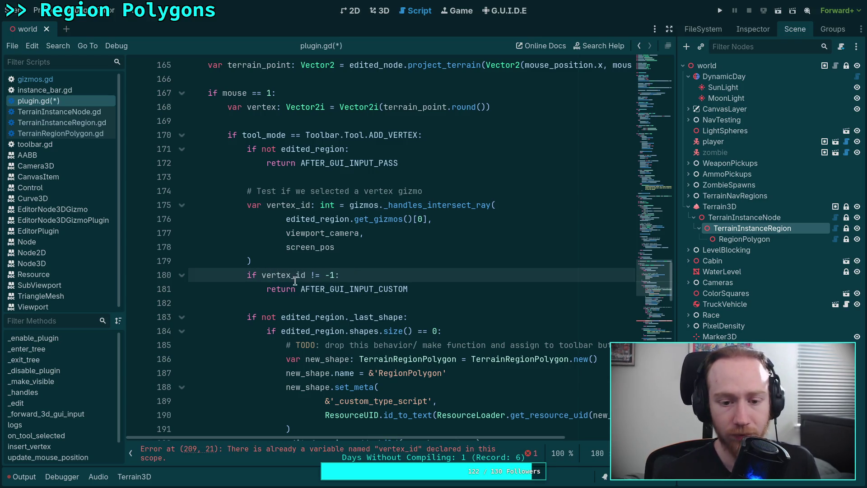
{"action": "left_click", "coordinate": [421, 289]}
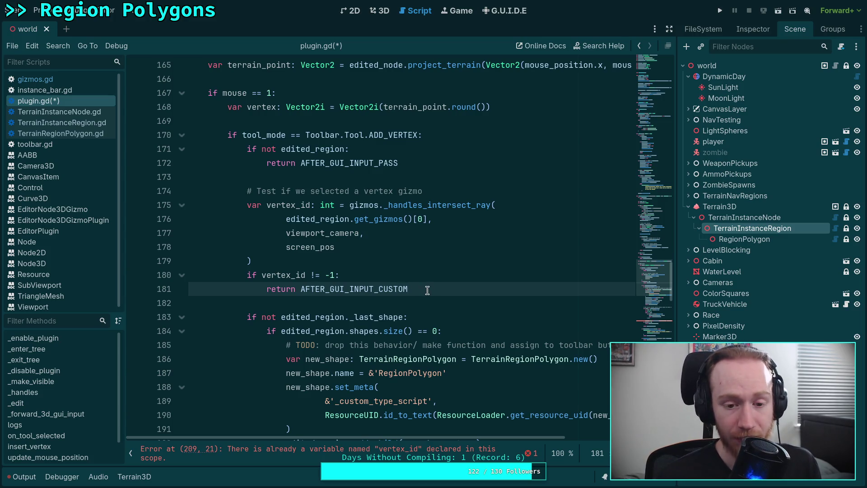
{"action": "left_click", "coordinate": [420, 274]}
Add the comment '# Allow ALT + Click to delete vertex' below line 180
{"action": "key", "text": "Return"}
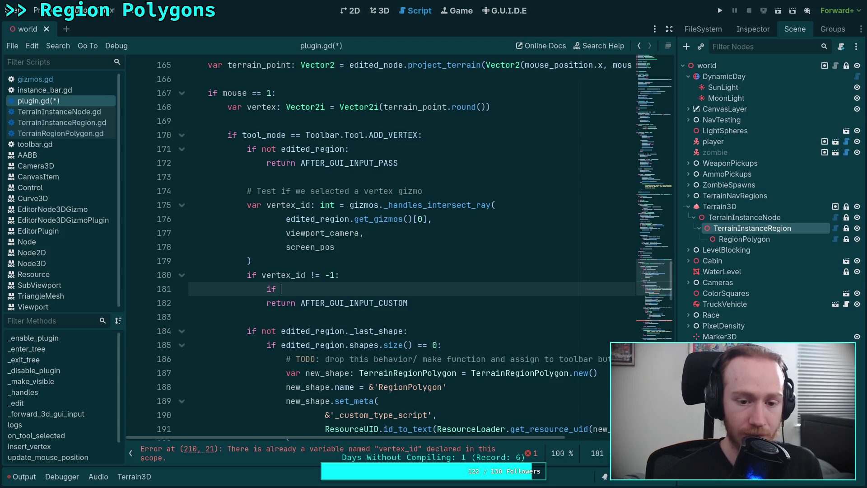
{"action": "type", "text": "# Al"}
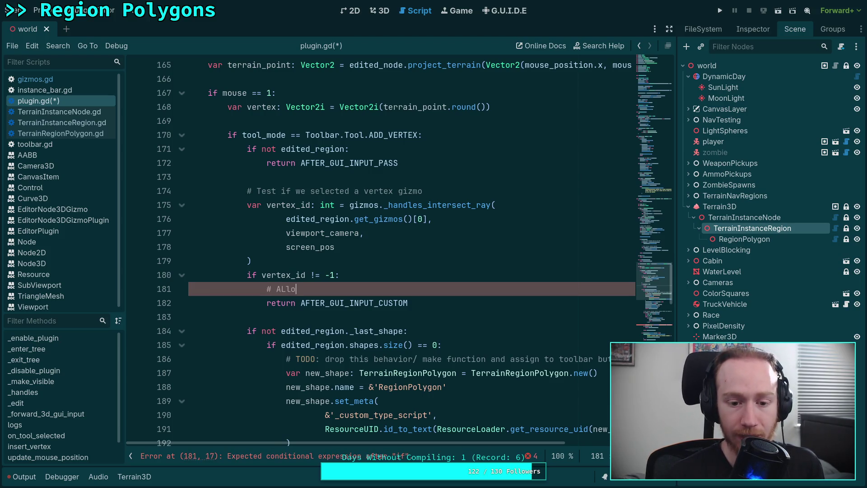
{"action": "type", "text": "low "}
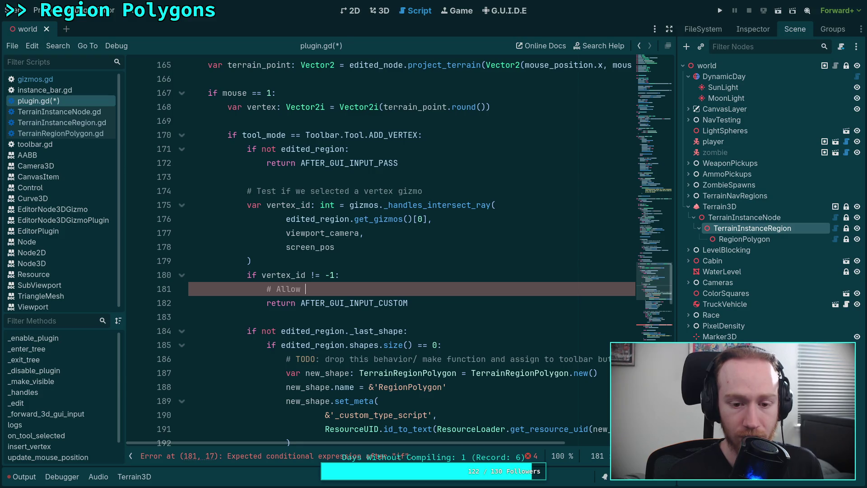
{"action": "type", "text": "ALT + Click to delete vertex"}
{"action": "key", "text": "Return"}
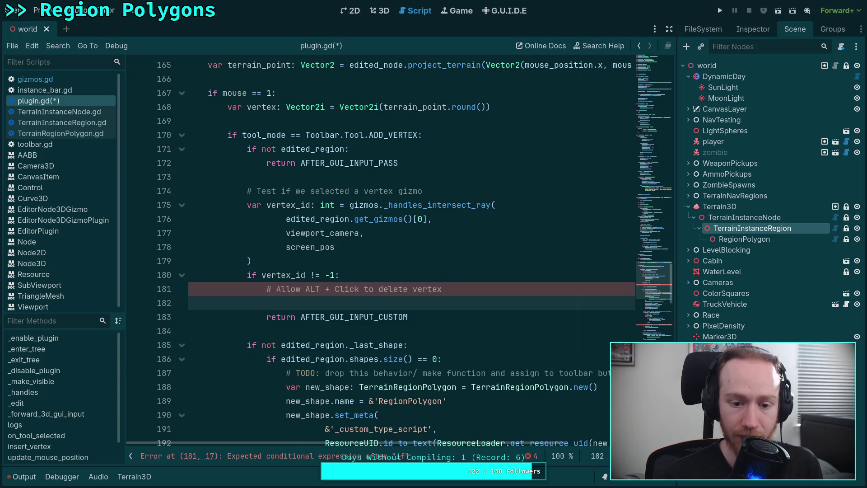
Copy the remove_vertex and update_gizmos lines from the REMOVE_VERTEX branch and paste them under the comment
{"action": "scroll", "coordinate": [391, 296], "scroll_direction": "down", "scroll_amount": 15}
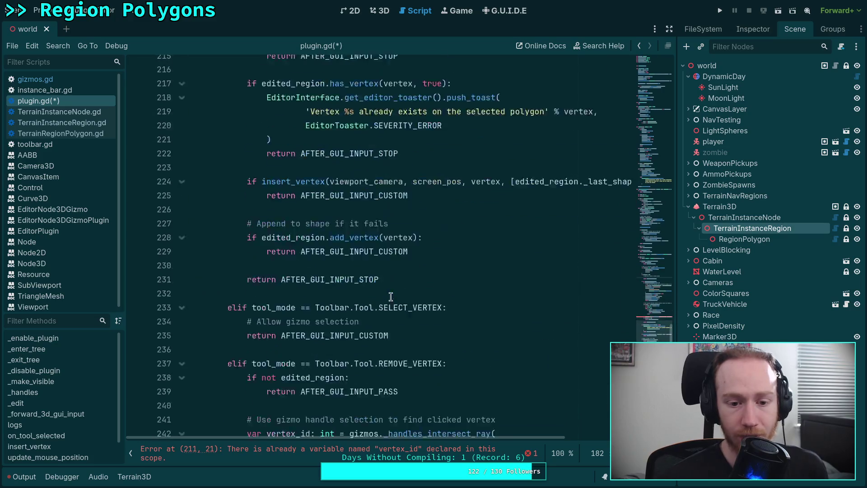
{"action": "scroll", "coordinate": [392, 297], "scroll_direction": "down", "scroll_amount": 4}
{"action": "scroll", "coordinate": [334, 287], "scroll_direction": "down", "scroll_amount": 2}
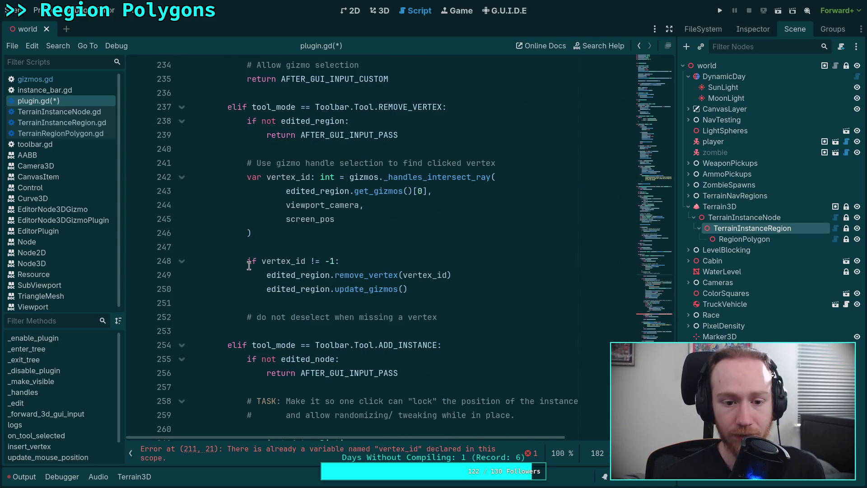
{"action": "left_click_drag", "start_coordinate": [267, 275], "coordinate": [419, 286]}
{"action": "key", "text": "ctrl+c"}
{"action": "right_click", "coordinate": [364, 284]}
{"action": "left_click", "coordinate": [400, 331]}
{"action": "scroll", "coordinate": [392, 303], "scroll_direction": "up", "scroll_amount": 20}
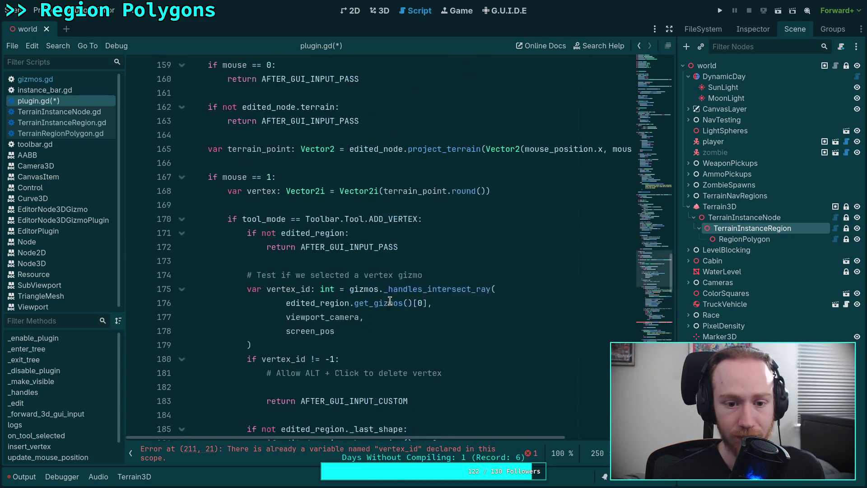
{"action": "scroll", "coordinate": [390, 301], "scroll_direction": "down", "scroll_amount": 3}
{"action": "left_click", "coordinate": [366, 261]}
{"action": "key", "text": "ctrl+v"}
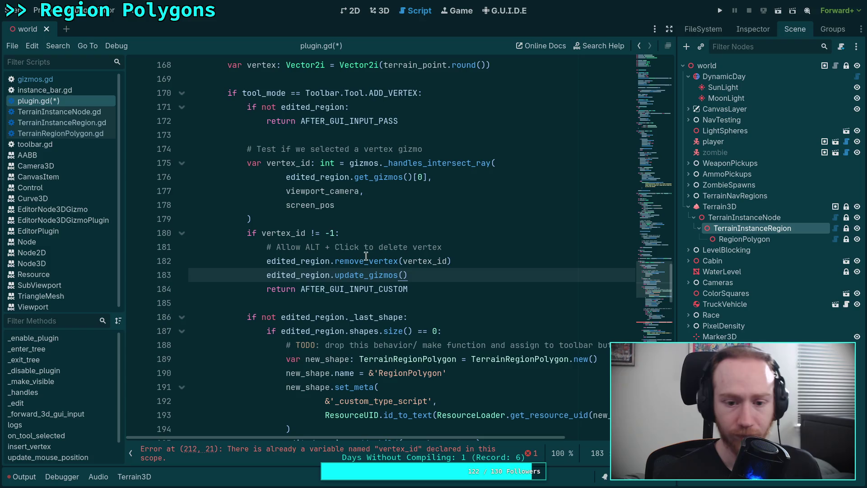
{"action": "key", "text": "Return"}
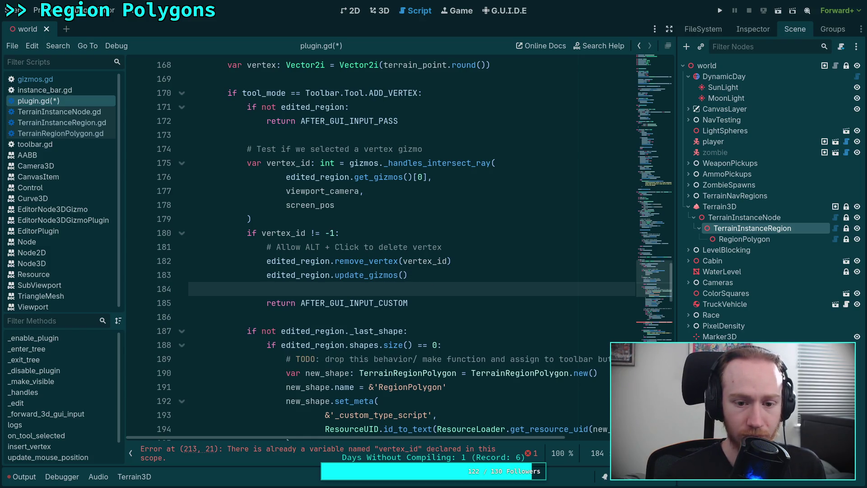
Start an 'if' condition on a new line above the pasted remove_vertex call
{"action": "left_click", "coordinate": [267, 260]}
{"action": "key", "text": "ctrl+shift+Return"}
{"action": "type", "text": "if"}
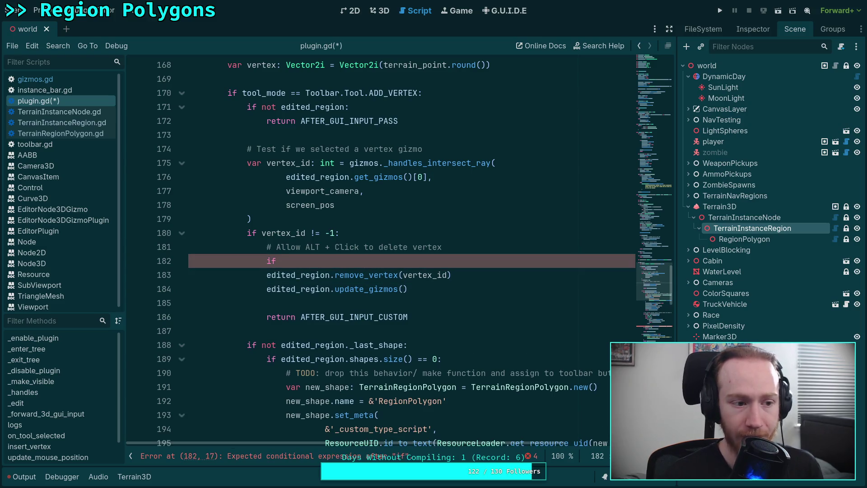
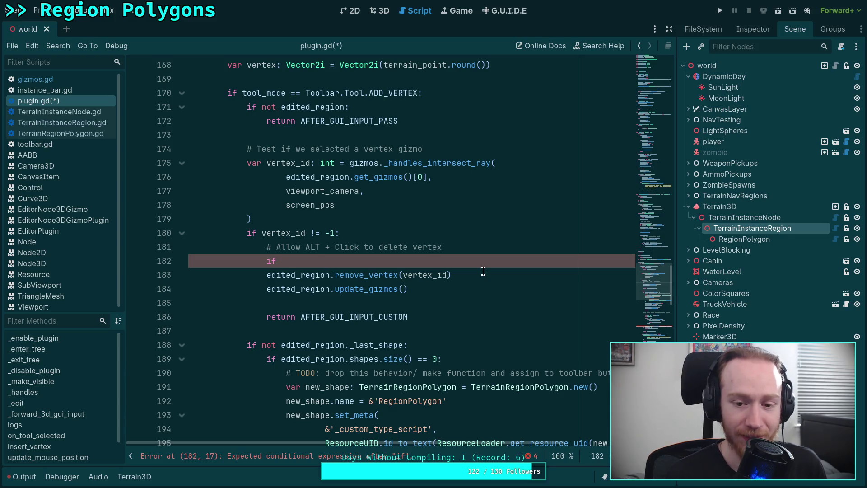
Start line 182 with Input.is_physical_key_pressed(KEY_ALT) using autocomplete
{"action": "type", "text": "Input."}
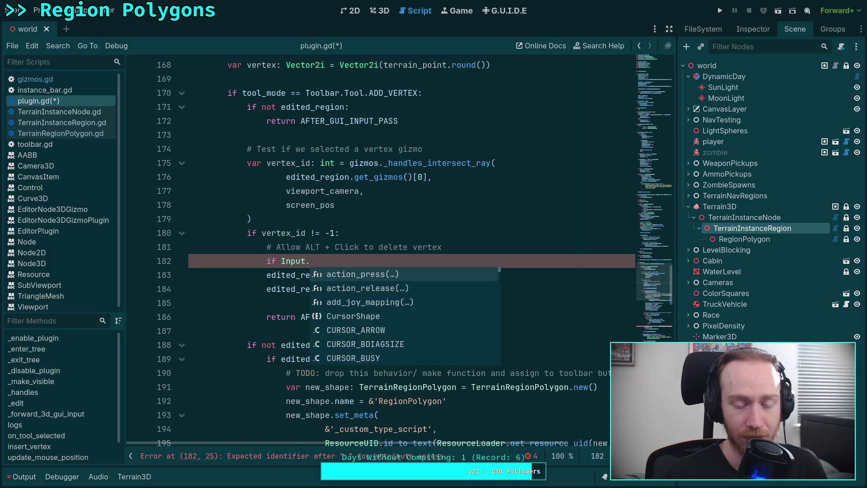
{"action": "type", "text": "ke"}
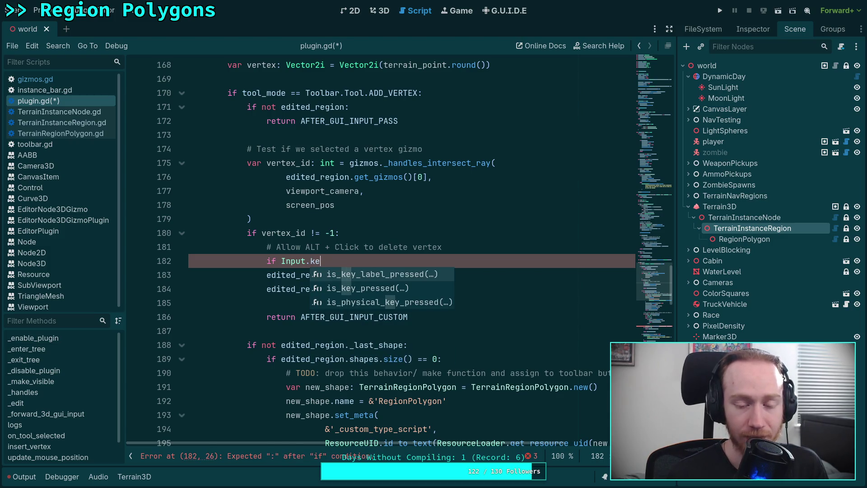
{"action": "key", "text": "Down"}
{"action": "key", "text": "Down"}
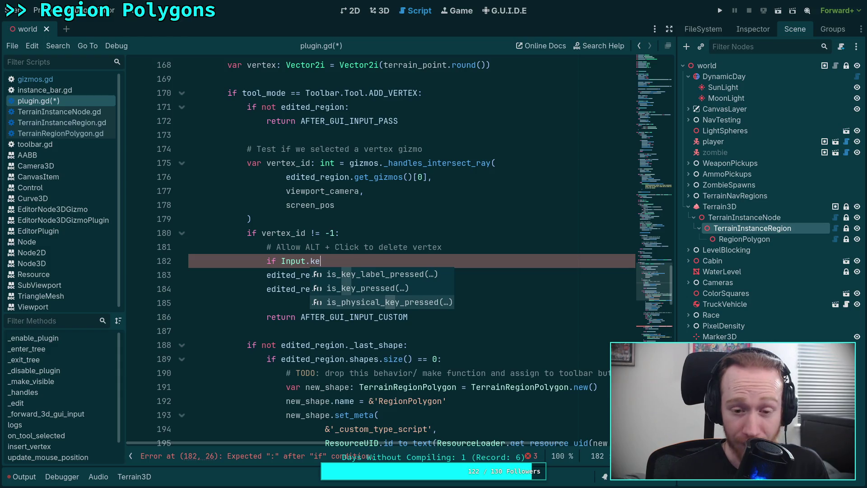
{"action": "key", "text": "Return"}
{"action": "type", "text": "KEY"}
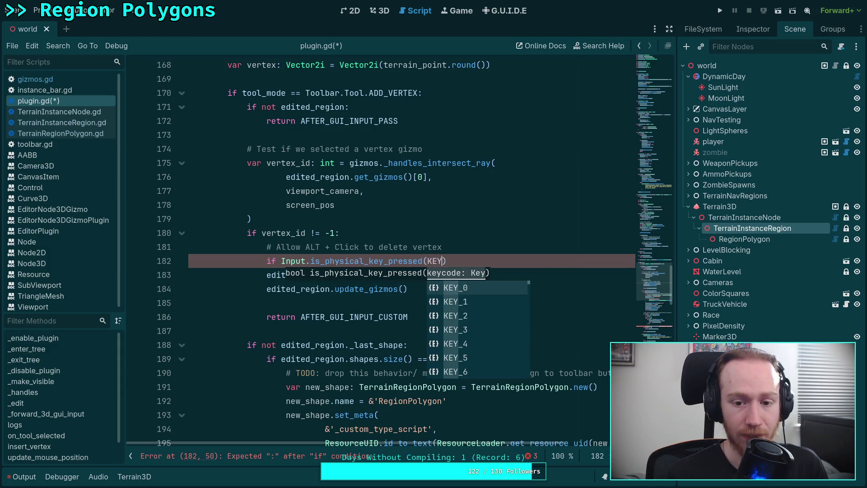
{"action": "type", "text": "_"}
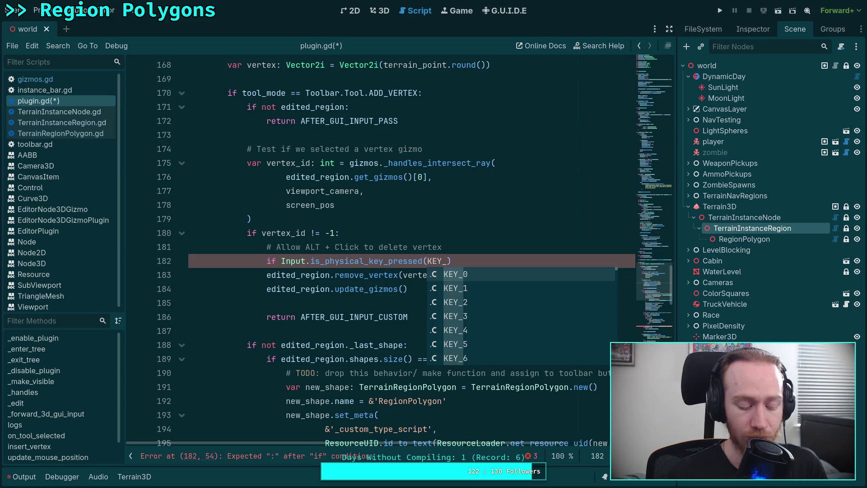
{"action": "type", "text": "LA"}
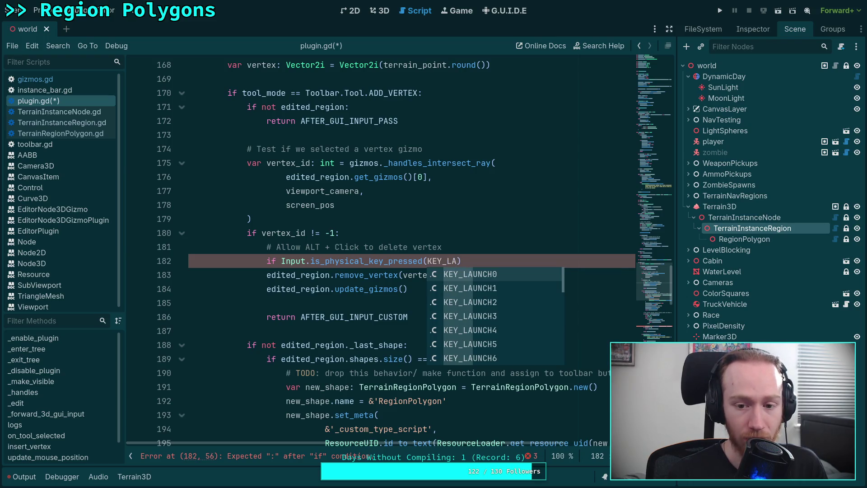
{"action": "type", "text": "L"}
{"action": "key", "text": "BackSpace"}
{"action": "key", "text": "BackSpace"}
{"action": "key", "text": "BackSpace"}
{"action": "type", "text": "ALT"}
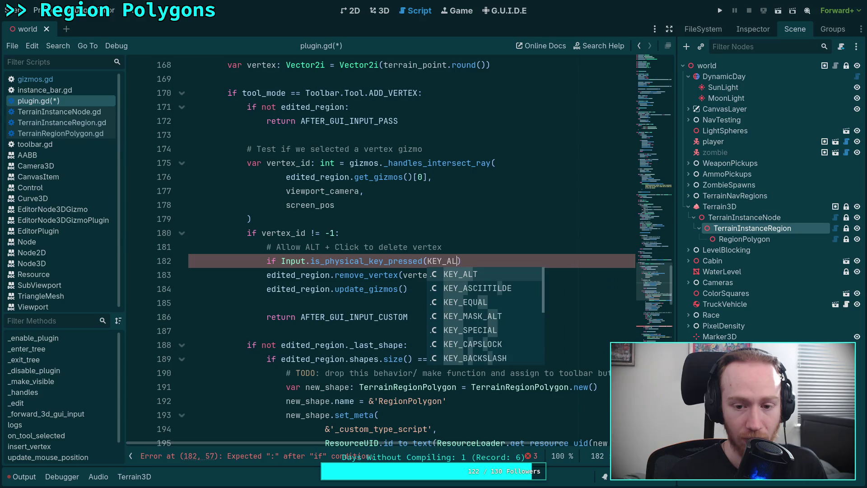
{"action": "key", "text": "Down"}
{"action": "key", "text": "Down"}
{"action": "key", "text": "Down"}
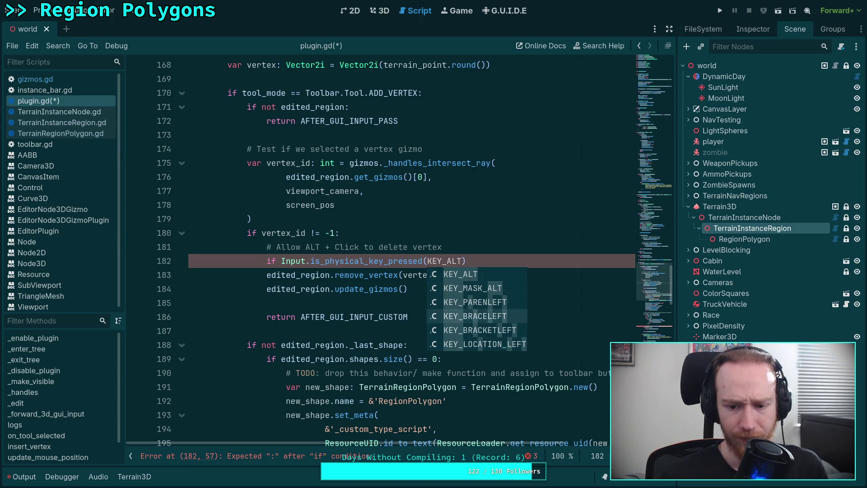
{"action": "key", "text": "Up"}
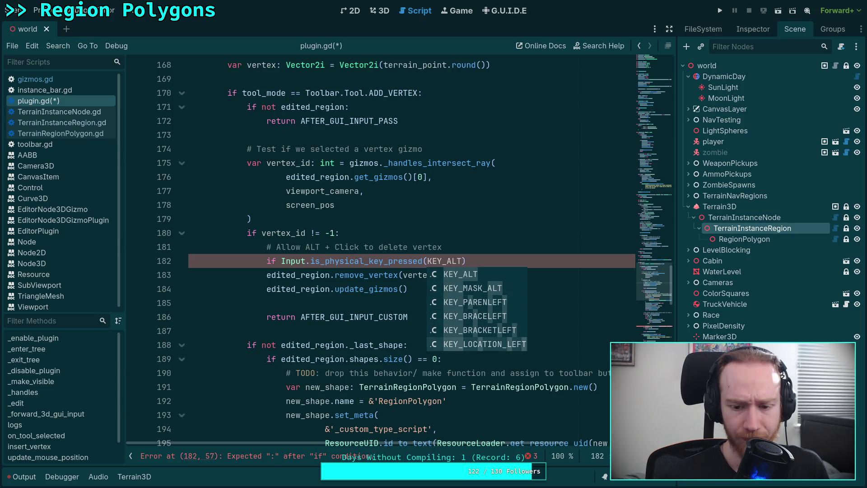
{"action": "key", "text": "Down"}
{"action": "key", "text": "Escape"}
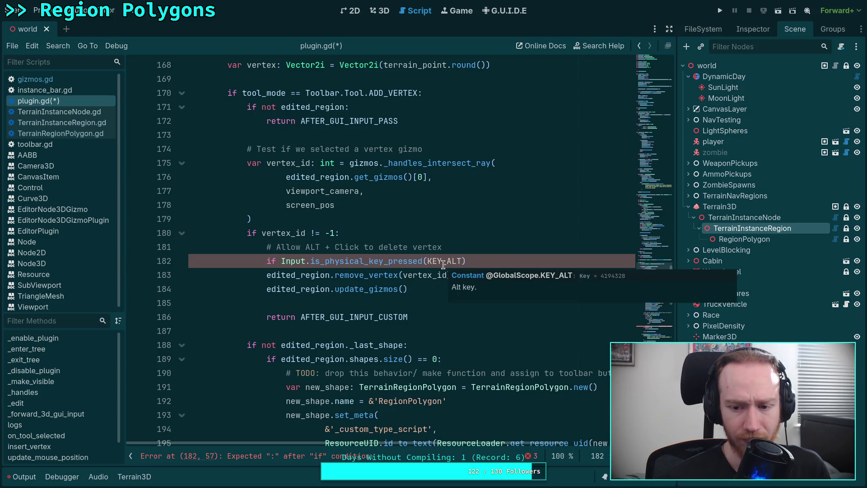
Try adding KEY_LOCATION_LEFT, remove it again, and end the Alt check with a colon
{"action": "mouse_move", "coordinate": [407, 260]}
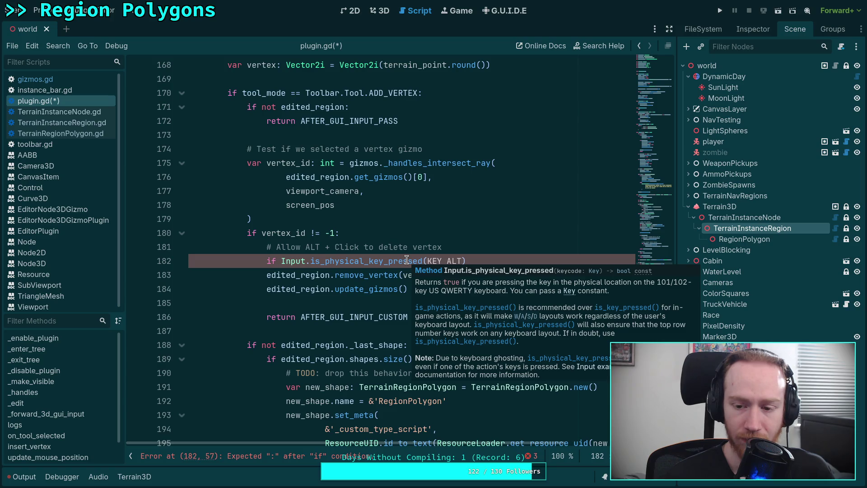
{"action": "type", "text": "K"}
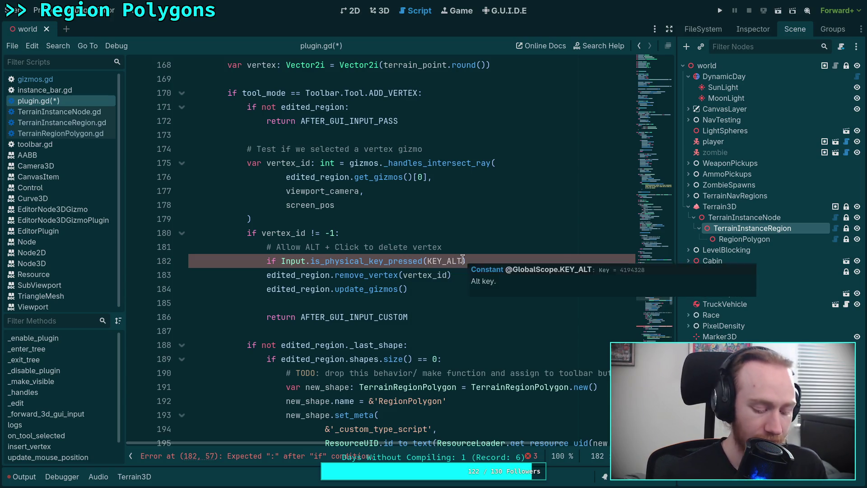
{"action": "type", "text": "EY_LOC"}
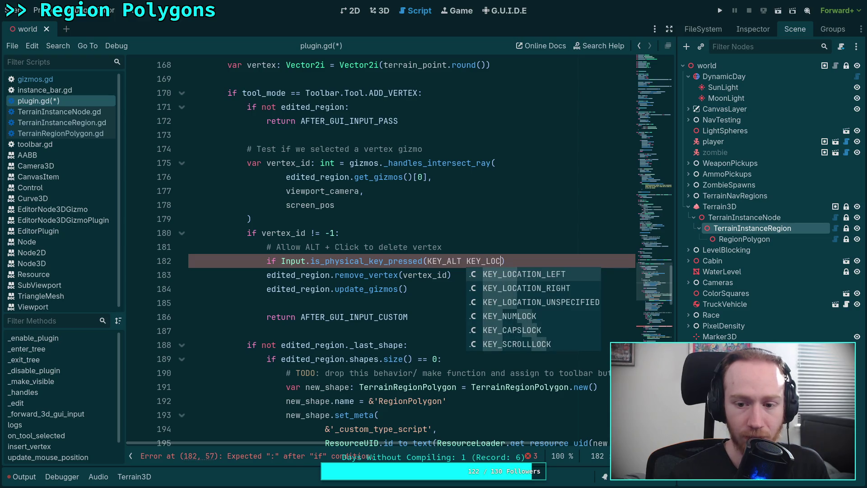
{"action": "key", "text": "Return"}
{"action": "mouse_move", "coordinate": [501, 258]}
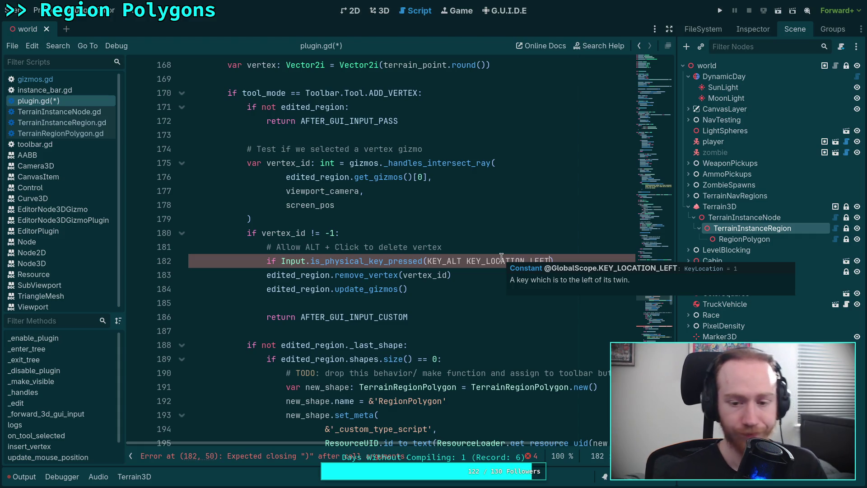
{"action": "double_click", "coordinate": [501, 257]}
{"action": "key", "text": "BackSpace"}
{"action": "key", "text": "BackSpace"}
{"action": "type", "text": ":"}
Indent remove_vertex and update_gizmos under the Alt check and add return AFTER_GUI_INPUT_STOP
{"action": "left_click", "coordinate": [328, 275]}
{"action": "left_click_drag", "start_coordinate": [329, 275], "coordinate": [479, 289]}
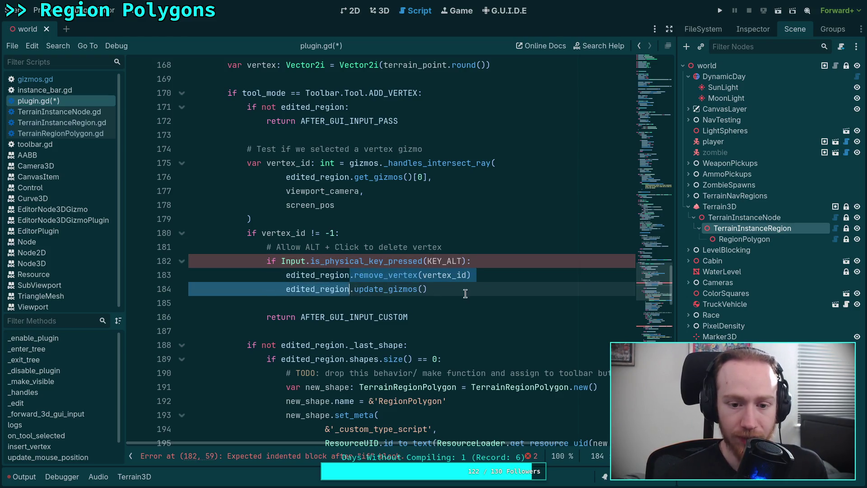
{"action": "key", "text": "Tab"}
{"action": "key", "text": "Return"}
{"action": "type", "text": "return STOP"}
{"action": "key", "text": "Return"}
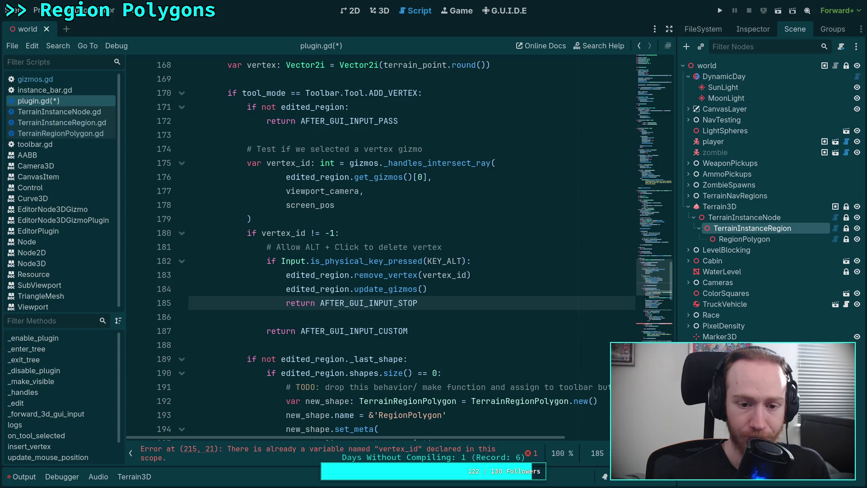
Delete the empty line left after the AFTER_GUI_INPUT_STOP return
{"action": "key", "text": "Down"}
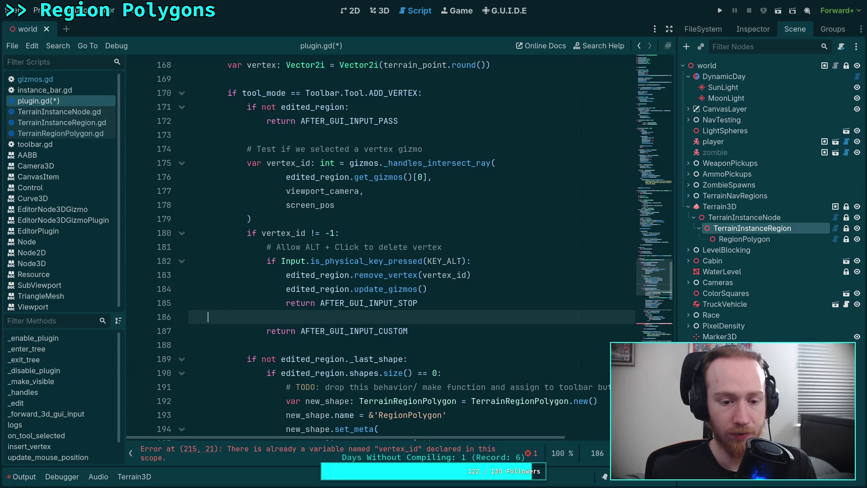
{"action": "key", "text": "BackSpace"}
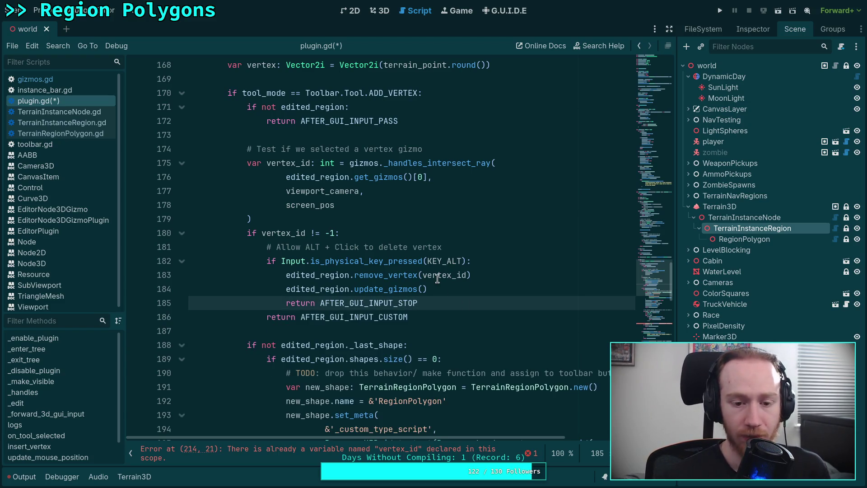
{"action": "scroll", "coordinate": [437, 278], "scroll_direction": "down", "scroll_amount": 1}
{"action": "scroll", "coordinate": [437, 278], "scroll_direction": "down", "scroll_amount": 3}
{"action": "scroll", "coordinate": [432, 310], "scroll_direction": "up", "scroll_amount": 3}
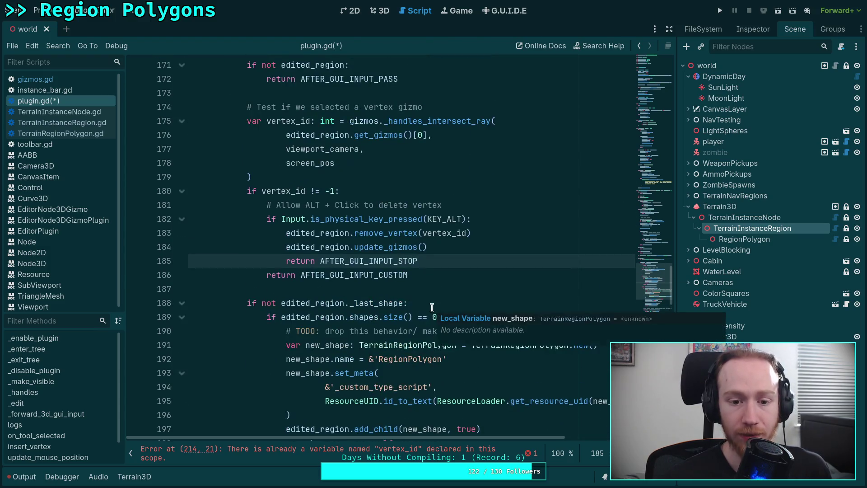
Add two blank lines after the AFTER_GUI_INPUT_CUSTOM return, above the _last_shape check
{"action": "left_click", "coordinate": [462, 275]}
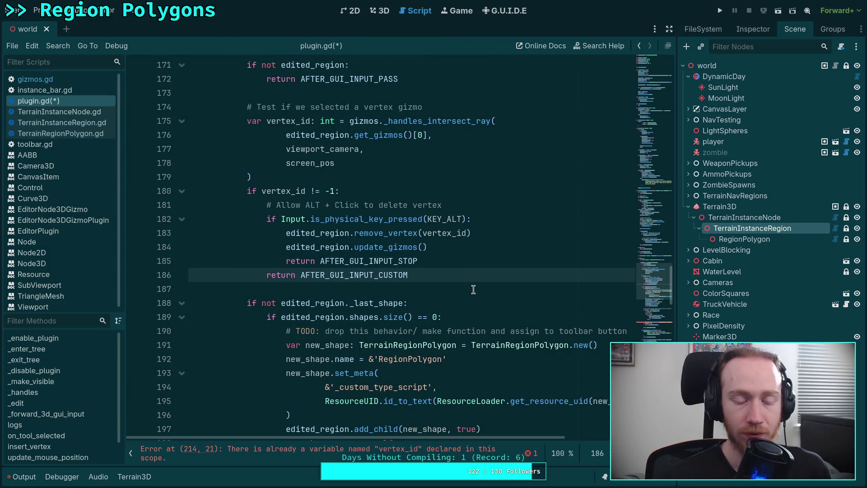
{"action": "key", "text": "Return"}
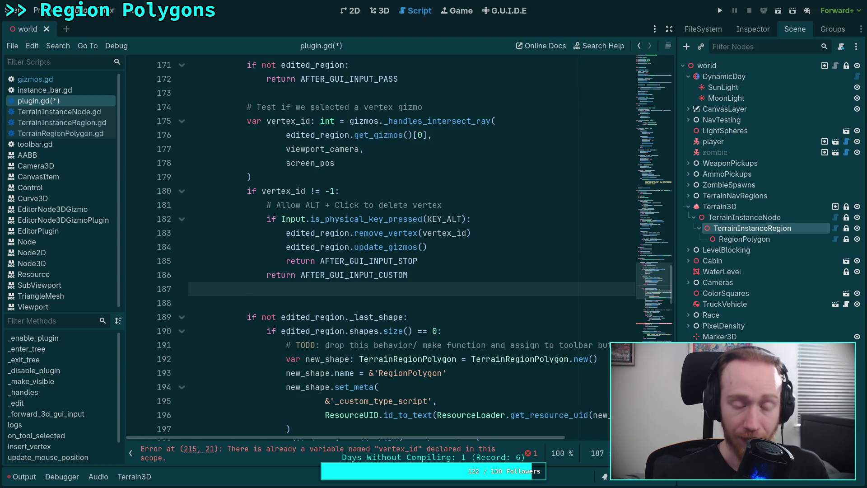
{"action": "key", "text": "Return"}
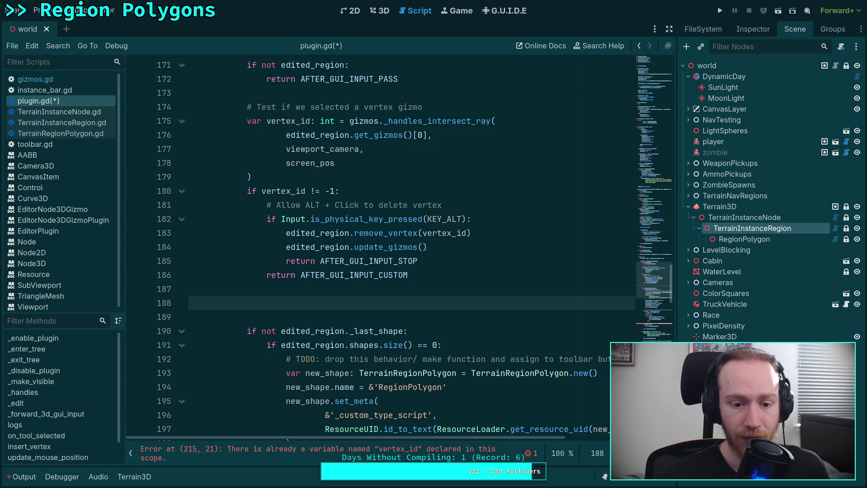
Write an Input.is_physical_key_pressed(KEY_SHIFT) check on line 188 and save plugin.gd
{"action": "type", "text": "if I"}
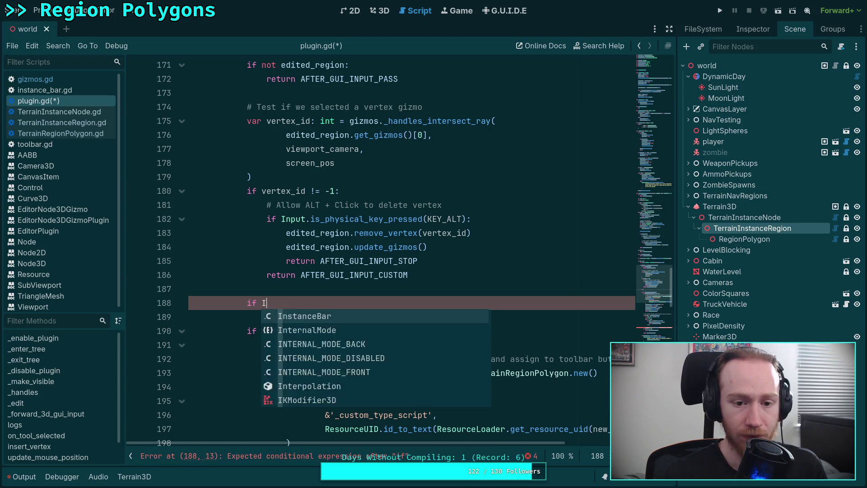
{"action": "type", "text": "nput.is_"}
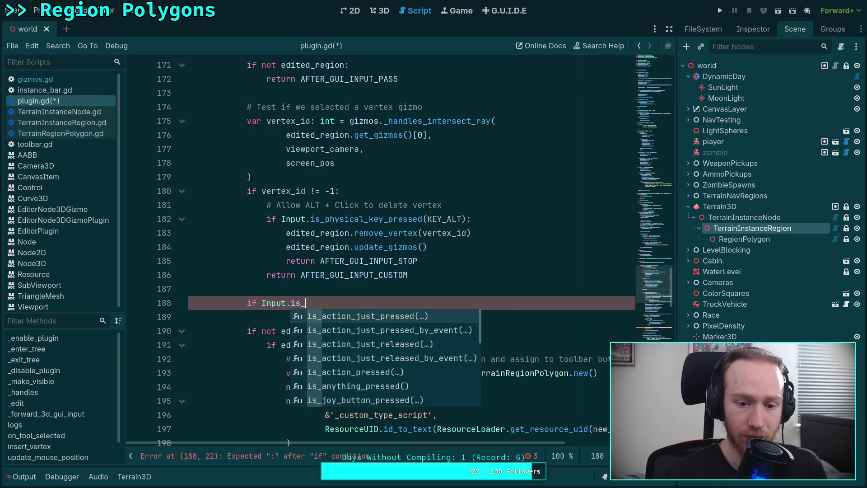
{"action": "type", "text": "ph"}
{"action": "key", "text": "Return"}
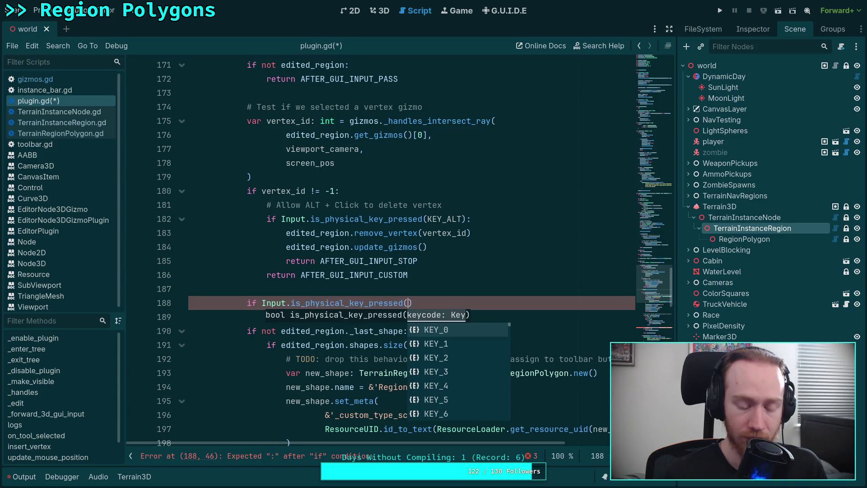
{"action": "type", "text": "KEY_SH"}
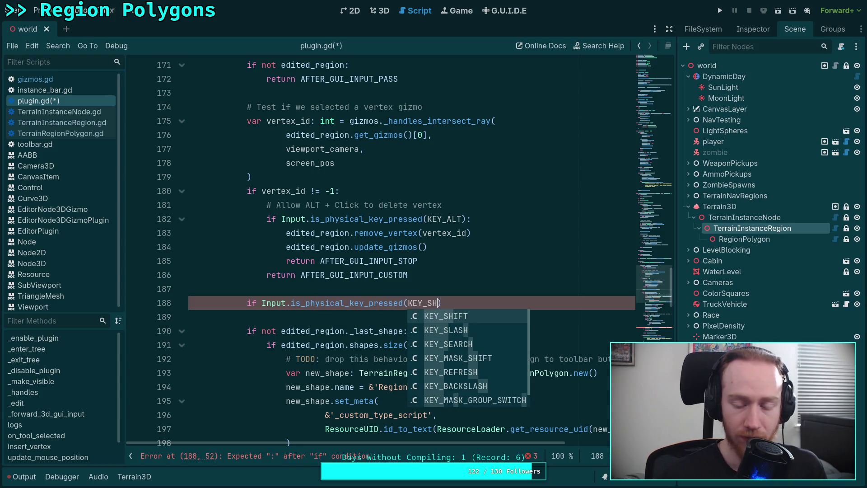
{"action": "type", "text": "IFT"}
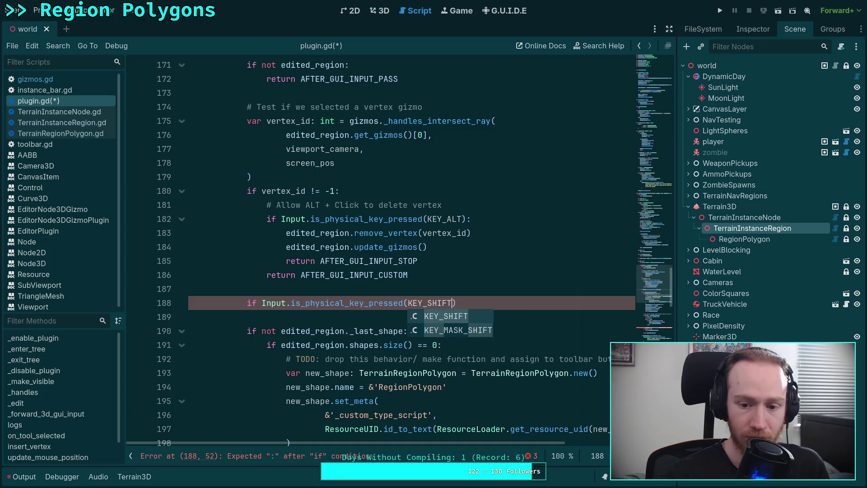
{"action": "key", "text": "Down"}
{"action": "key", "text": "Return"}
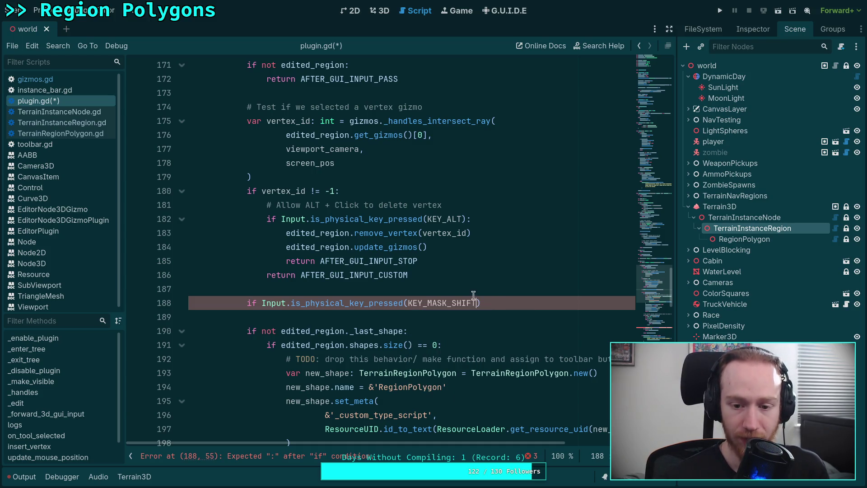
{"action": "mouse_move", "coordinate": [439, 306]}
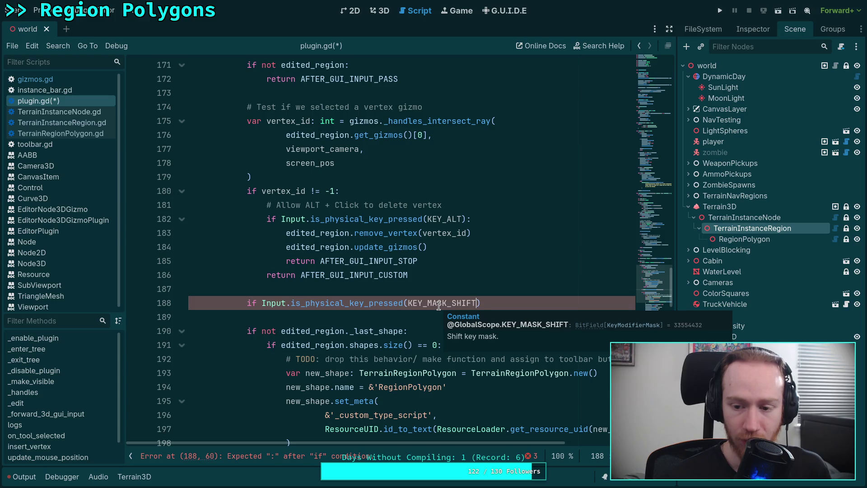
{"action": "double_click", "coordinate": [438, 303]}
{"action": "left_click", "coordinate": [466, 304]}
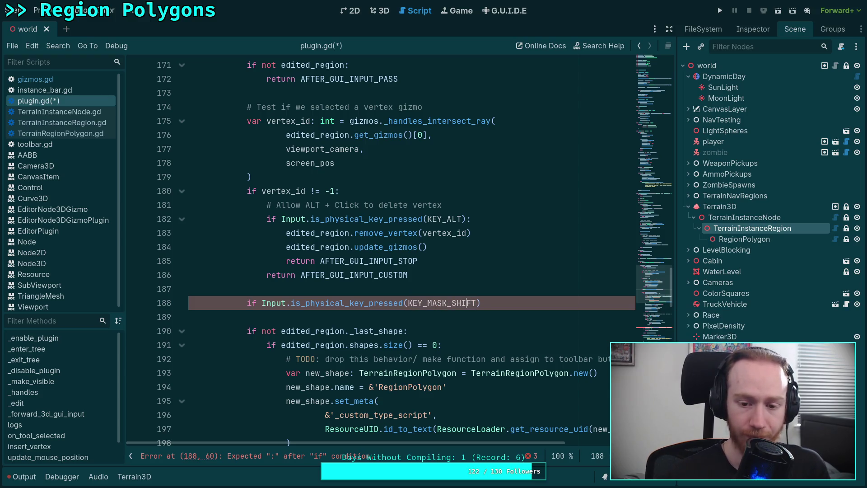
{"action": "key", "text": "BackSpace"}
{"action": "key", "text": "BackSpace"}
{"action": "key", "text": "BackSpace"}
{"action": "key", "text": "ctrl+s"}
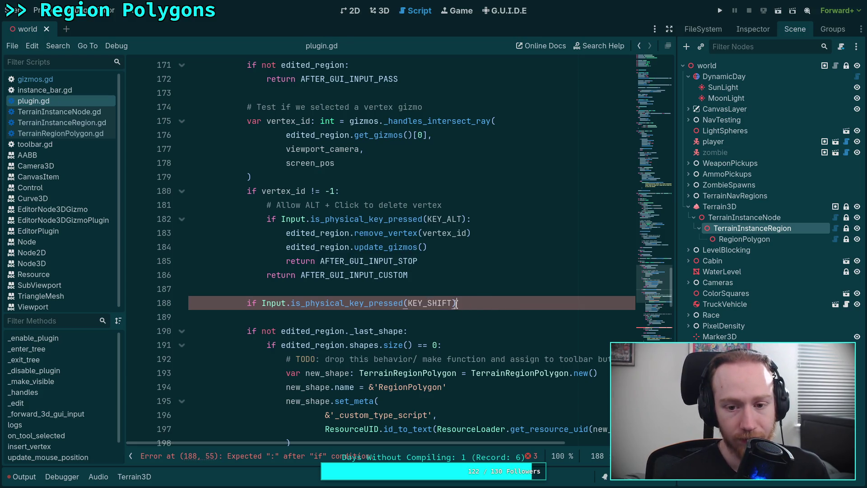
Glance at the gizmo docs and the terminal git diff, then right-click KEY_SHIFT
{"action": "mouse_move", "coordinate": [443, 302]}
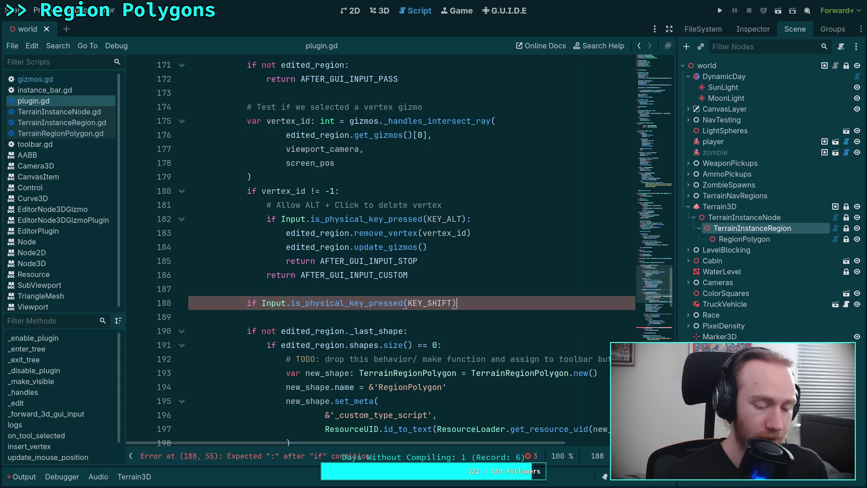
{"action": "key", "text": "alt+Tab"}
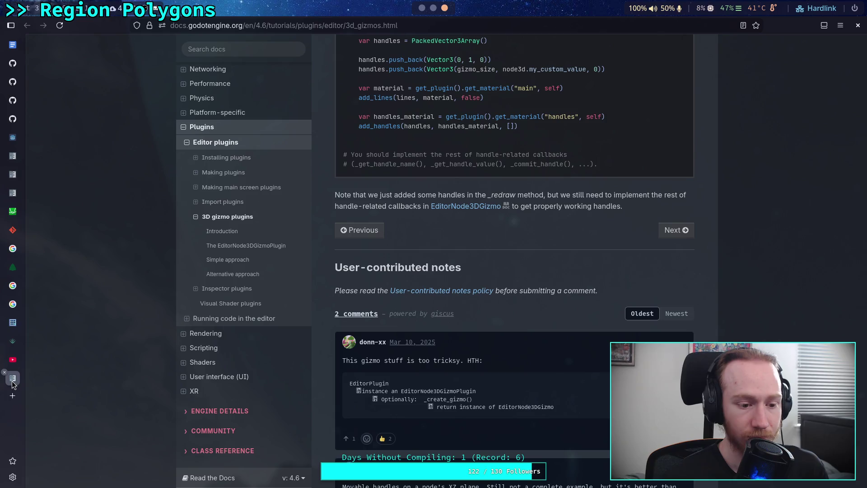
{"action": "key", "text": "alt+Tab"}
{"action": "key", "text": "alt+Tab"}
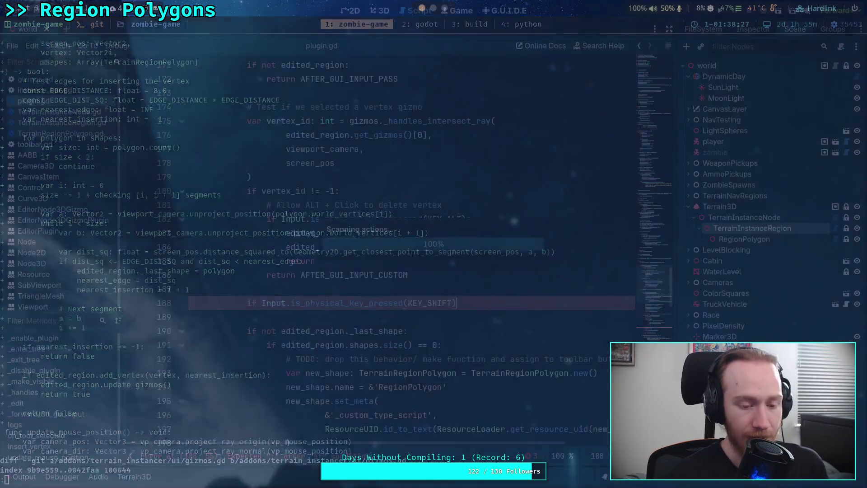
{"action": "right_click", "coordinate": [405, 305]}
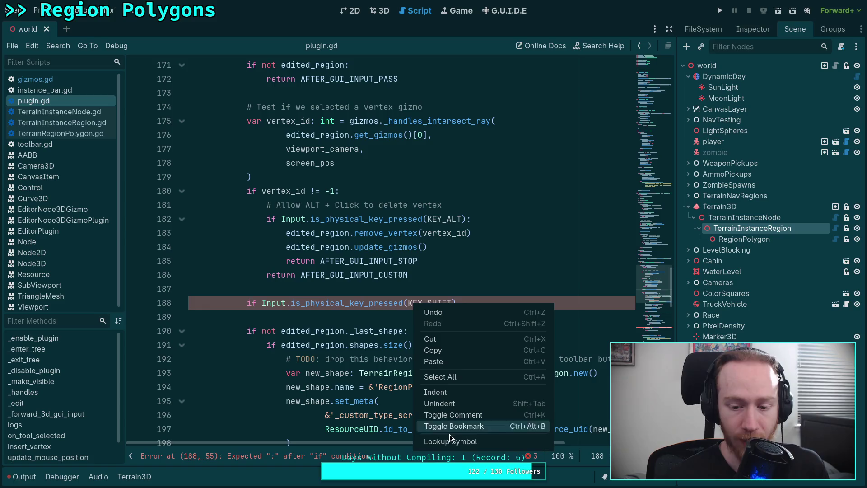
{"action": "left_click", "coordinate": [452, 441]}
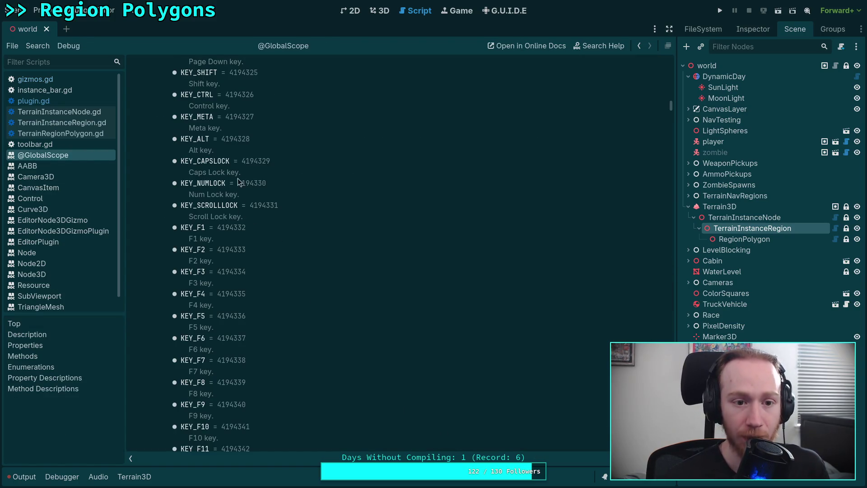
{"action": "double_click", "coordinate": [250, 94]}
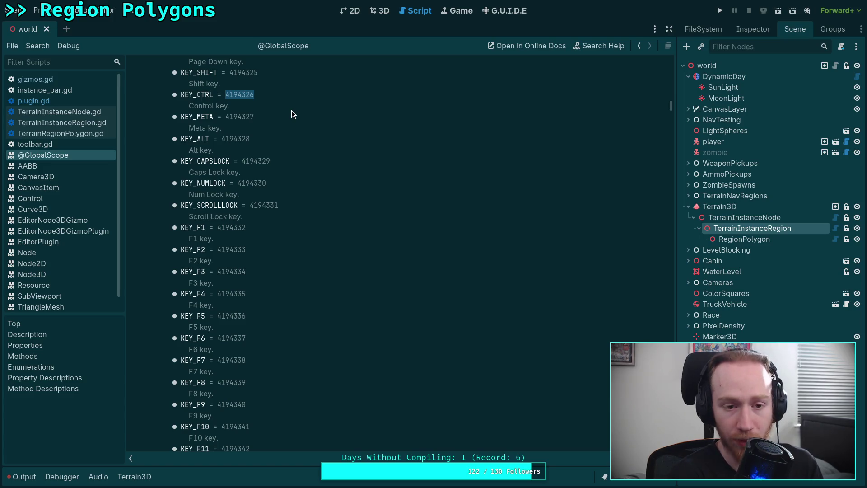
{"action": "scroll", "coordinate": [289, 127], "scroll_direction": "up", "scroll_amount": 3}
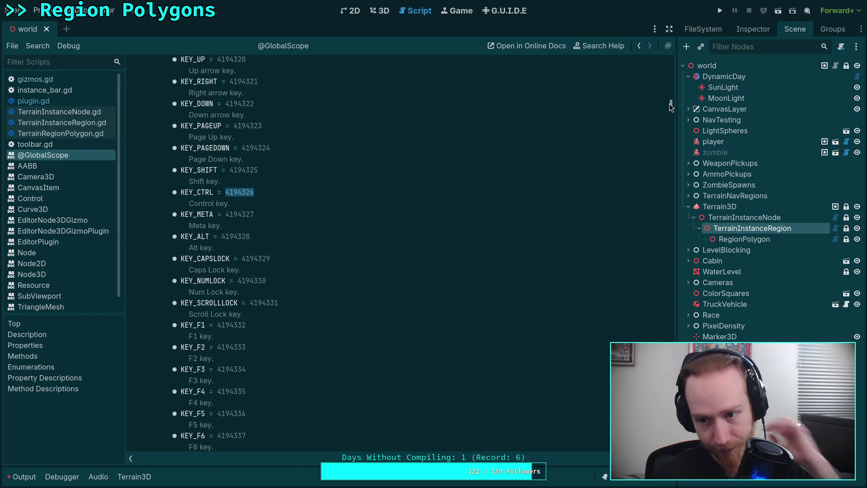
{"action": "left_click_drag", "start_coordinate": [670, 104], "coordinate": [665, 69]}
{"action": "scroll", "coordinate": [475, 208], "scroll_direction": "down", "scroll_amount": 20}
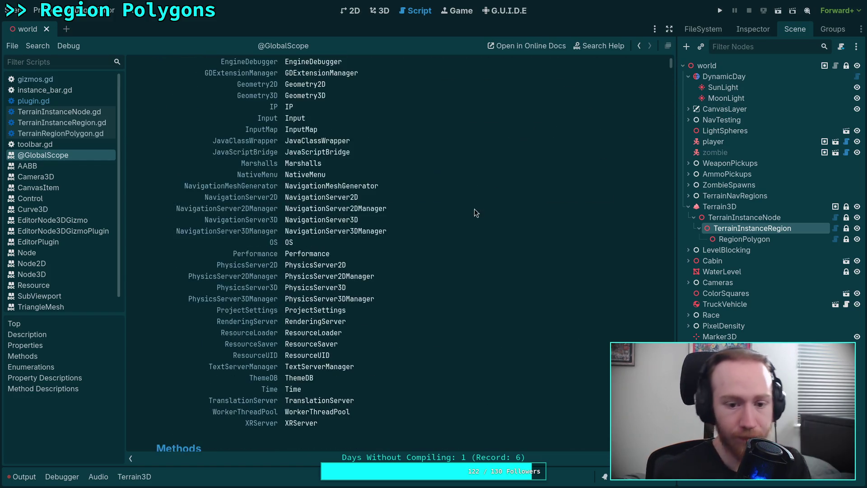
{"action": "scroll", "coordinate": [327, 235], "scroll_direction": "up", "scroll_amount": 12}
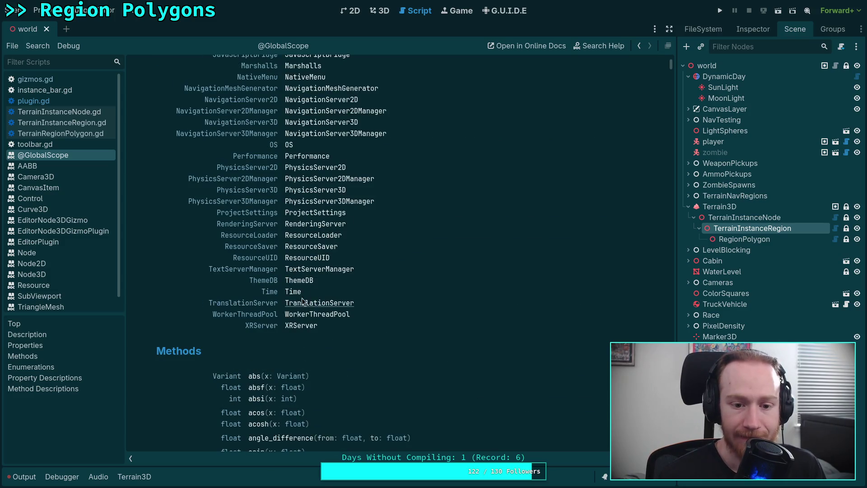
{"action": "scroll", "coordinate": [316, 203], "scroll_direction": "up", "scroll_amount": 5}
Open the Input class reference at the is_physical_key_pressed description, then return to the browser
{"action": "left_click", "coordinate": [295, 168]}
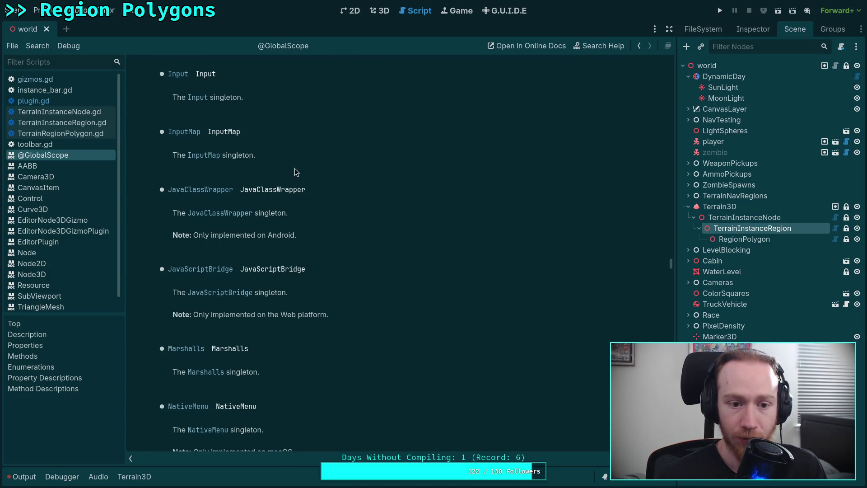
{"action": "left_click", "coordinate": [178, 73]}
{"action": "scroll", "coordinate": [389, 171], "scroll_direction": "down", "scroll_amount": 5}
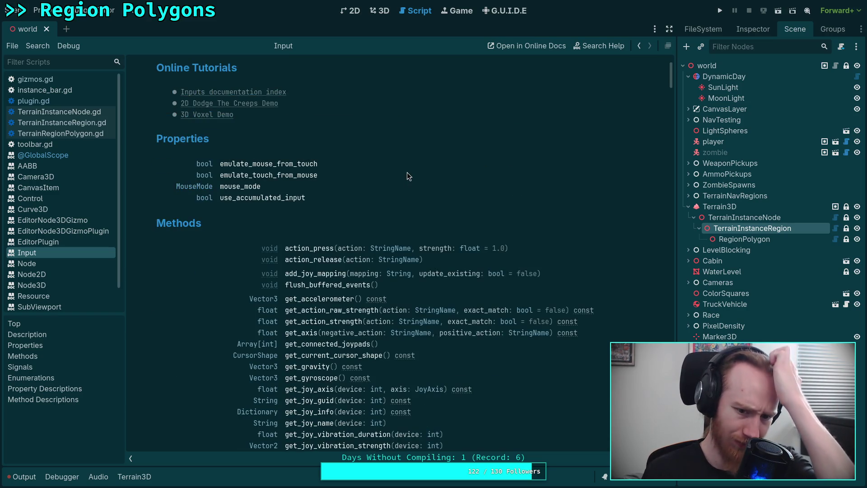
{"action": "scroll", "coordinate": [407, 172], "scroll_direction": "down", "scroll_amount": 5}
{"action": "scroll", "coordinate": [388, 206], "scroll_direction": "down", "scroll_amount": 5}
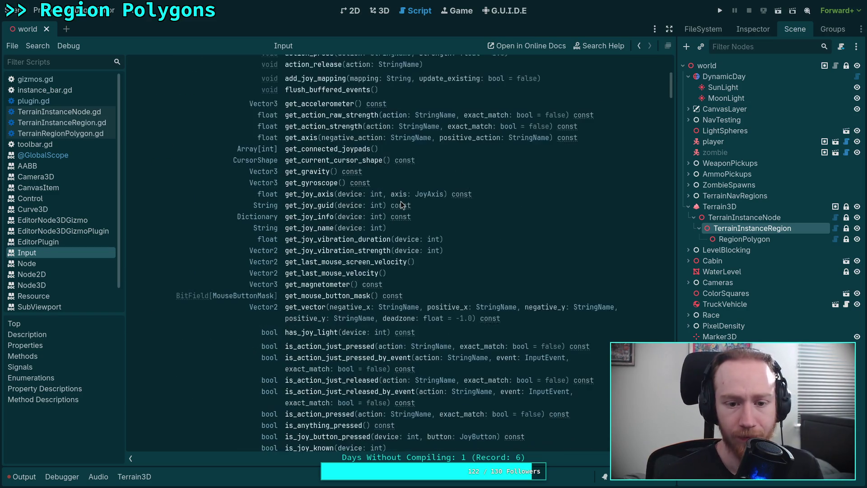
{"action": "scroll", "coordinate": [400, 202], "scroll_direction": "down", "scroll_amount": 5}
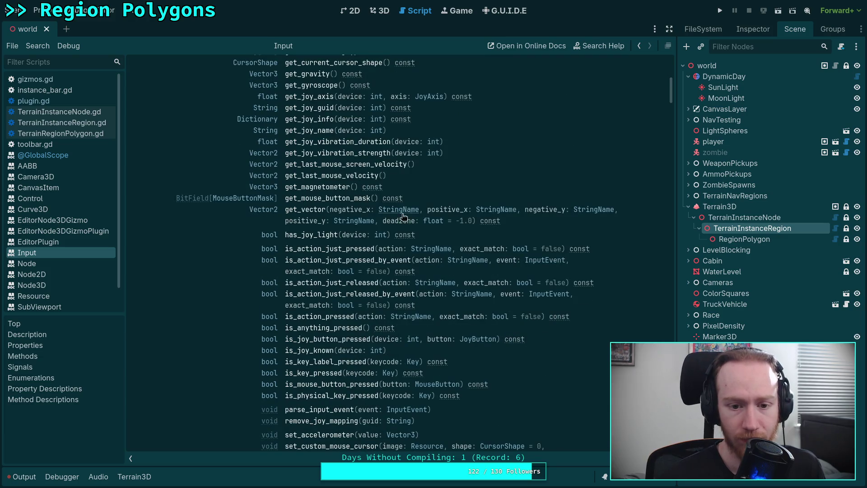
{"action": "scroll", "coordinate": [463, 253], "scroll_direction": "down", "scroll_amount": 3}
{"action": "scroll", "coordinate": [467, 244], "scroll_direction": "down", "scroll_amount": 3}
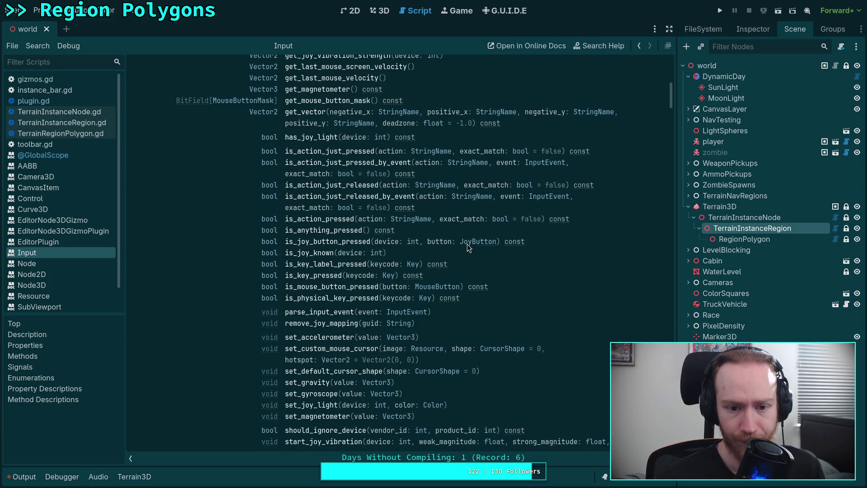
{"action": "scroll", "coordinate": [469, 243], "scroll_direction": "down", "scroll_amount": 9}
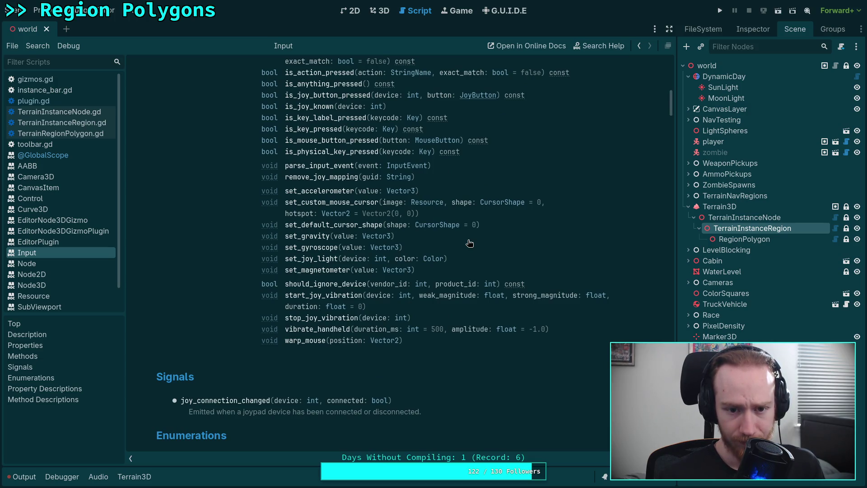
{"action": "left_click", "coordinate": [351, 153]}
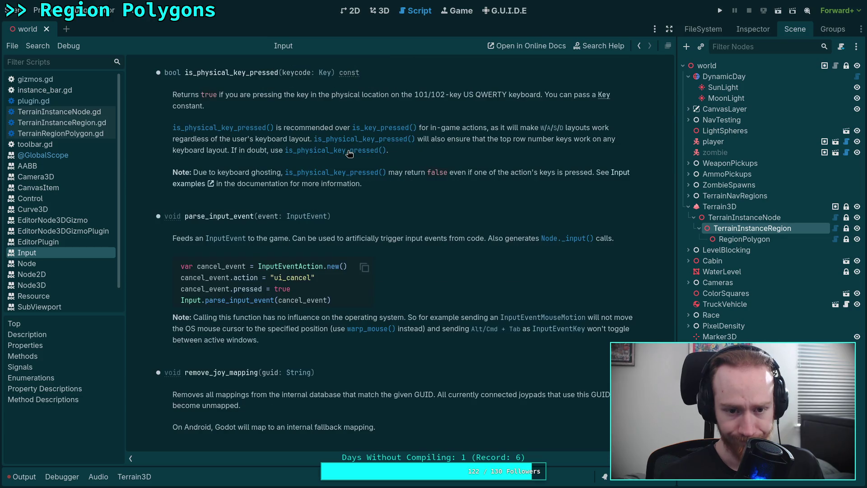
{"action": "scroll", "coordinate": [453, 260], "scroll_direction": "up", "scroll_amount": 3}
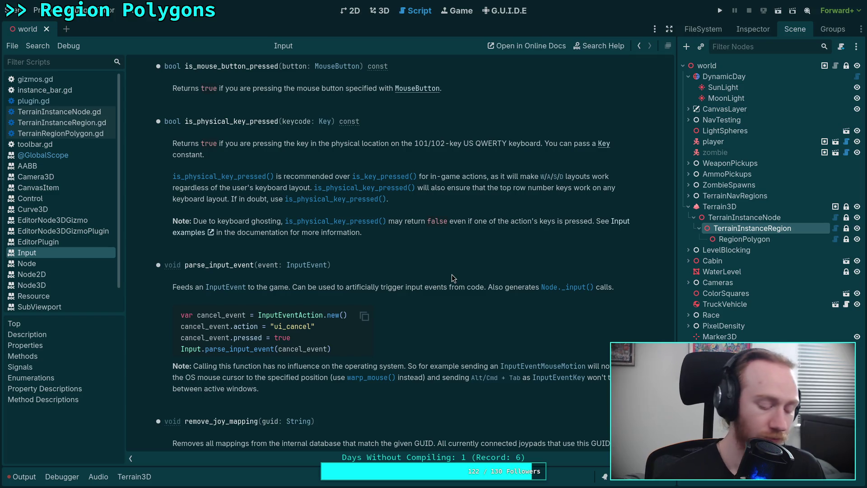
{"action": "key", "text": "alt+Tab"}
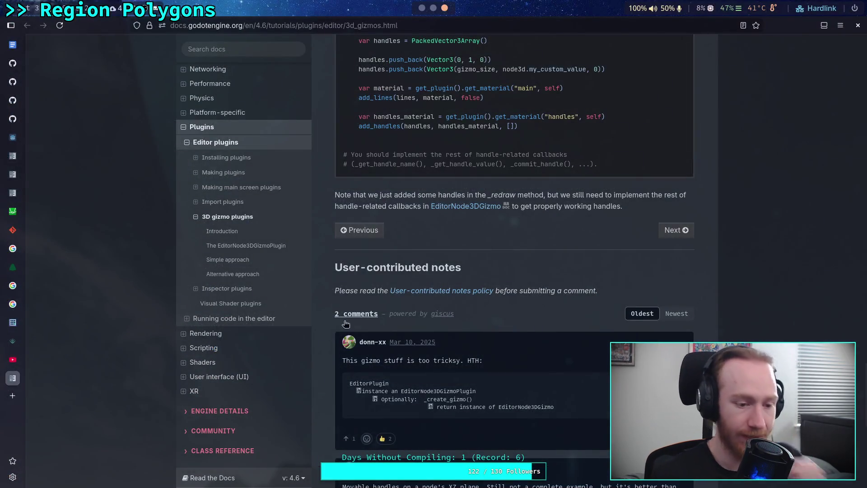
In a new Firefox tab, search 'godot check if left alt is pressed'
{"action": "left_click", "coordinate": [17, 397]}
{"action": "type", "text": "godot chex"}
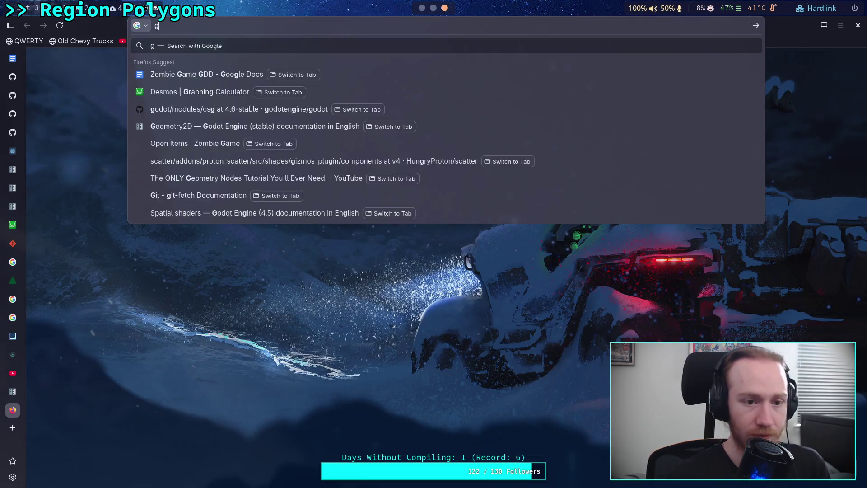
{"action": "key", "text": "BackSpace"}
{"action": "key", "text": "BackSpace"}
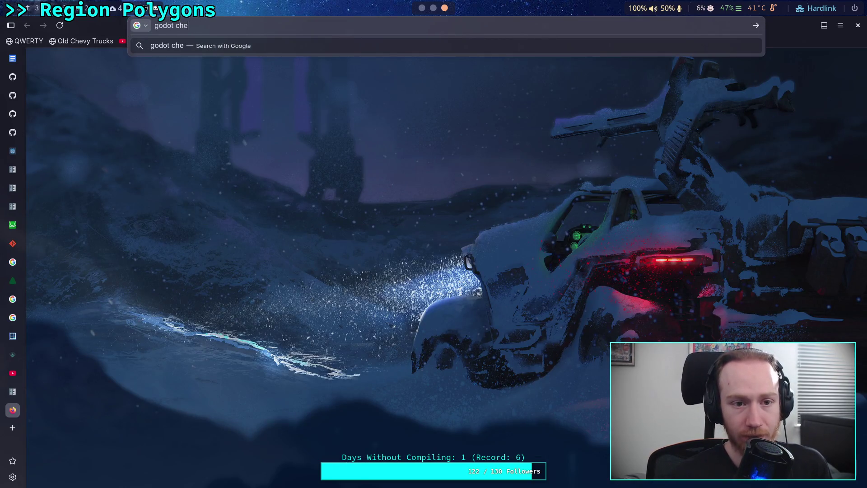
{"action": "type", "text": "ck if legf"}
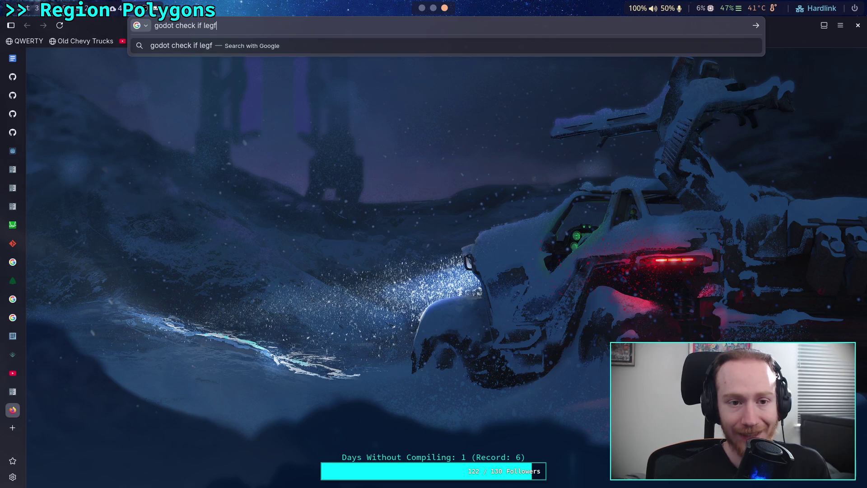
{"action": "key", "text": "BackSpace"}
{"action": "key", "text": "BackSpace"}
{"action": "type", "text": "ft al"}
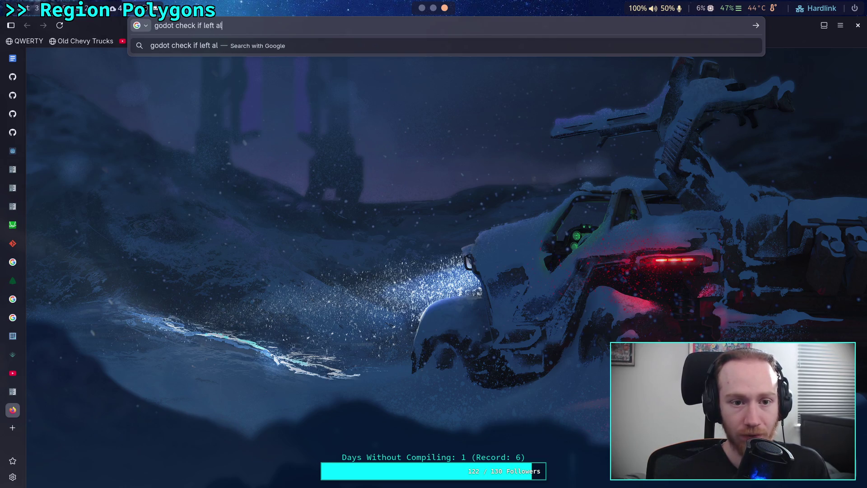
{"action": "type", "text": "t is pressed"}
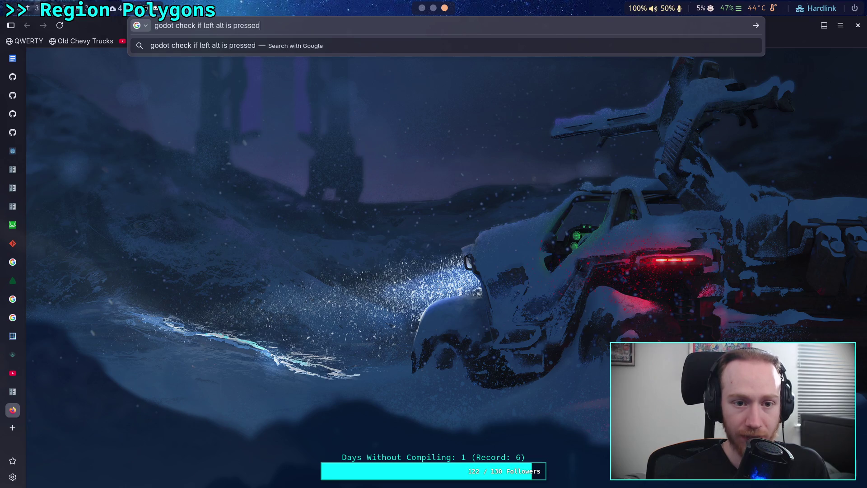
{"action": "key", "text": "Return"}
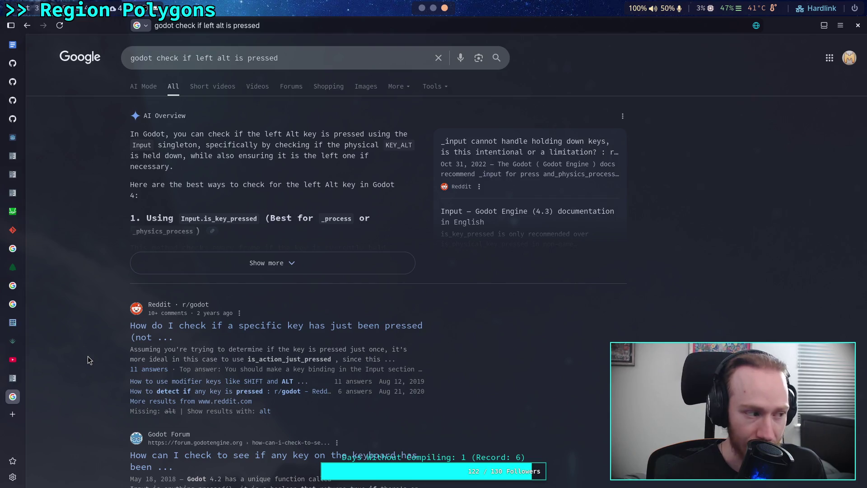
Refine the search to 'godot check if left or right version of key is pressed'
{"action": "scroll", "coordinate": [90, 336], "scroll_direction": "down", "scroll_amount": 1}
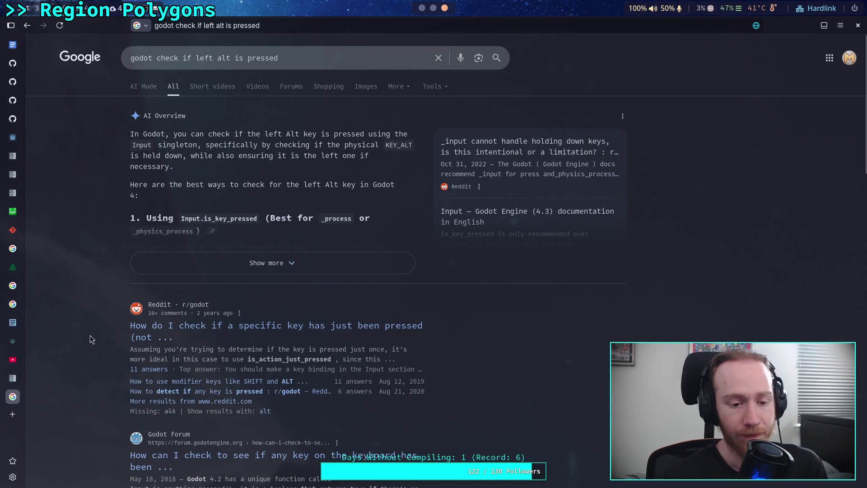
{"action": "scroll", "coordinate": [109, 333], "scroll_direction": "down", "scroll_amount": 4}
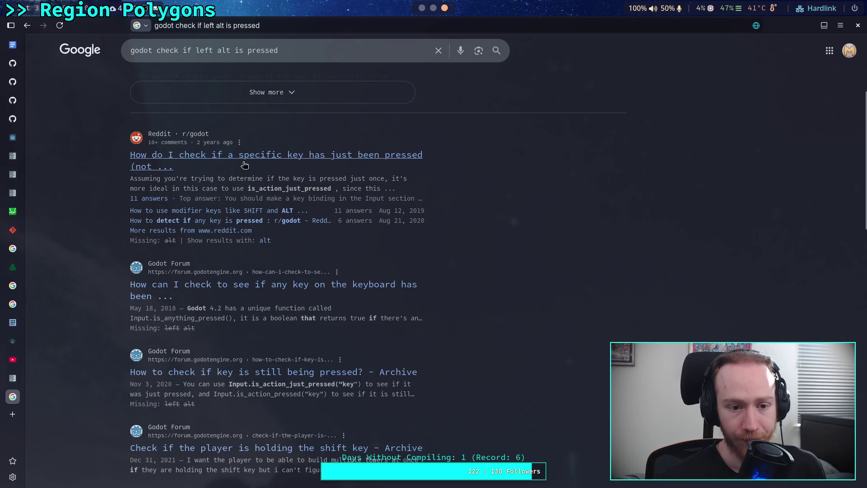
{"action": "scroll", "coordinate": [110, 298], "scroll_direction": "down", "scroll_amount": 3}
{"action": "scroll", "coordinate": [117, 325], "scroll_direction": "down", "scroll_amount": 2}
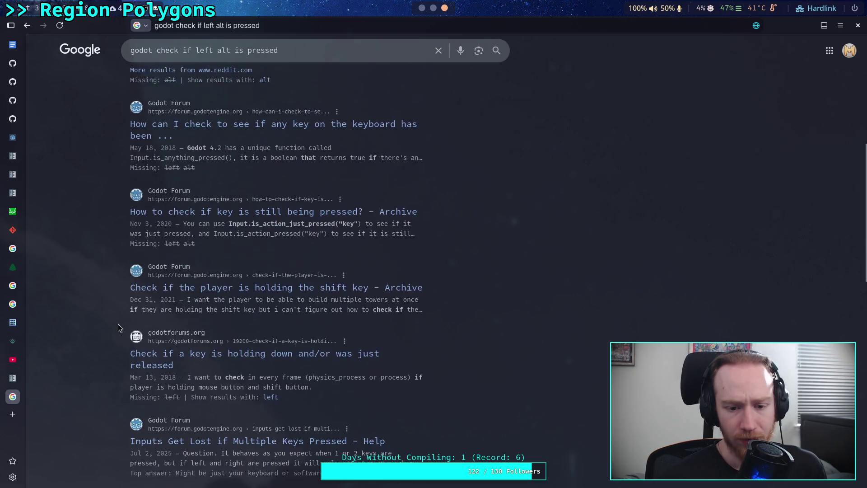
{"action": "left_click", "coordinate": [218, 51]}
{"action": "type", "text": "or right"}
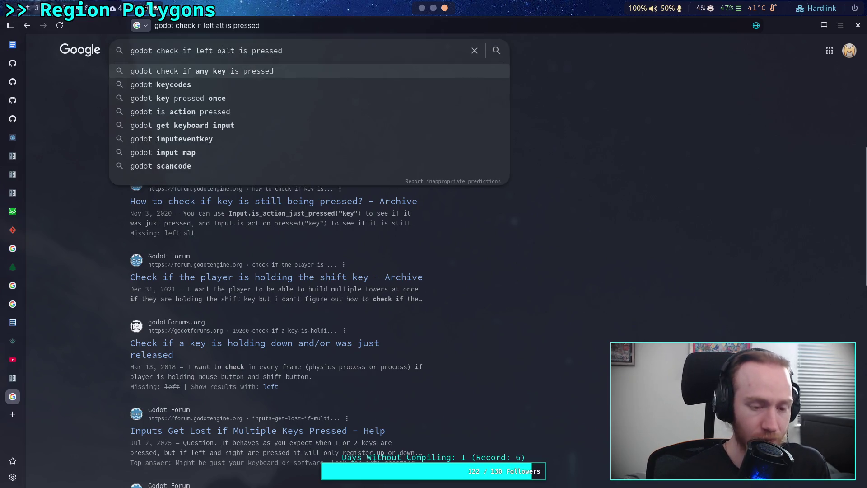
{"action": "key", "text": "Delete"}
{"action": "key", "text": "Delete"}
{"action": "key", "text": "Delete"}
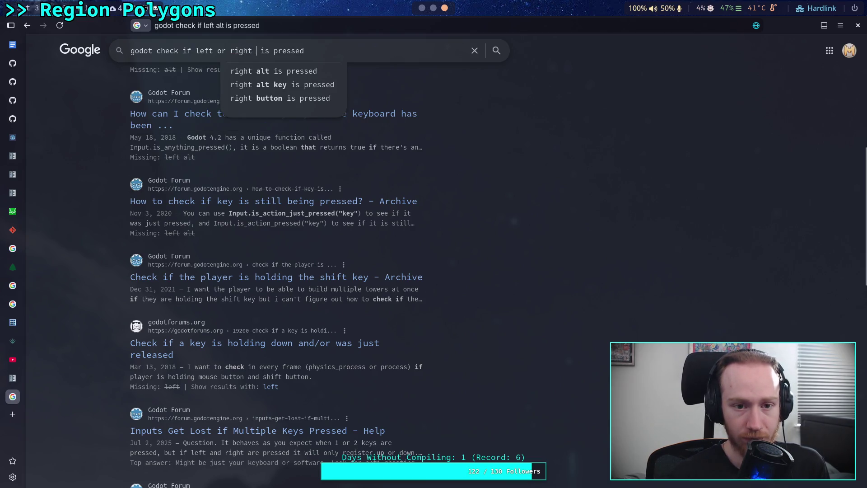
{"action": "type", "text": "version of "}
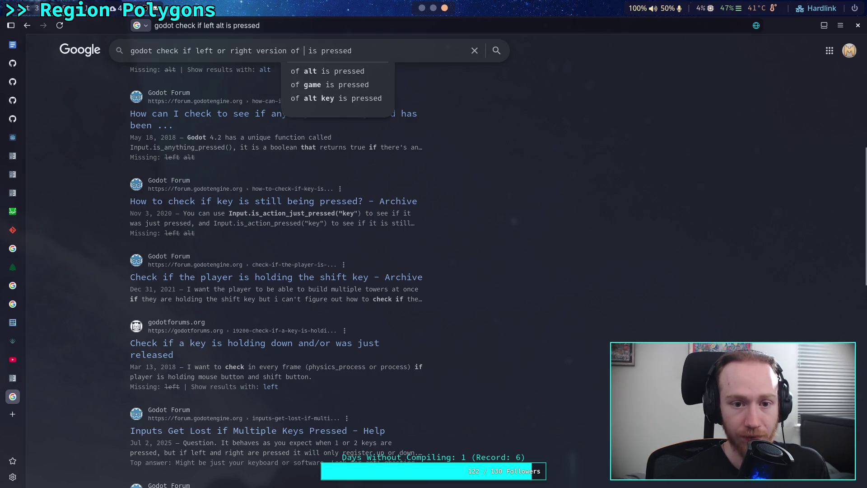
{"action": "type", "text": "ke"}
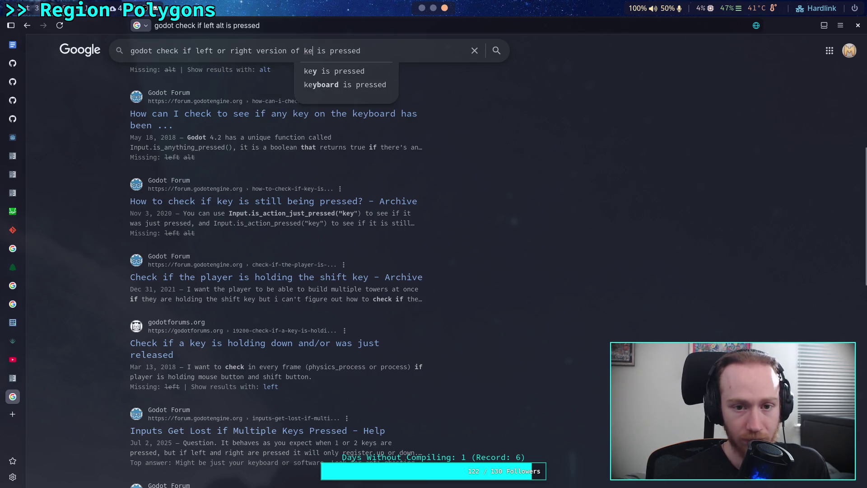
{"action": "type", "text": "y"}
{"action": "key", "text": "Return"}
Expand the AI Overview's GDScript example, then return to the Godot editor
{"action": "scroll", "coordinate": [208, 215], "scroll_direction": "down", "scroll_amount": 8}
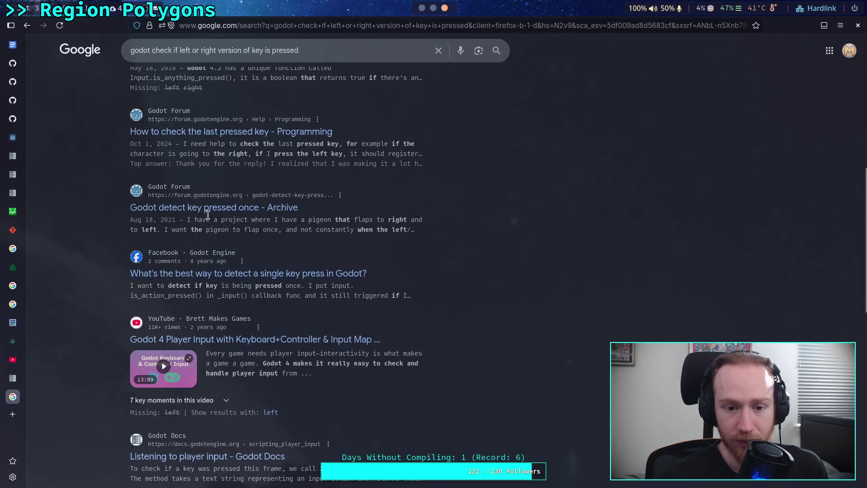
{"action": "scroll", "coordinate": [102, 324], "scroll_direction": "up", "scroll_amount": 3}
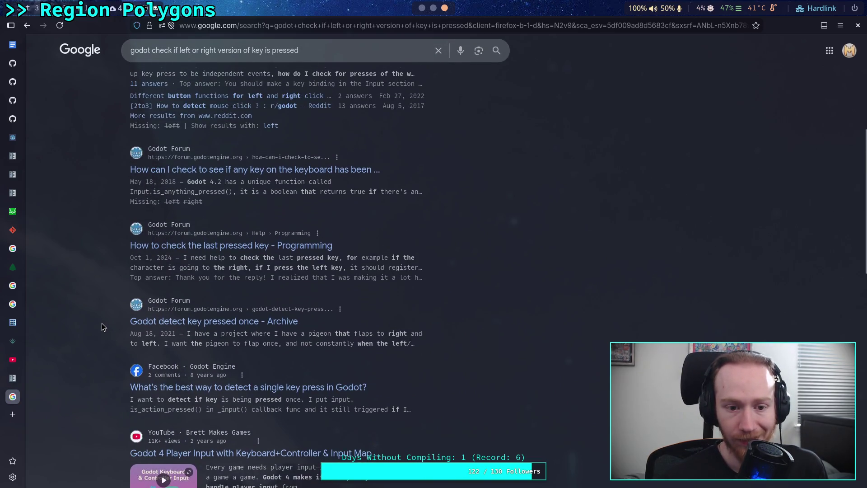
{"action": "scroll", "coordinate": [105, 320], "scroll_direction": "up", "scroll_amount": 3}
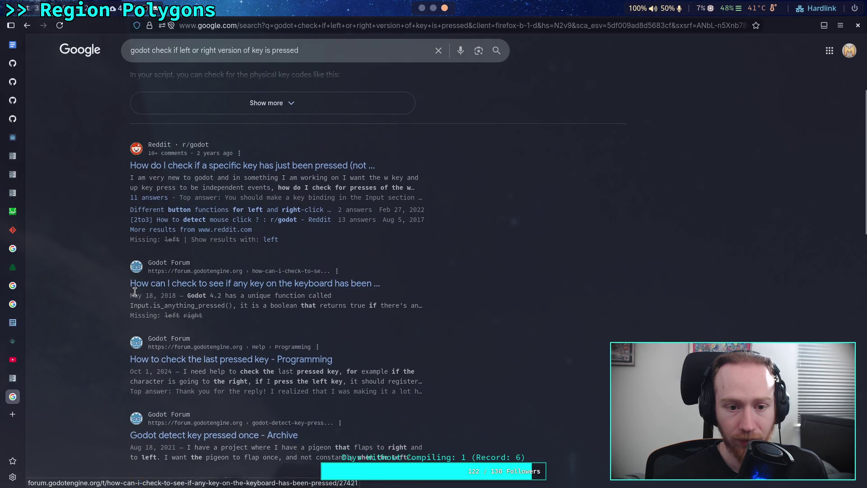
{"action": "scroll", "coordinate": [134, 292], "scroll_direction": "up", "scroll_amount": 2}
{"action": "scroll", "coordinate": [135, 292], "scroll_direction": "up", "scroll_amount": 3}
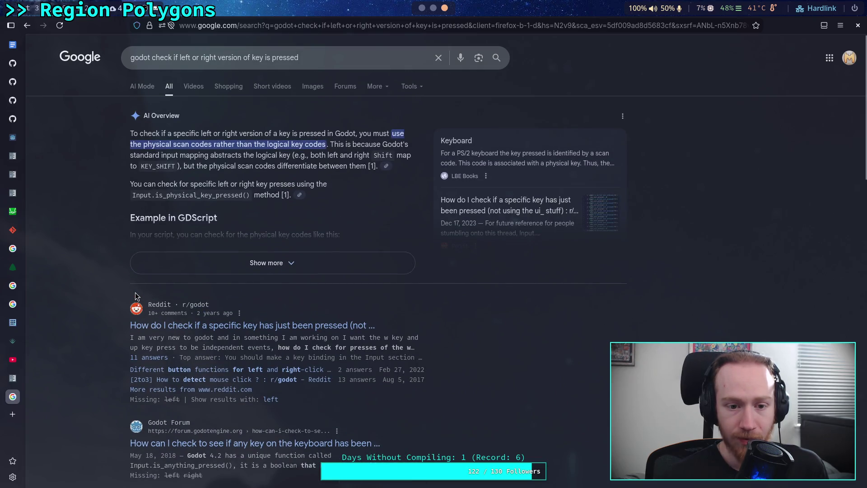
{"action": "left_click", "coordinate": [194, 269]}
{"action": "scroll", "coordinate": [132, 283], "scroll_direction": "down", "scroll_amount": 5}
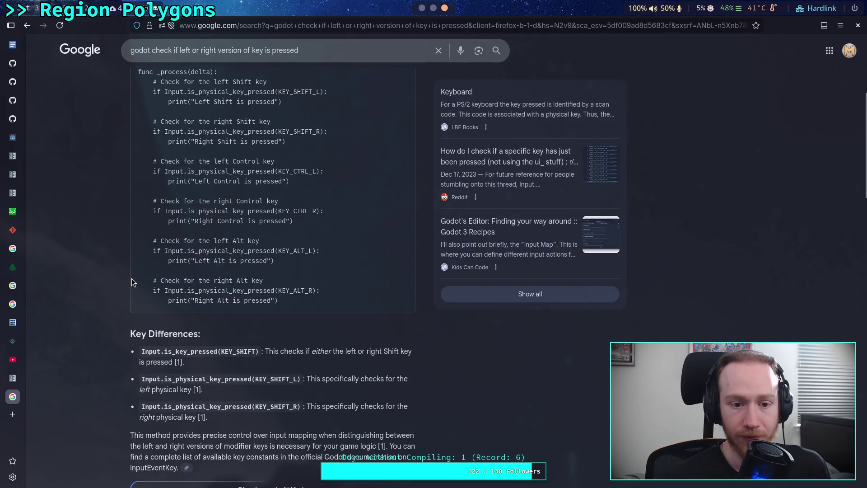
{"action": "scroll", "coordinate": [132, 283], "scroll_direction": "up", "scroll_amount": 1}
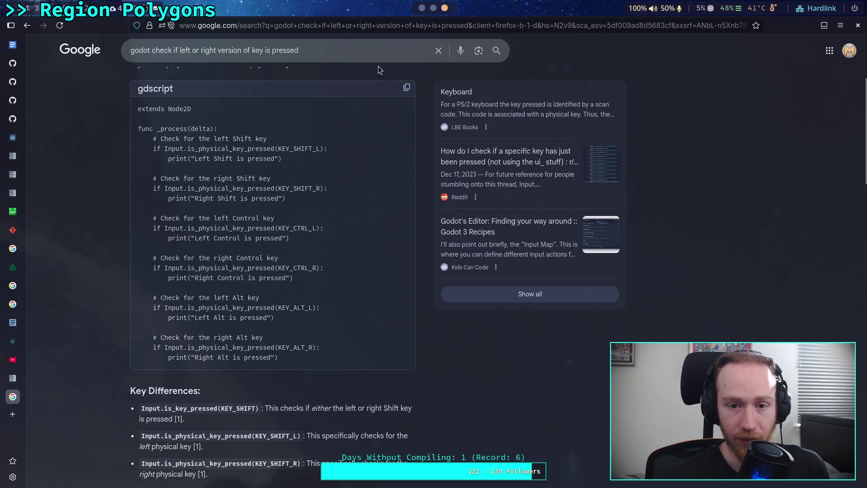
{"action": "key", "text": "alt+Tab"}
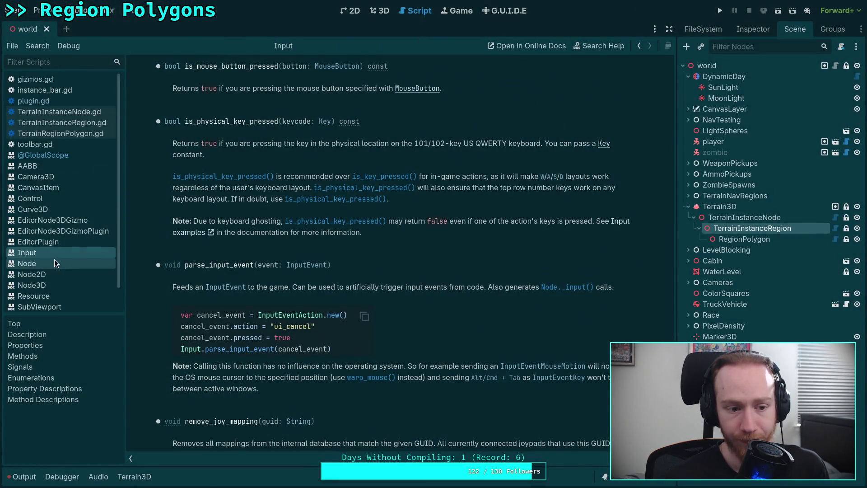
Open plugin.gd, try KEY_SHIFT_L on line 188, then revert it to KEY_SHIFT
{"action": "left_click", "coordinate": [80, 134]}
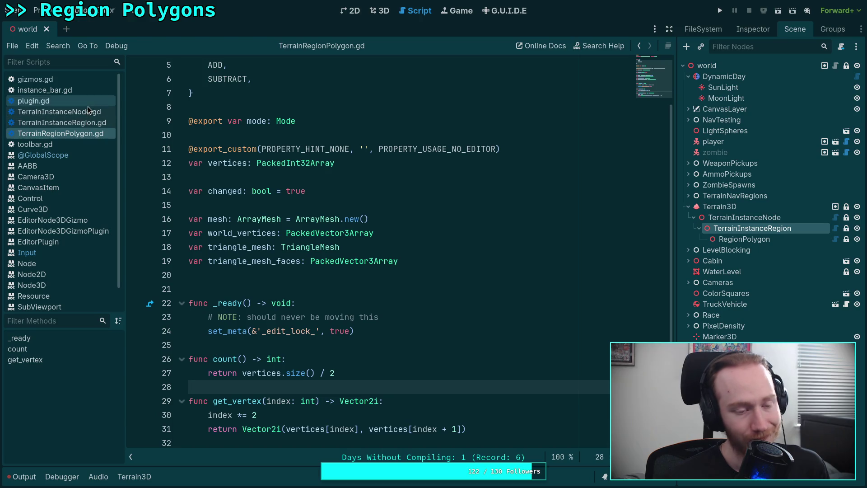
{"action": "left_click", "coordinate": [91, 101]}
{"action": "type", "text": "_L"}
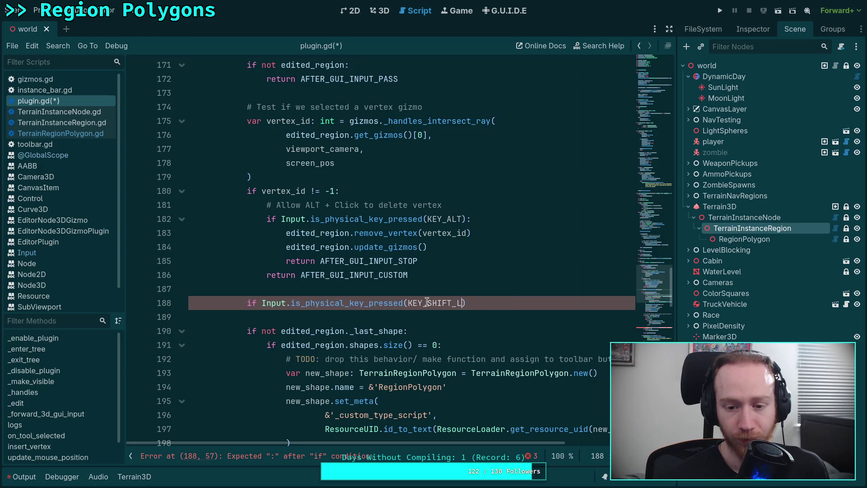
{"action": "right_click", "coordinate": [427, 302]}
{"action": "key", "text": "Escape"}
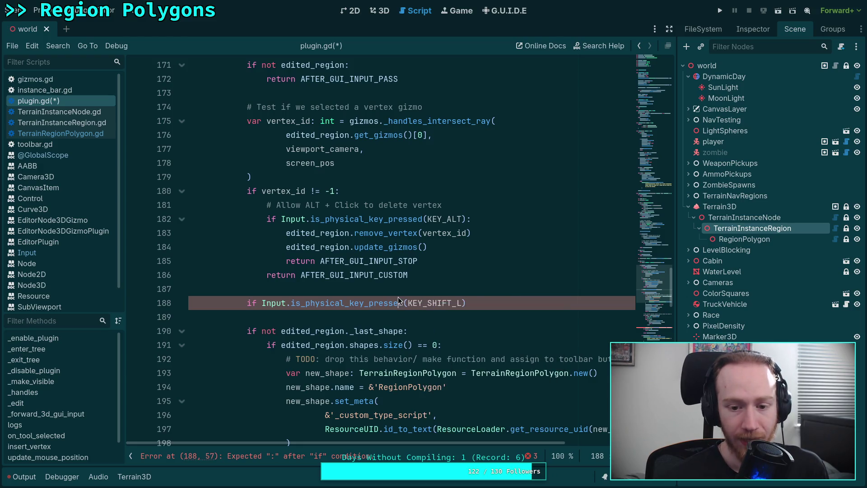
{"action": "key", "text": "BackSpace"}
{"action": "key", "text": "BackSpace"}
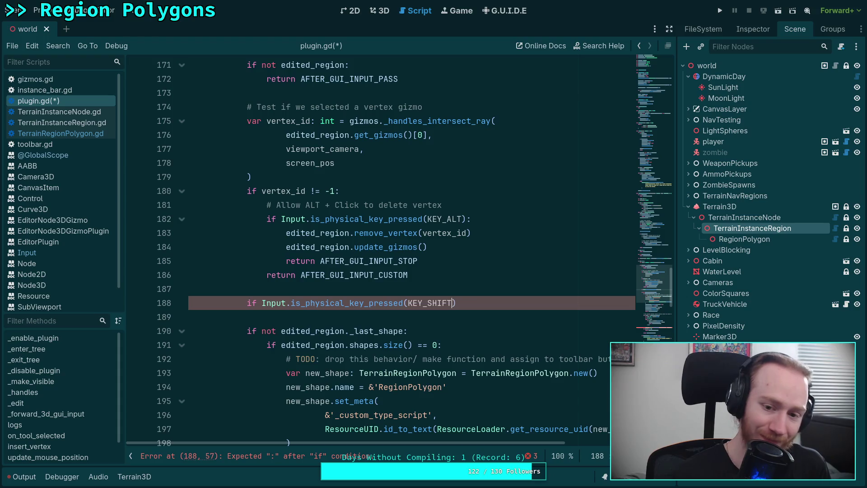
Look up the documentation for the KEY_ALT constant on line 182
{"action": "left_click", "coordinate": [452, 219]}
{"action": "right_click", "coordinate": [452, 220]}
{"action": "left_click", "coordinate": [471, 369]}
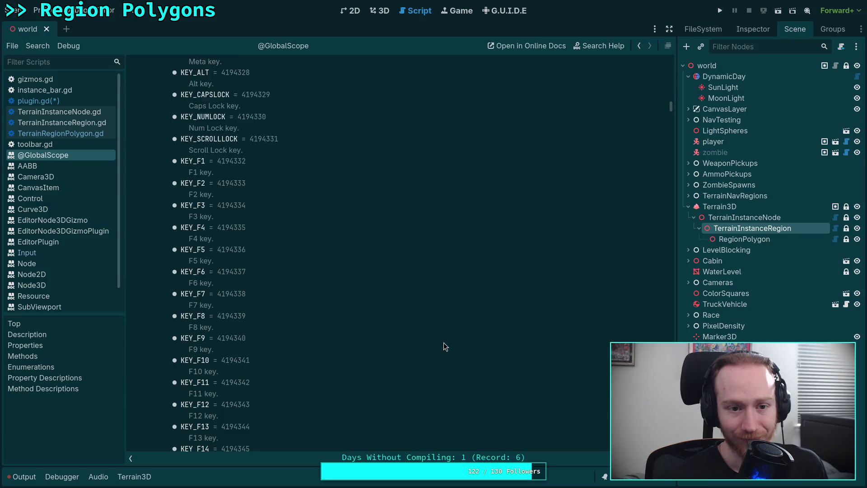
{"action": "scroll", "coordinate": [444, 342], "scroll_direction": "down", "scroll_amount": 5}
{"action": "scroll", "coordinate": [439, 343], "scroll_direction": "down", "scroll_amount": 5}
{"action": "scroll", "coordinate": [438, 321], "scroll_direction": "down", "scroll_amount": 4}
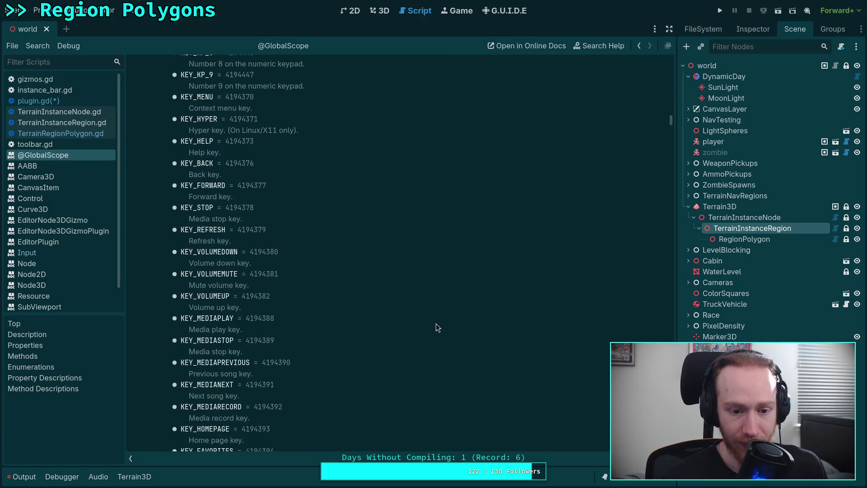
{"action": "scroll", "coordinate": [435, 329], "scroll_direction": "down", "scroll_amount": 10}
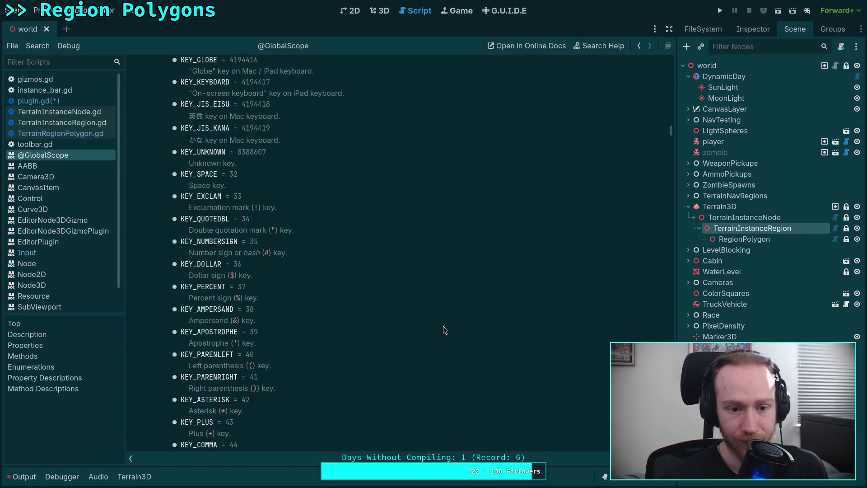
{"action": "scroll", "coordinate": [443, 326], "scroll_direction": "down", "scroll_amount": 10}
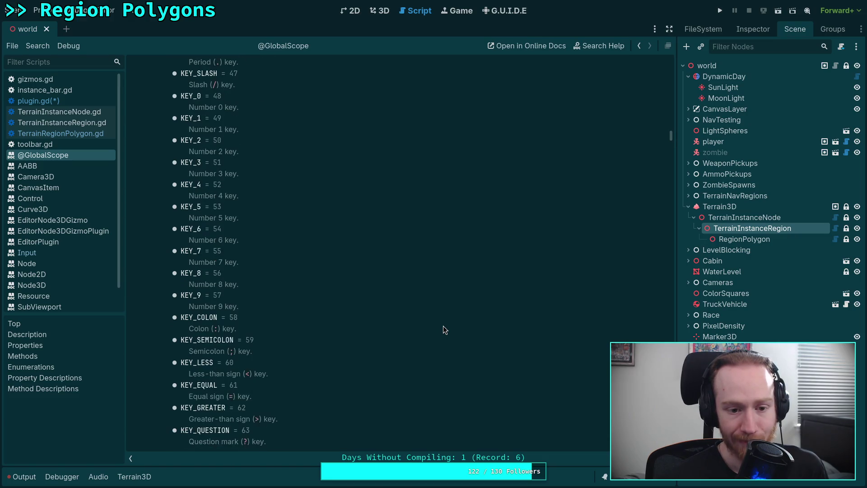
{"action": "scroll", "coordinate": [443, 326], "scroll_direction": "down", "scroll_amount": 18}
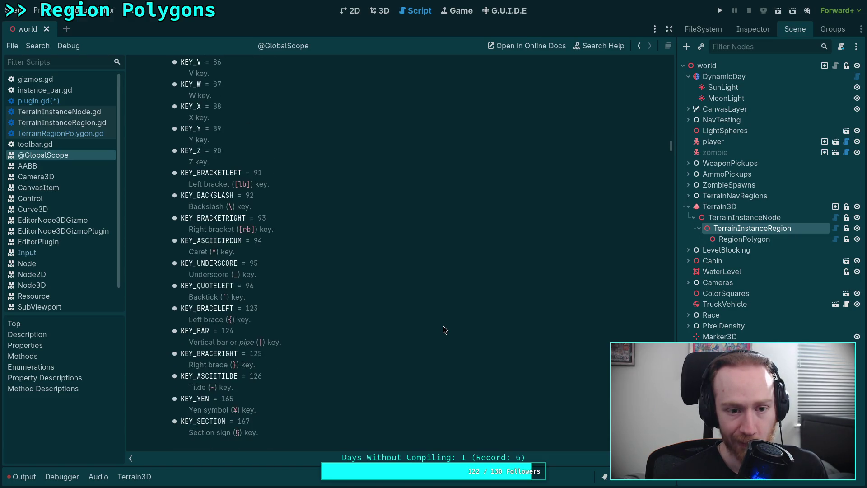
{"action": "scroll", "coordinate": [443, 326], "scroll_direction": "down", "scroll_amount": 7}
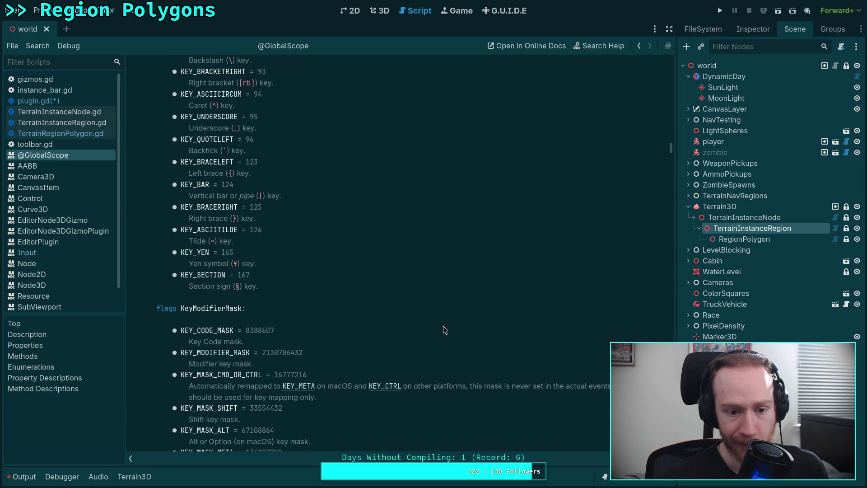
{"action": "scroll", "coordinate": [443, 326], "scroll_direction": "down", "scroll_amount": 3}
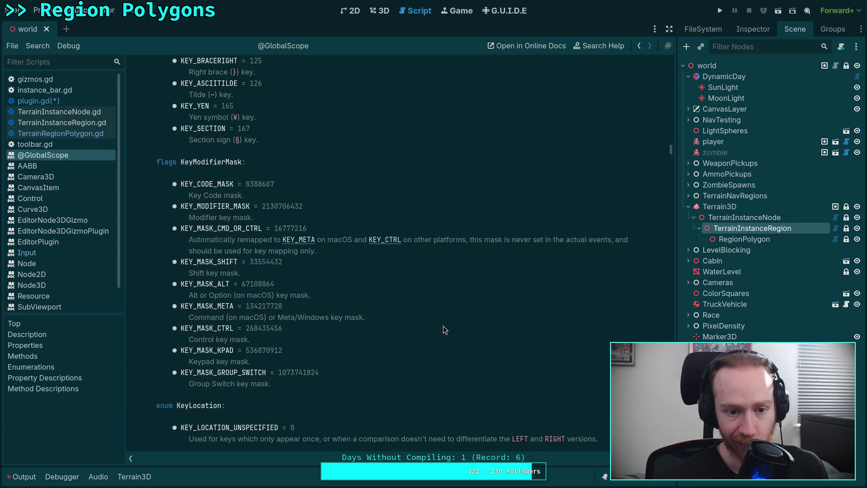
{"action": "scroll", "coordinate": [443, 327], "scroll_direction": "down", "scroll_amount": 3}
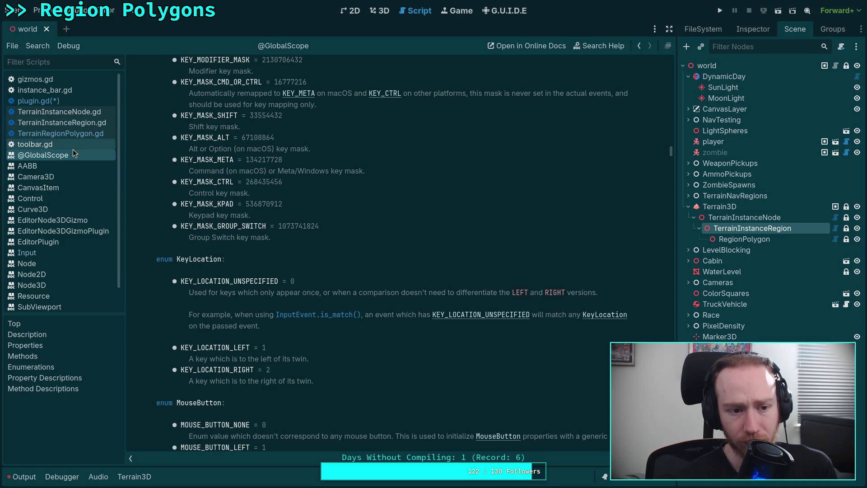
{"action": "left_click", "coordinate": [50, 253]}
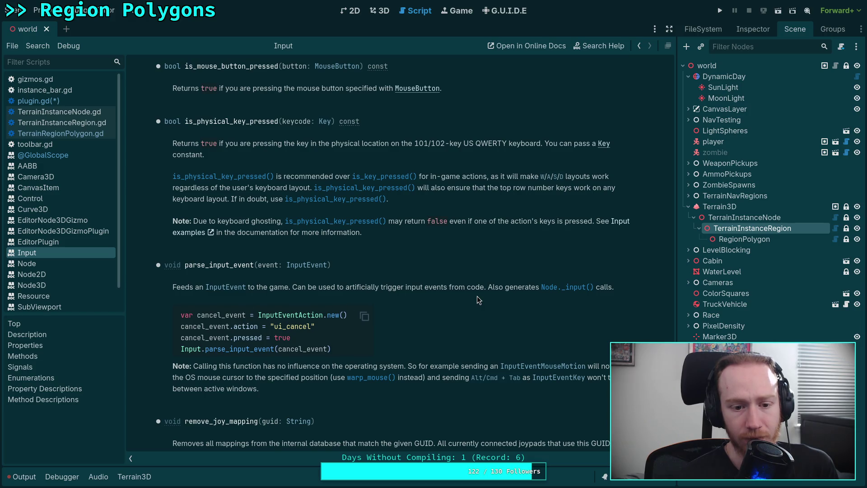
{"action": "scroll", "coordinate": [478, 298], "scroll_direction": "down", "scroll_amount": 2}
{"action": "scroll", "coordinate": [478, 297], "scroll_direction": "down", "scroll_amount": 8}
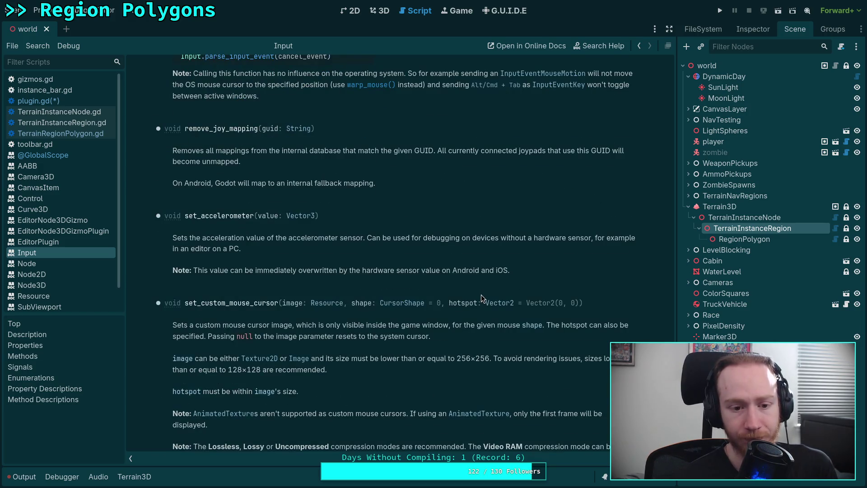
{"action": "scroll", "coordinate": [481, 298], "scroll_direction": "down", "scroll_amount": 6}
{"action": "scroll", "coordinate": [482, 298], "scroll_direction": "down", "scroll_amount": 6}
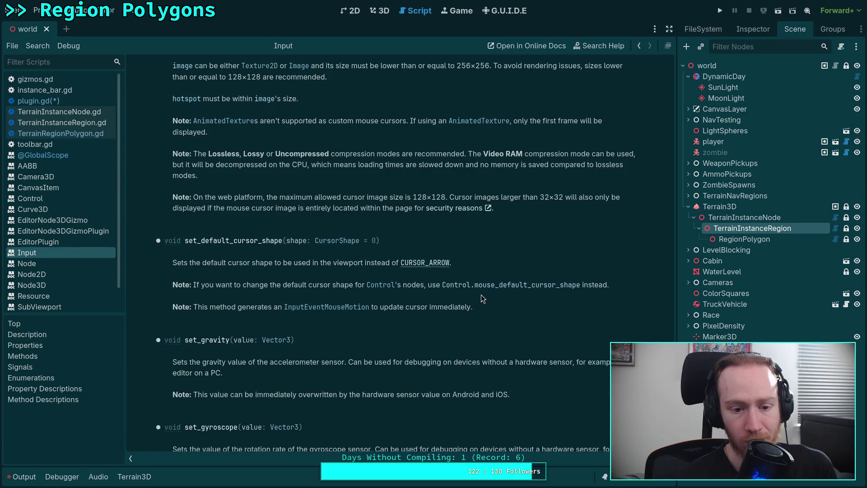
{"action": "scroll", "coordinate": [481, 298], "scroll_direction": "down", "scroll_amount": 20}
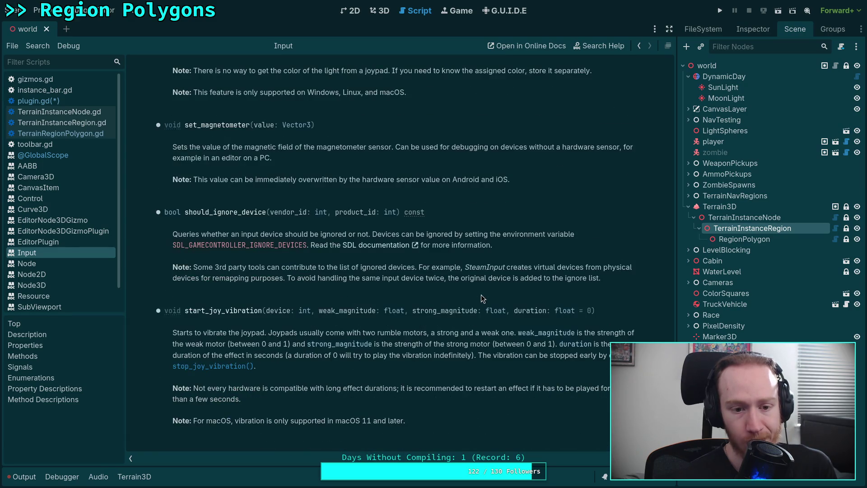
{"action": "scroll", "coordinate": [482, 295], "scroll_direction": "down", "scroll_amount": 14}
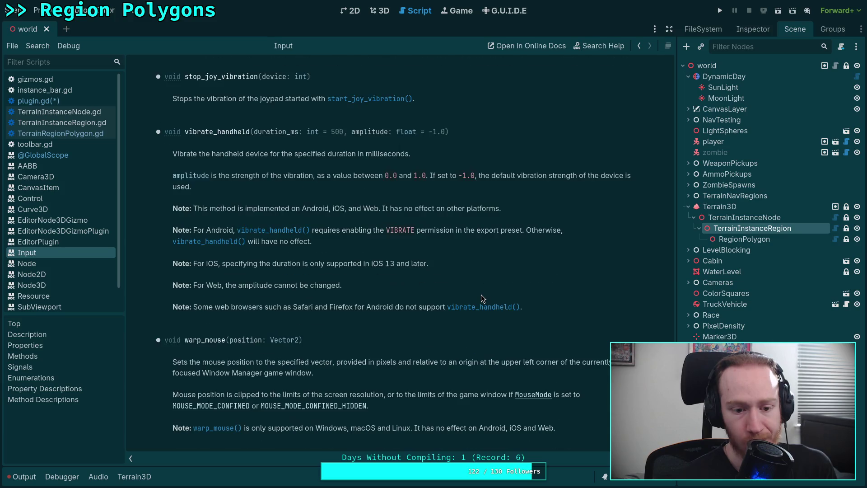
{"action": "scroll", "coordinate": [475, 284], "scroll_direction": "up", "scroll_amount": 20}
{"action": "scroll", "coordinate": [475, 285], "scroll_direction": "down", "scroll_amount": 12}
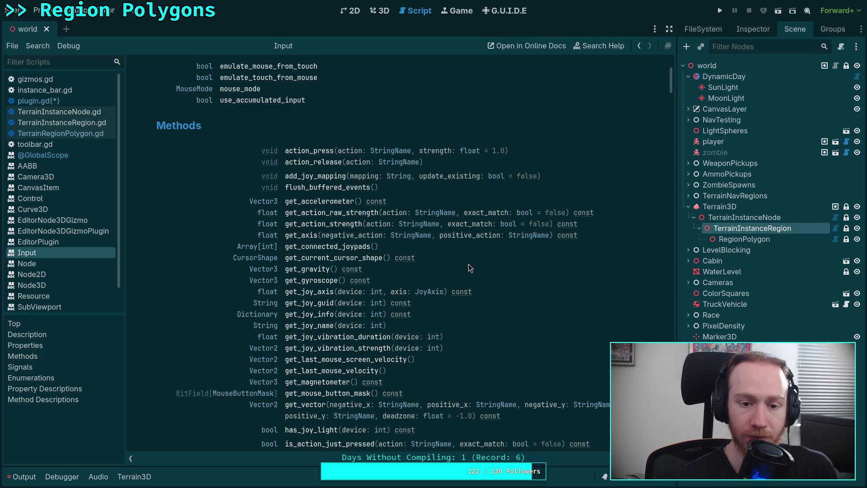
{"action": "scroll", "coordinate": [468, 266], "scroll_direction": "down", "scroll_amount": 3}
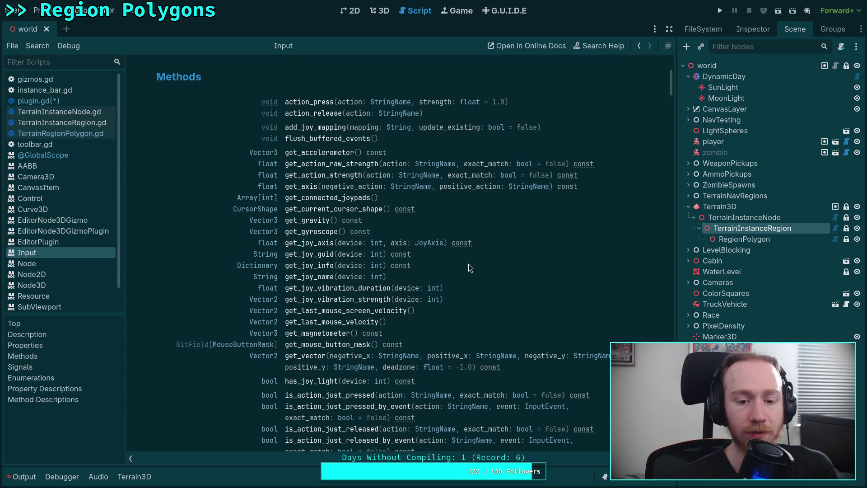
{"action": "scroll", "coordinate": [469, 264], "scroll_direction": "down", "scroll_amount": 6}
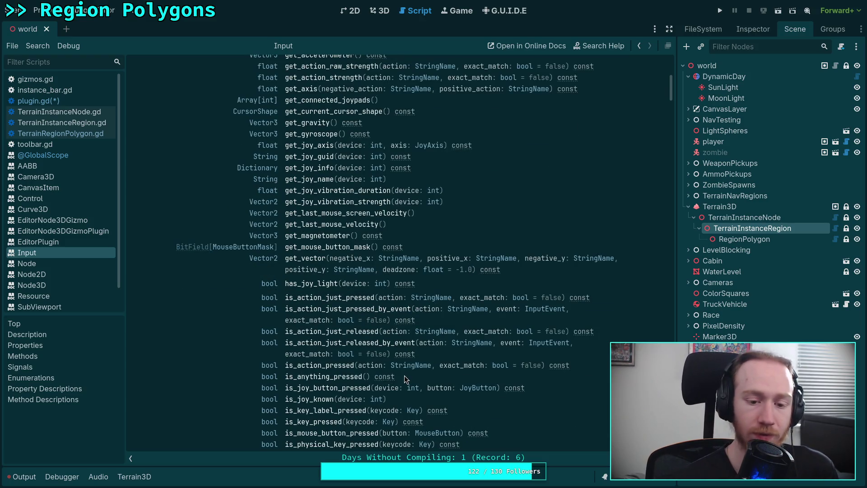
{"action": "scroll", "coordinate": [405, 375], "scroll_direction": "down", "scroll_amount": 3}
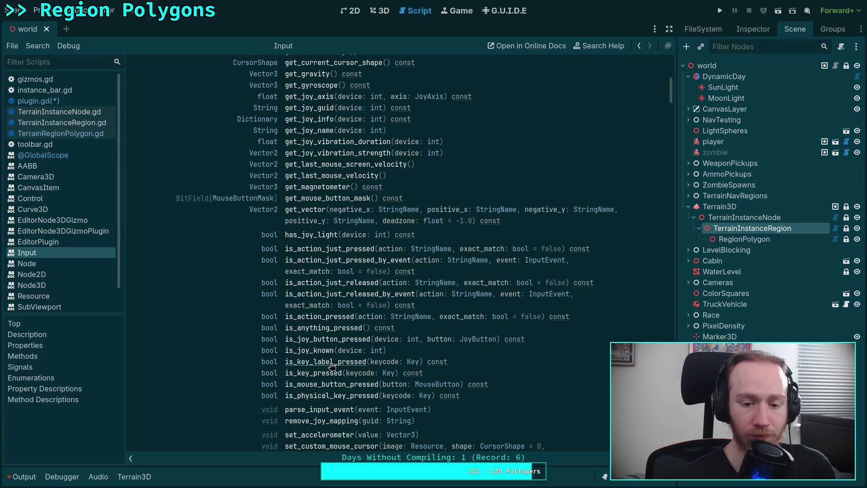
{"action": "scroll", "coordinate": [459, 370], "scroll_direction": "down", "scroll_amount": 3}
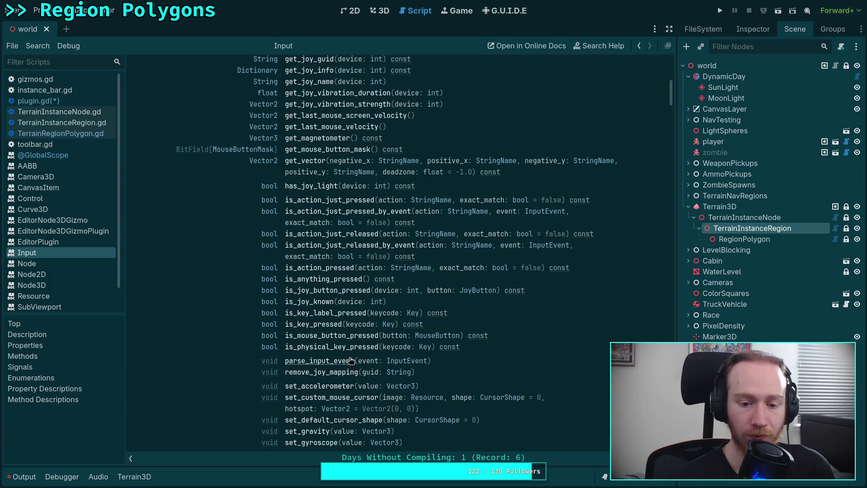
{"action": "scroll", "coordinate": [511, 373], "scroll_direction": "down", "scroll_amount": 3}
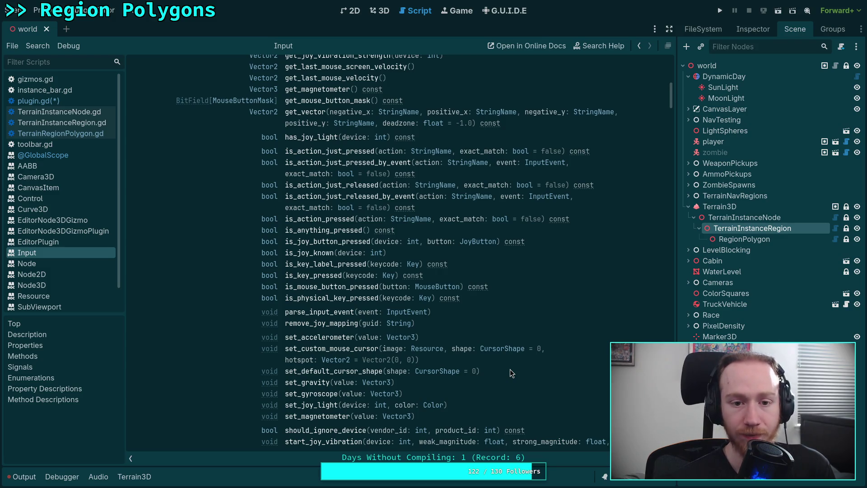
{"action": "scroll", "coordinate": [510, 373], "scroll_direction": "down", "scroll_amount": 6}
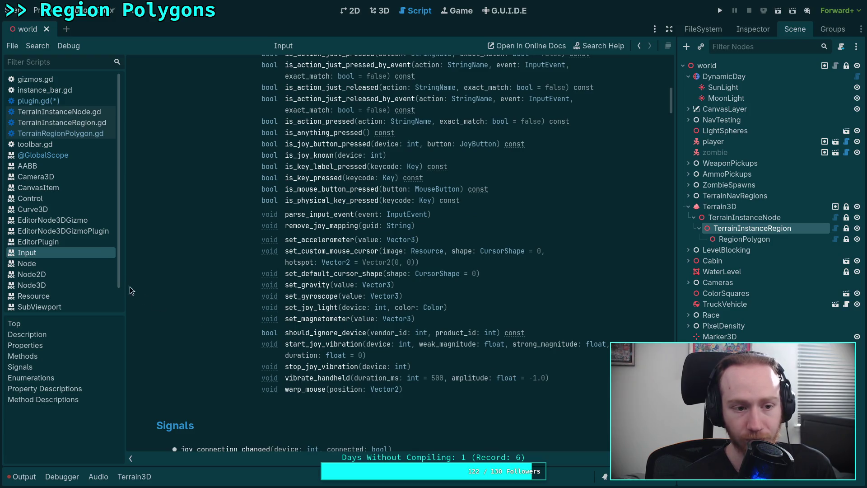
{"action": "left_click", "coordinate": [68, 102]}
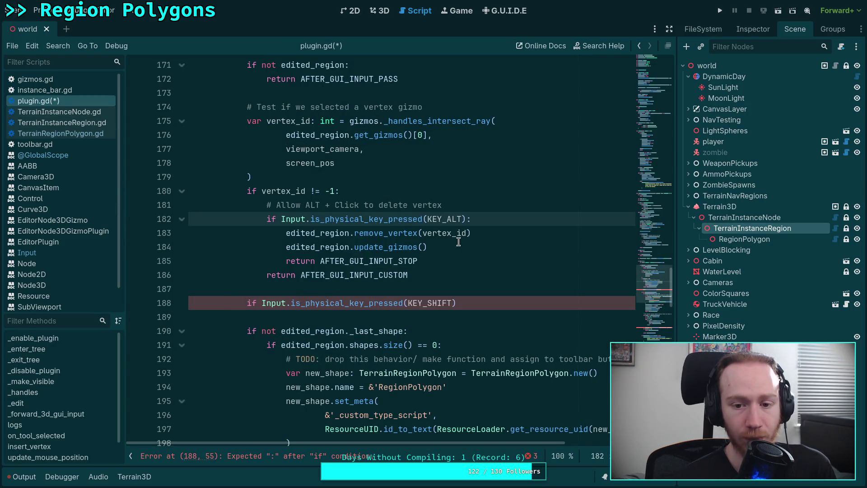
Add the missing colon to the KEY_SHIFT check on line 188 and start an indented line
{"action": "left_click", "coordinate": [503, 303]}
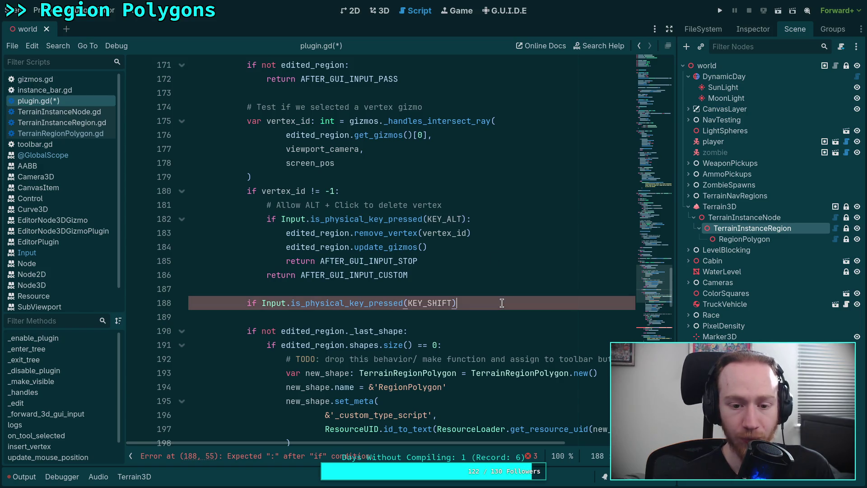
{"action": "type", "text": ":"}
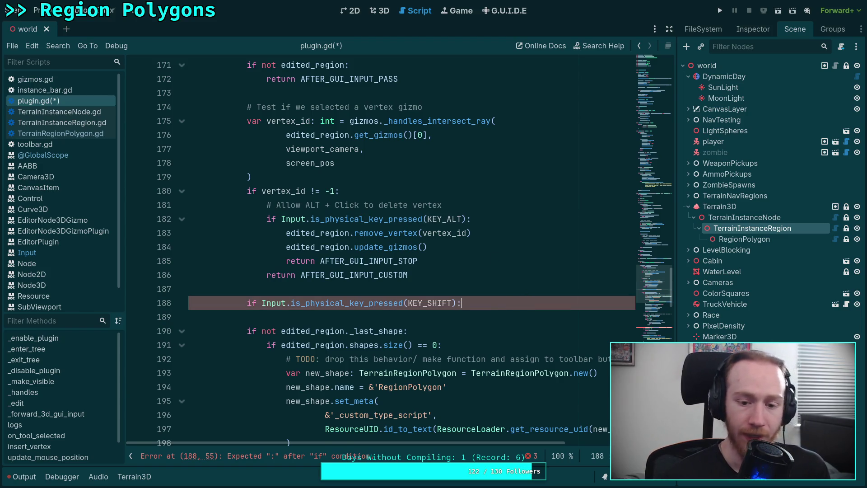
{"action": "key", "text": "Return"}
Cut the new-shape creation block on lines 194–205
{"action": "scroll", "coordinate": [423, 400], "scroll_direction": "down", "scroll_amount": 3}
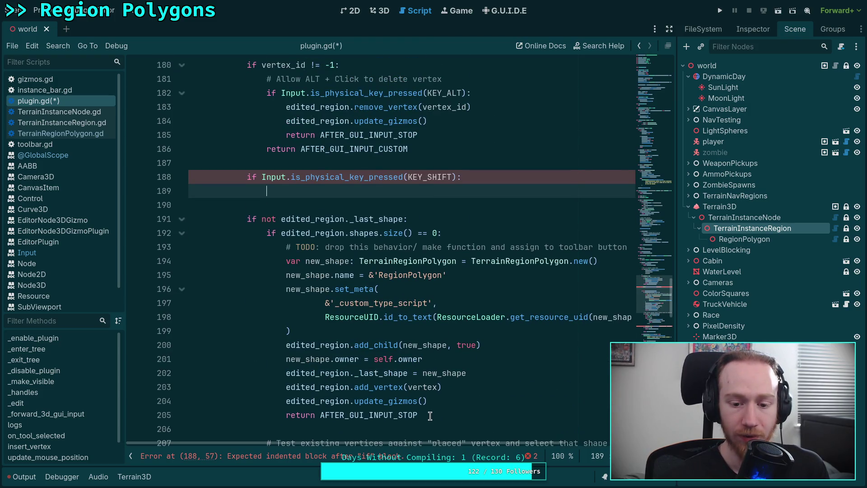
{"action": "left_click_drag", "start_coordinate": [429, 415], "coordinate": [284, 261]}
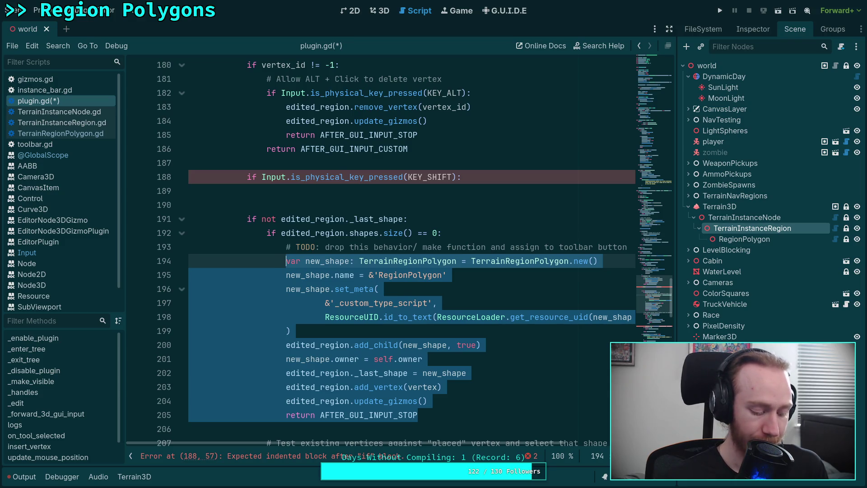
{"action": "key", "text": "ctrl+x"}
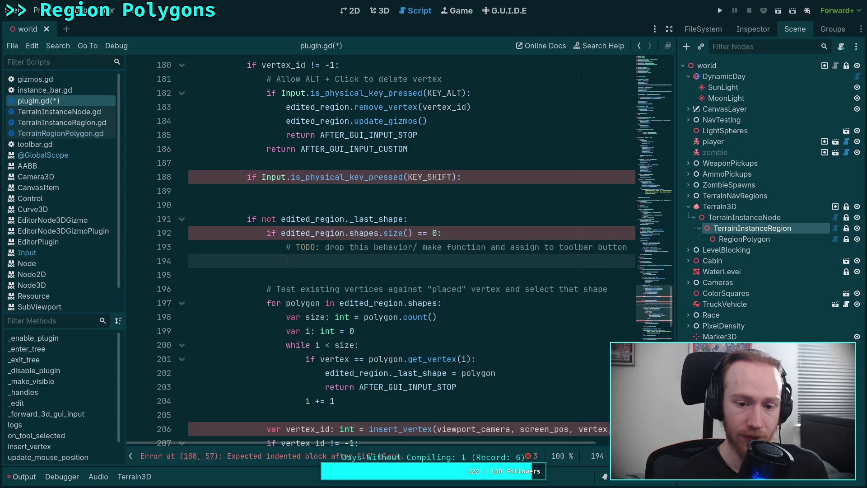
{"action": "scroll", "coordinate": [334, 353], "scroll_direction": "down", "scroll_amount": 20}
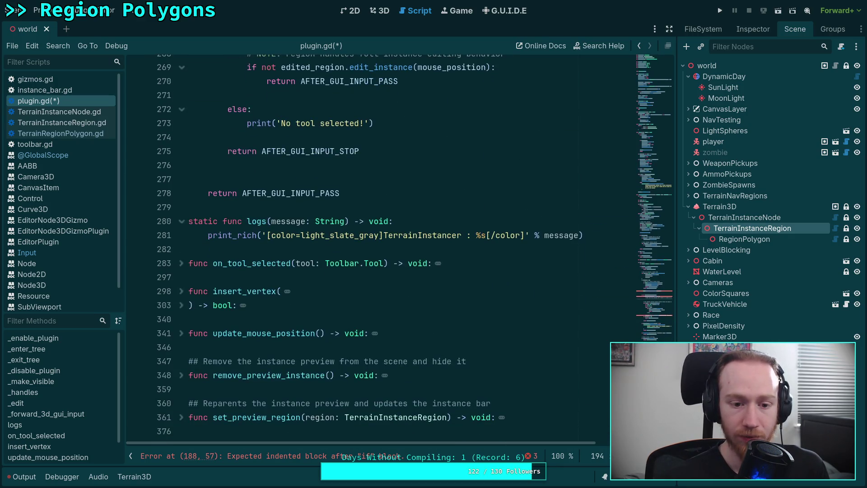
Create func add_vertex_new_shape() -> void below insert_vertex and paste in the dedented shape-creation code
{"action": "left_click", "coordinate": [231, 321]}
{"action": "key", "text": "Return"}
{"action": "key", "text": "Return"}
{"action": "key", "text": "Up"}
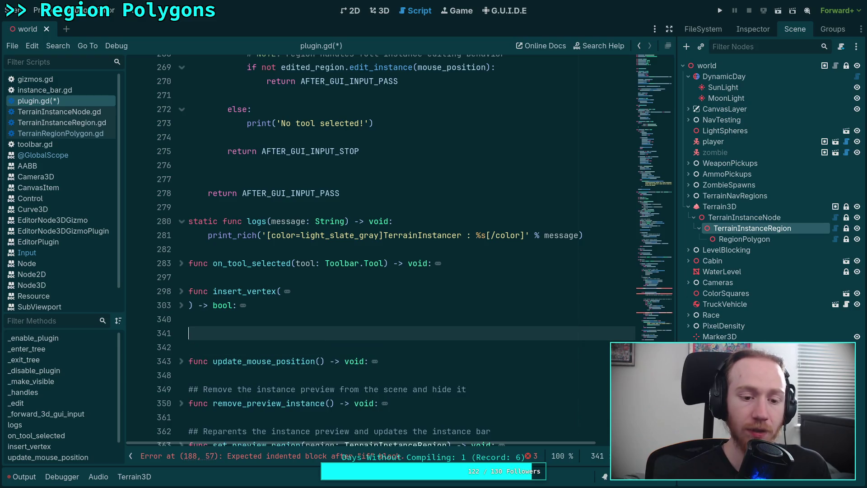
{"action": "type", "text": "func "}
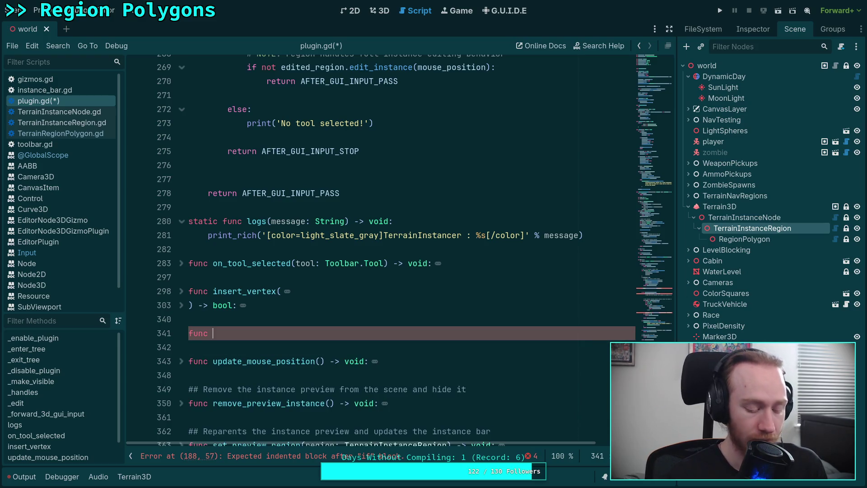
{"action": "type", "text": "add_ver"}
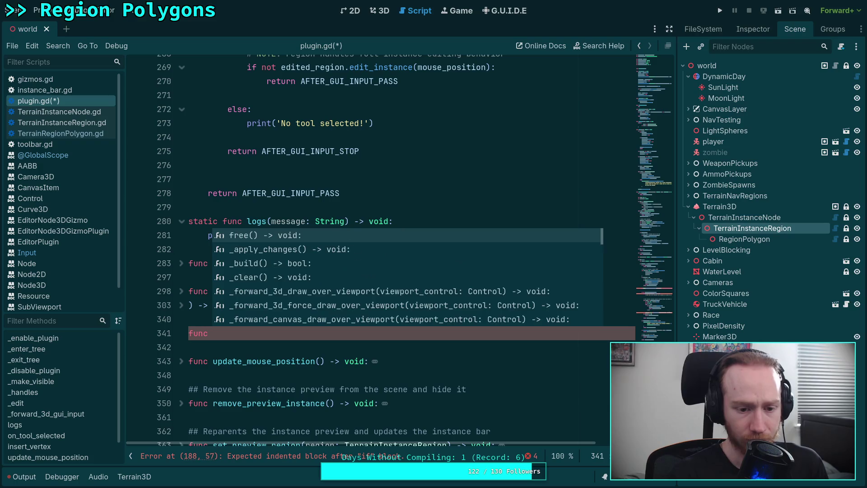
{"action": "type", "text": "tex_ne"}
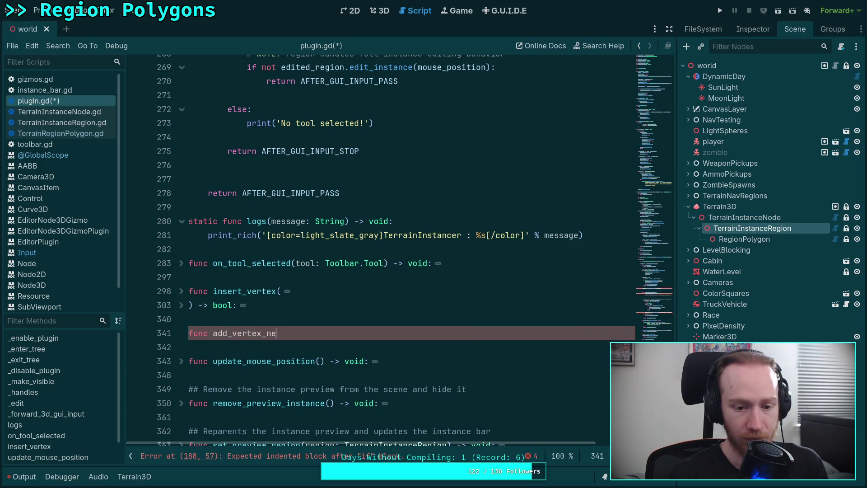
{"action": "type", "text": "w_shape() -> void"}
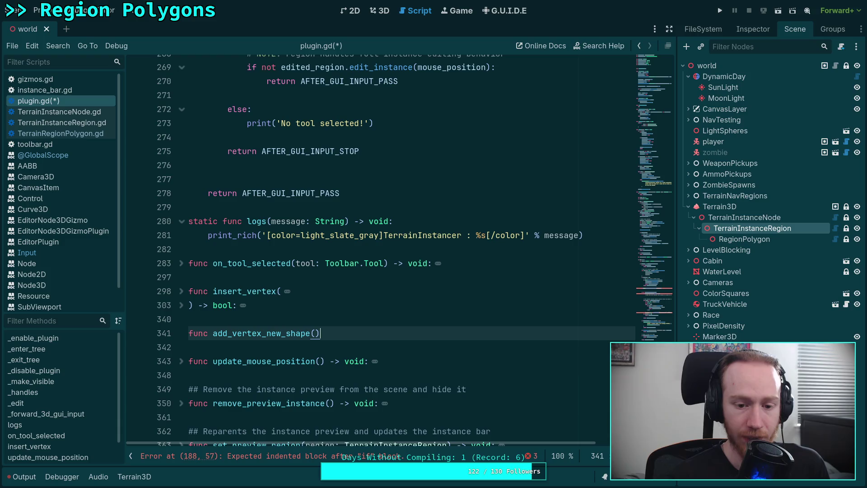
{"action": "type", "text": ":"}
{"action": "key", "text": "Return"}
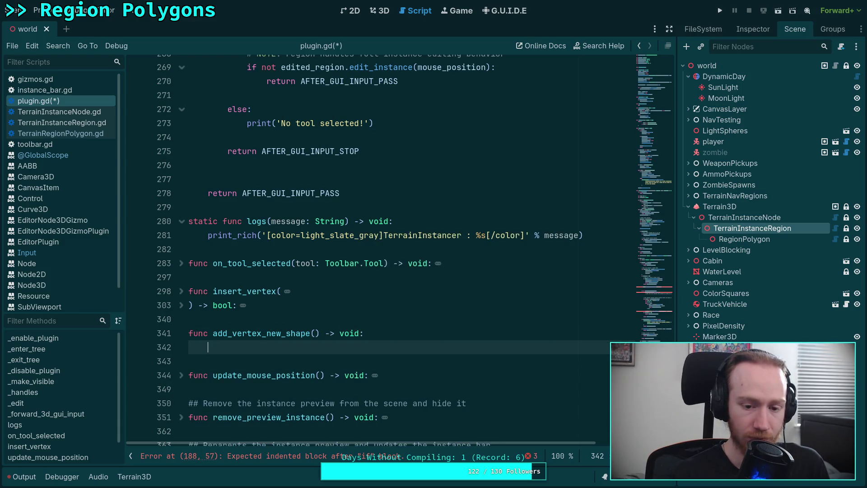
{"action": "key", "text": "ctrl+v"}
{"action": "left_click_drag", "start_coordinate": [320, 249], "coordinate": [320, 389]}
{"action": "key", "text": "shift+Tab"}
{"action": "key", "text": "shift+Tab"}
{"action": "key", "text": "shift+Tab"}
{"action": "key", "text": "shift+Tab"}
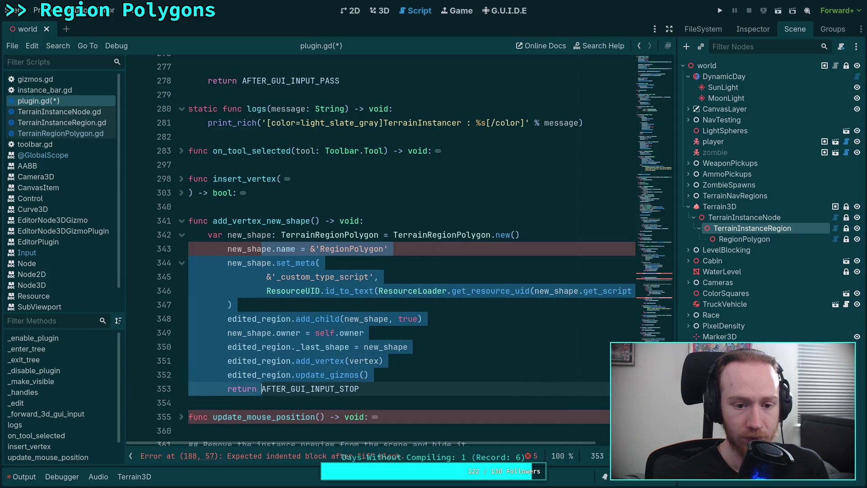
{"action": "left_click", "coordinate": [378, 361]}
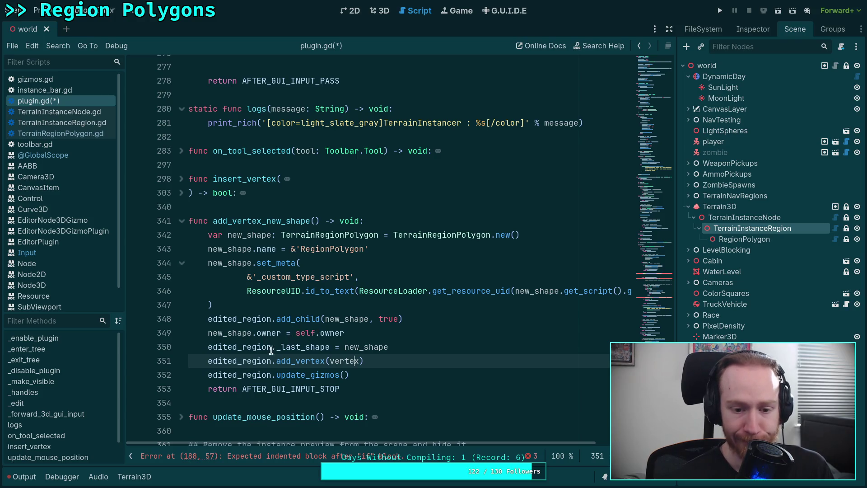
Add a vertex: Vector2i parameter, delete the return line, and save plugin.gd
{"action": "left_click", "coordinate": [314, 218]}
{"action": "type", "text": "vertex: "}
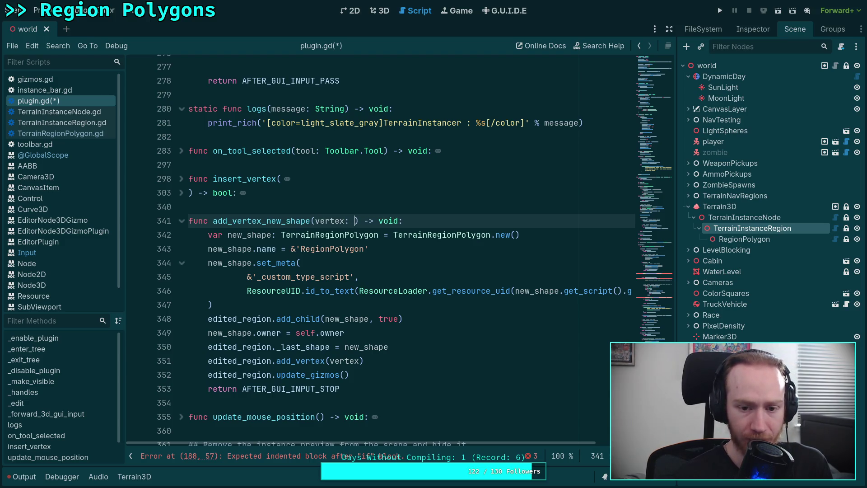
{"action": "type", "text": "Vector2i"}
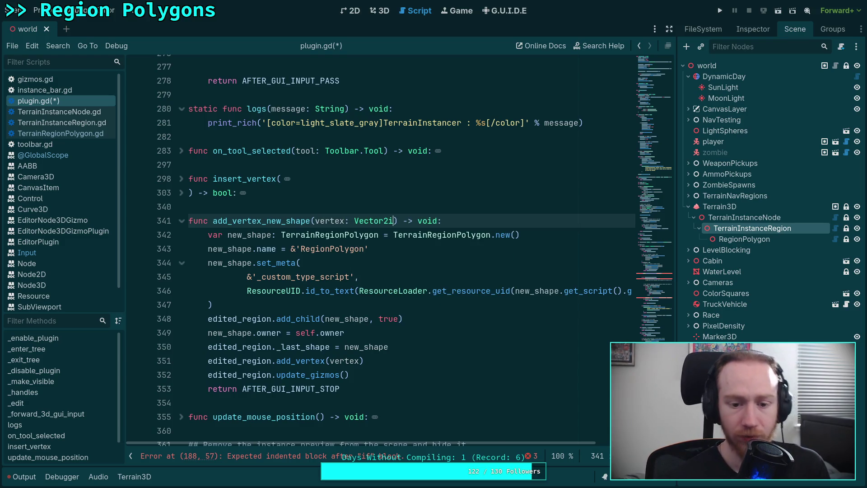
{"action": "double_click", "coordinate": [243, 388]}
{"action": "left_click", "coordinate": [243, 387]}
{"action": "key", "text": "BackSpace"}
{"action": "key", "text": "BackSpace"}
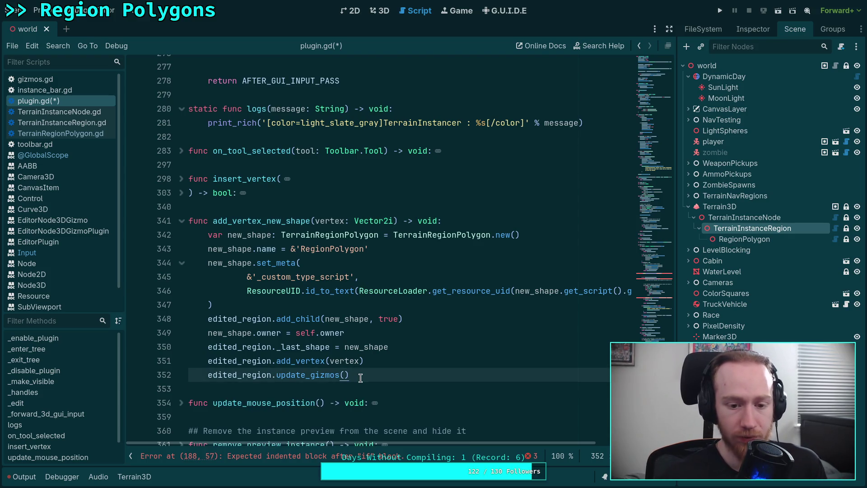
{"action": "key", "text": "ctrl+s"}
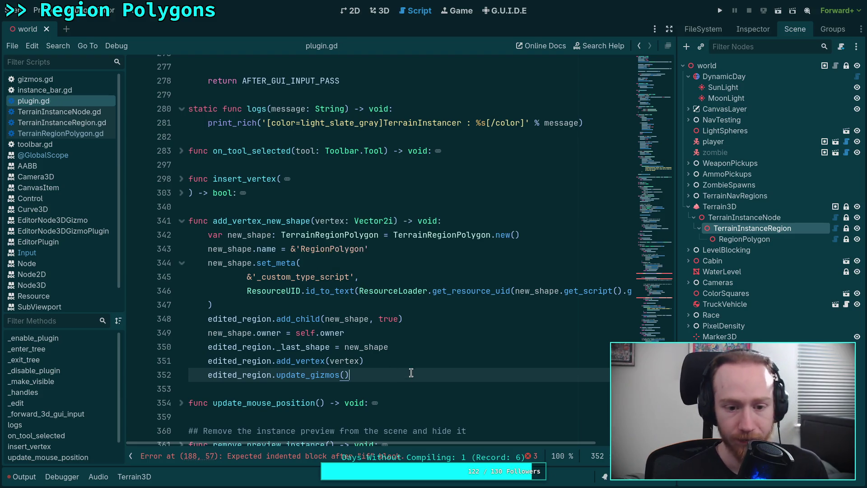
{"action": "scroll", "coordinate": [501, 355], "scroll_direction": "up", "scroll_amount": 15}
{"action": "scroll", "coordinate": [501, 355], "scroll_direction": "up", "scroll_amount": 18}
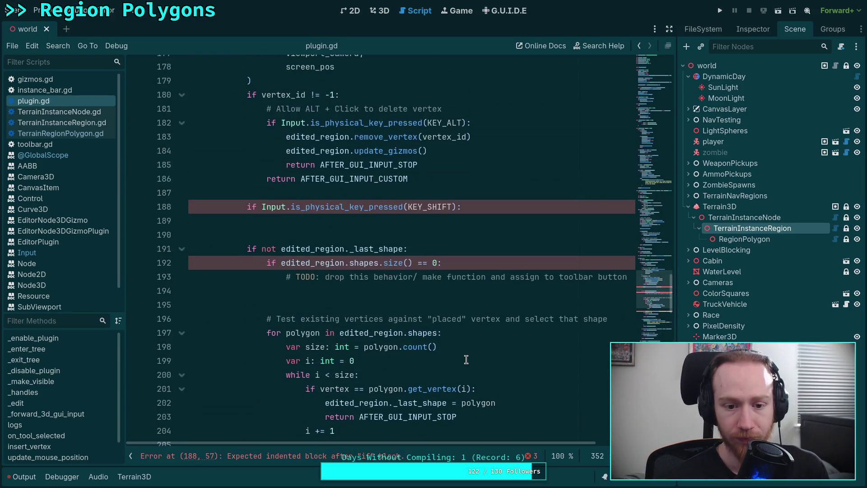
In the Shift branch, call add_vertex_new_shape(vertex), return AFTER_GUI_INPUT_CUSTOM, and save
{"action": "left_click", "coordinate": [462, 304]}
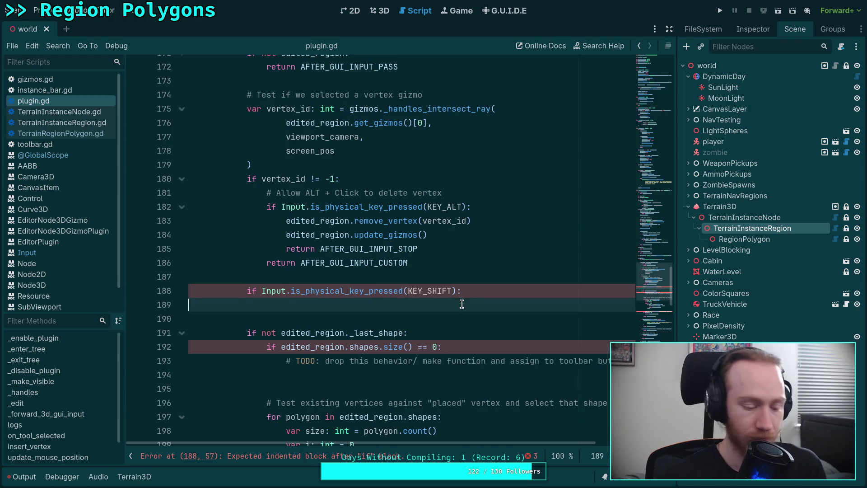
{"action": "type", "text": "add"}
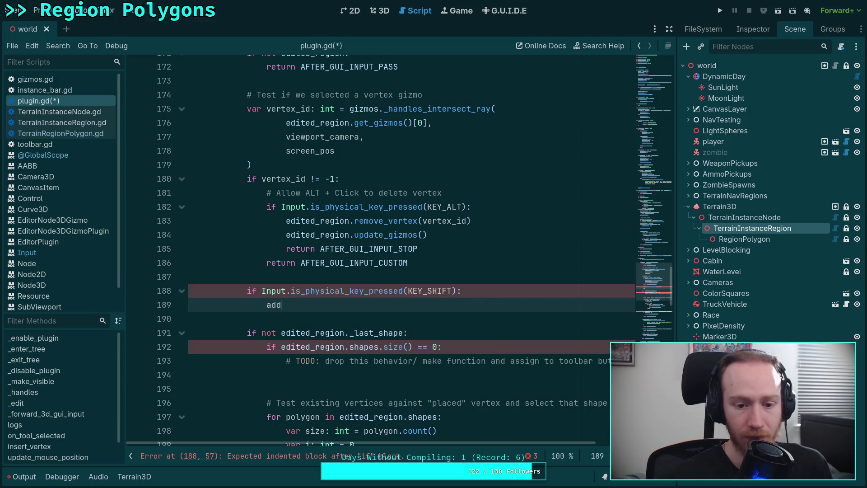
{"action": "type", "text": "_v"}
{"action": "key", "text": "Return"}
{"action": "type", "text": "vertex_new_shape(ver"}
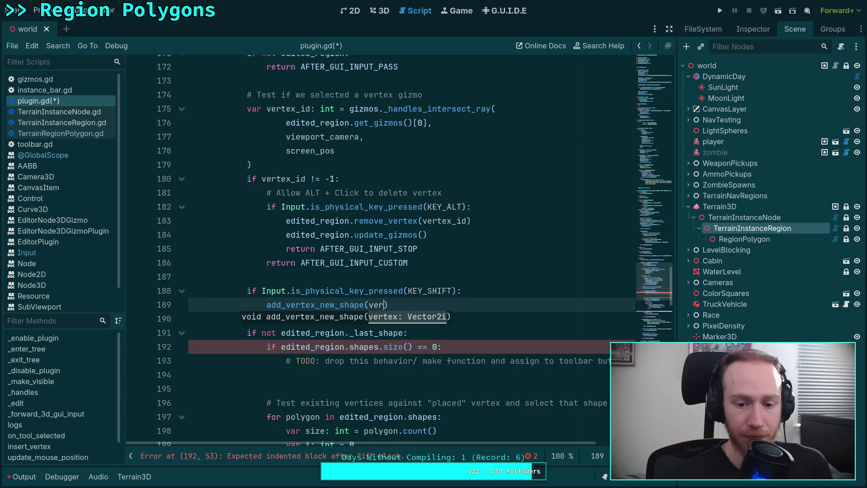
{"action": "key", "text": "End"}
{"action": "key", "text": "Return"}
{"action": "type", "text": "return STOP"}
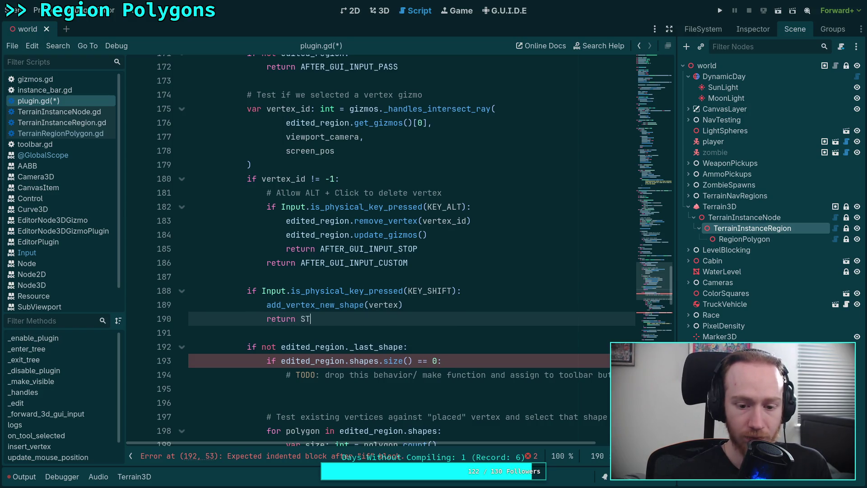
{"action": "key", "text": "Return"}
{"action": "key", "text": "shift+Left"}
{"action": "key", "text": "shift+Left"}
{"action": "key", "text": "shift+Left"}
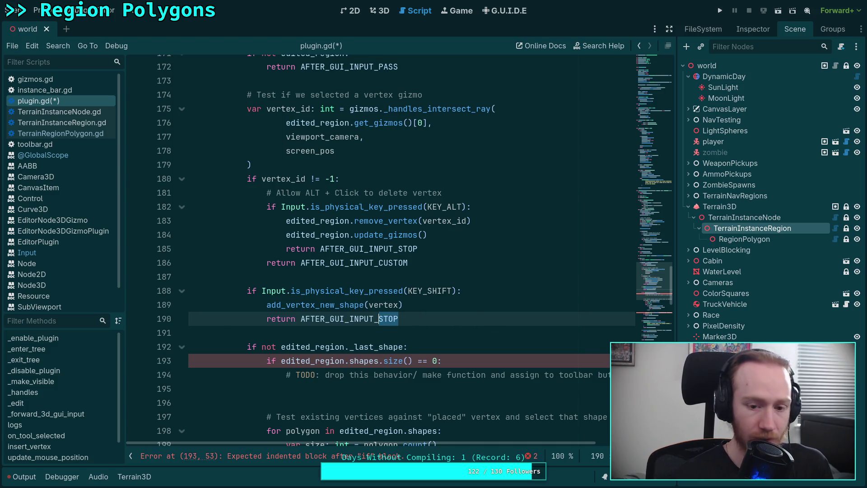
{"action": "type", "text": "C"}
{"action": "key", "text": "Return"}
{"action": "key", "text": "ctrl+s"}
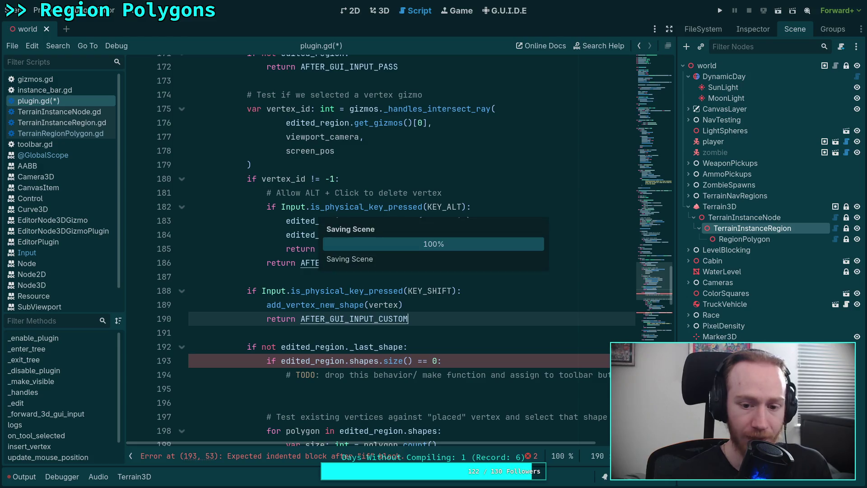
Replace the empty-shapes TODO with add_vertex_new_shape(vertex) and return AFTER_GUI_INPUT_CUSTOM, then save
{"action": "scroll", "coordinate": [442, 344], "scroll_direction": "down", "scroll_amount": 2}
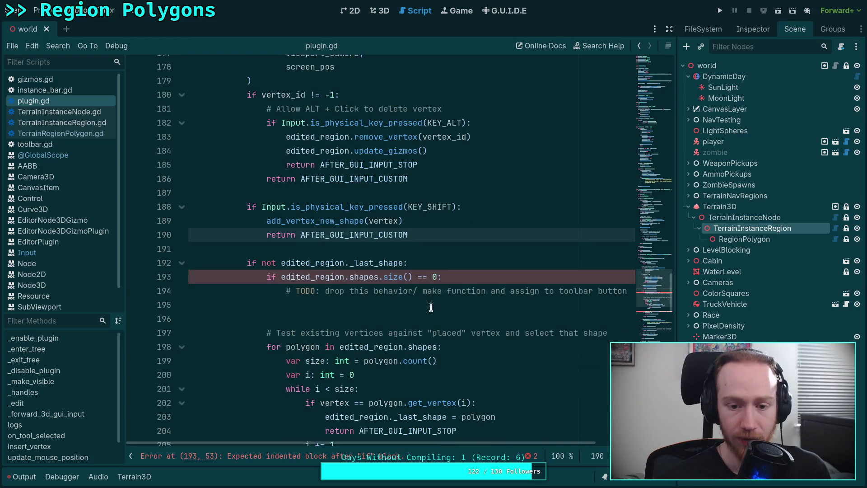
{"action": "left_click", "coordinate": [452, 305]}
{"action": "key", "text": "BackSpace"}
{"action": "left_click_drag", "start_coordinate": [289, 305], "coordinate": [287, 293]}
{"action": "type", "text": "add_"}
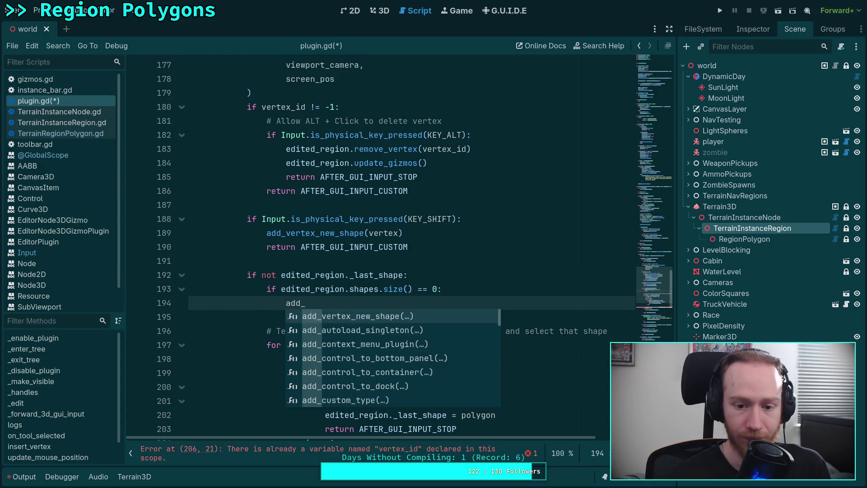
{"action": "key", "text": "Return"}
{"action": "type", "text": "ertex)"}
{"action": "key", "text": "Return"}
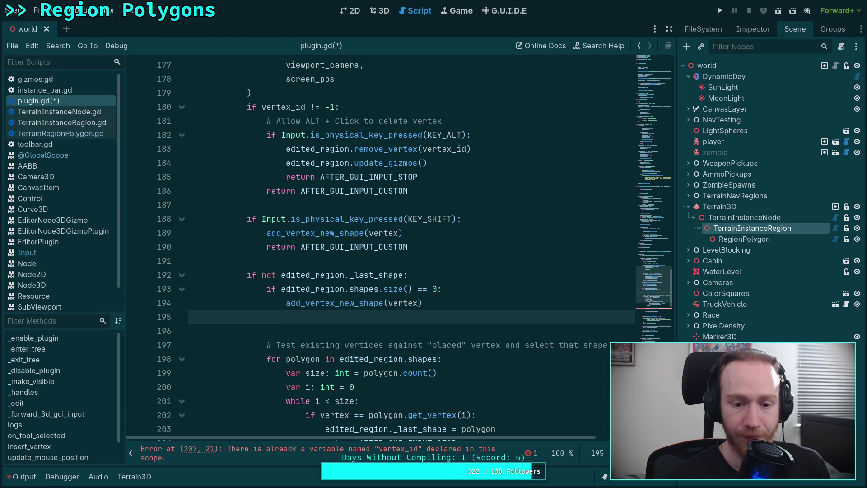
{"action": "type", "text": "return A"}
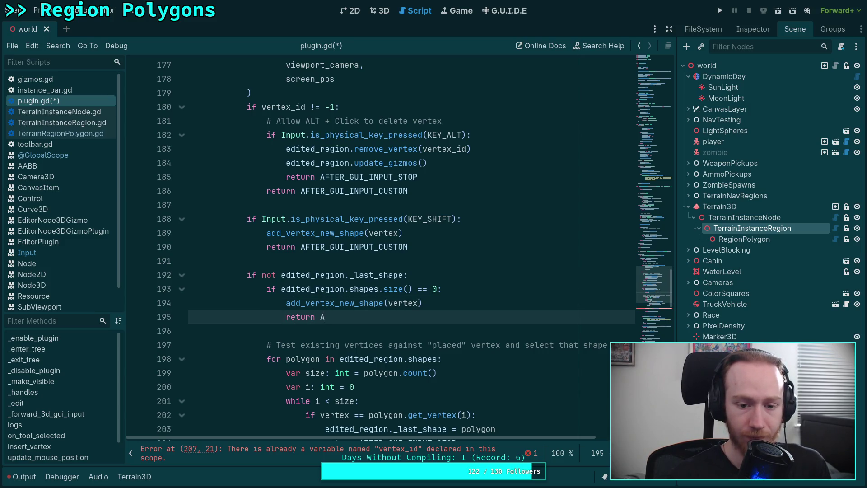
{"action": "type", "text": "F"}
{"action": "key", "text": "Return"}
{"action": "key", "text": "ctrl+s"}
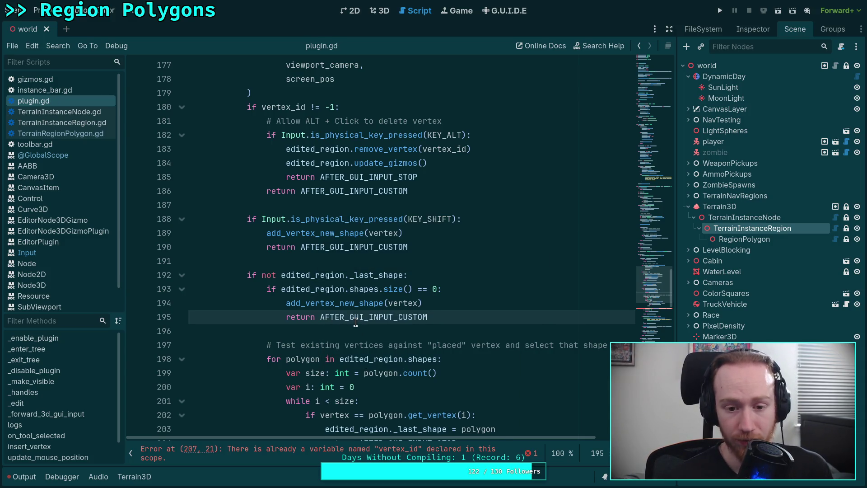
Inspect the vertex_id declaration on line 207 and remove its var keyword
{"action": "scroll", "coordinate": [362, 301], "scroll_direction": "down", "scroll_amount": 3}
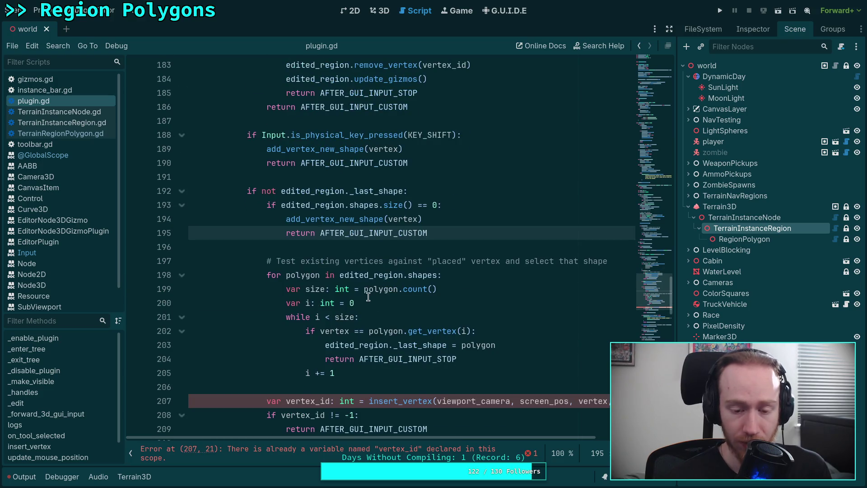
{"action": "scroll", "coordinate": [368, 297], "scroll_direction": "down", "scroll_amount": 1}
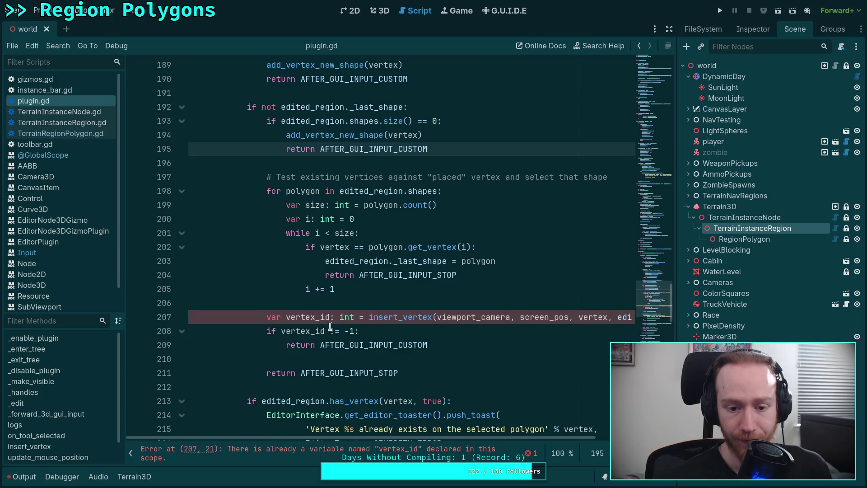
{"action": "left_click_drag", "start_coordinate": [433, 438], "coordinate": [572, 453]}
{"action": "left_click_drag", "start_coordinate": [518, 438], "coordinate": [447, 436]}
{"action": "double_click", "coordinate": [309, 317]}
{"action": "scroll", "coordinate": [363, 334], "scroll_direction": "up", "scroll_amount": 9}
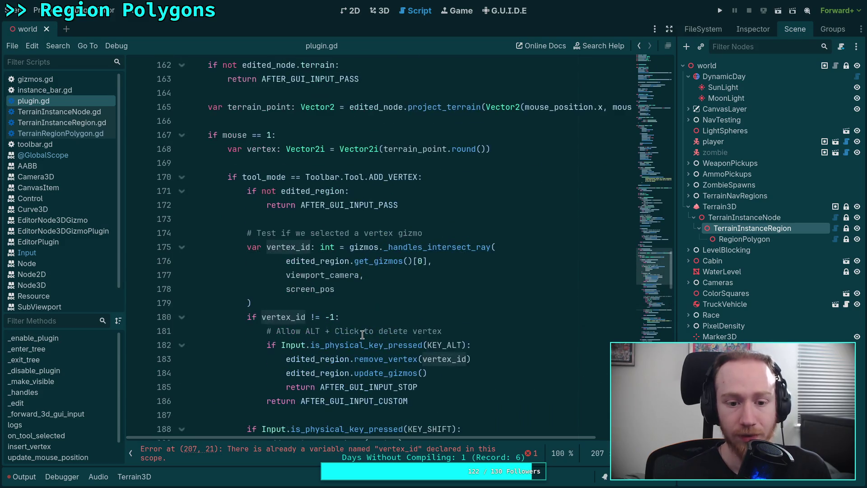
{"action": "scroll", "coordinate": [362, 334], "scroll_direction": "down", "scroll_amount": 7}
{"action": "scroll", "coordinate": [362, 335], "scroll_direction": "up", "scroll_amount": 5}
{"action": "scroll", "coordinate": [362, 335], "scroll_direction": "down", "scroll_amount": 2}
{"action": "scroll", "coordinate": [363, 334], "scroll_direction": "down", "scroll_amount": 6}
{"action": "left_click", "coordinate": [284, 275]}
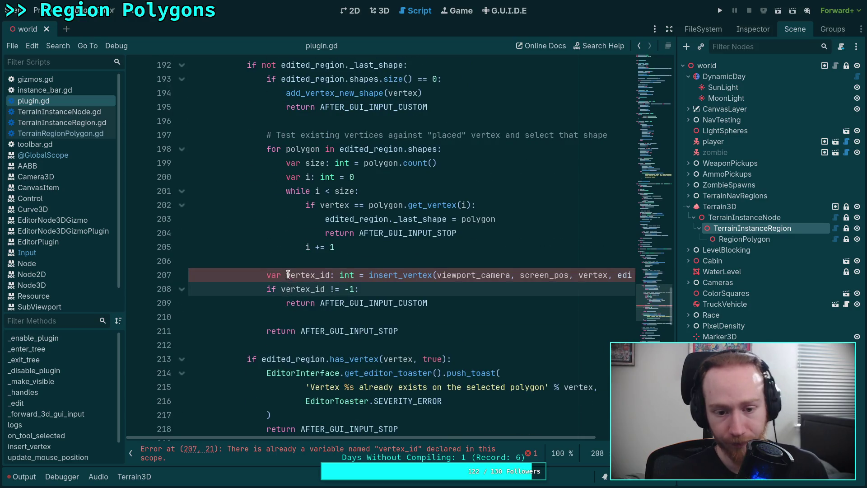
{"action": "left_click_drag", "start_coordinate": [284, 275], "coordinate": [266, 274]}
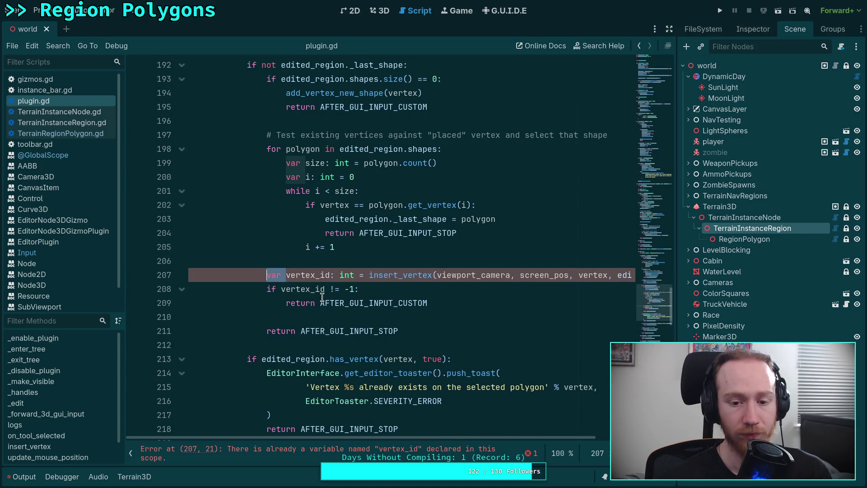
{"action": "key", "text": "BackSpace"}
{"action": "left_click", "coordinate": [311, 274]}
{"action": "key", "text": "Delete"}
{"action": "key", "text": "ctrl+z"}
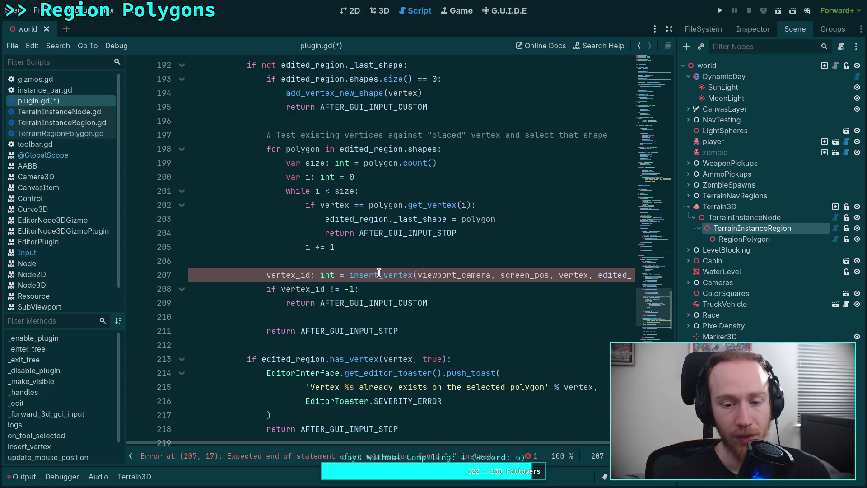
{"action": "left_click", "coordinate": [379, 275]}
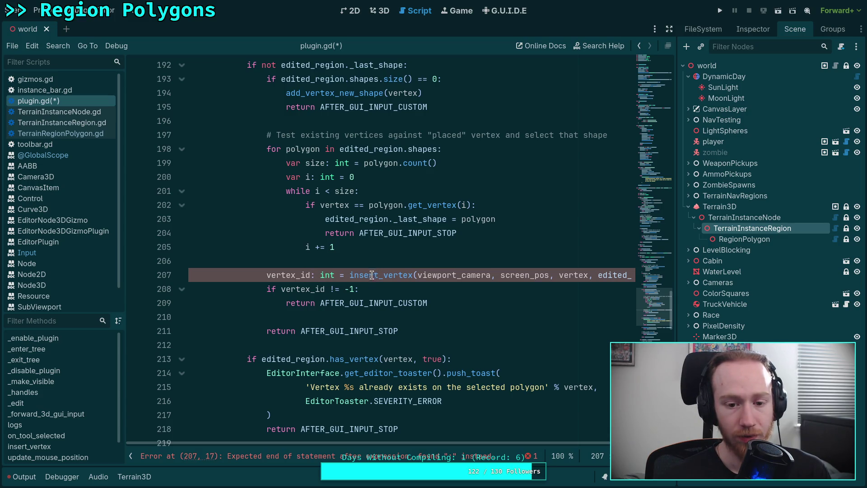
{"action": "right_click", "coordinate": [383, 275]}
{"action": "left_click", "coordinate": [322, 331]}
Move the insert_vertex(...) call over the vertex_id != -1 condition, delete the leftover line, and save
{"action": "scroll", "coordinate": [412, 300], "scroll_direction": "down", "scroll_amount": 6}
{"action": "scroll", "coordinate": [412, 301], "scroll_direction": "down", "scroll_amount": 18}
{"action": "scroll", "coordinate": [412, 301], "scroll_direction": "up", "scroll_amount": 10}
{"action": "scroll", "coordinate": [411, 300], "scroll_direction": "up", "scroll_amount": 15}
{"action": "left_click_drag", "start_coordinate": [346, 317], "coordinate": [701, 315]}
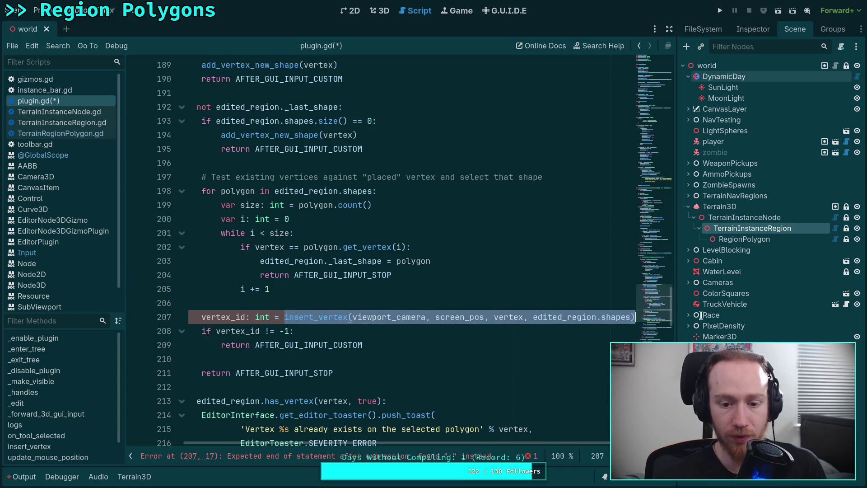
{"action": "key", "text": "ctrl+x"}
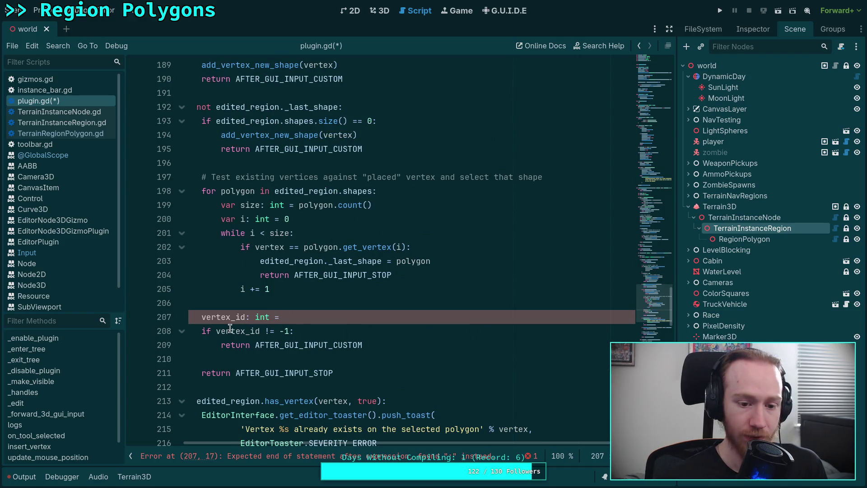
{"action": "left_click_drag", "start_coordinate": [217, 331], "coordinate": [287, 326]}
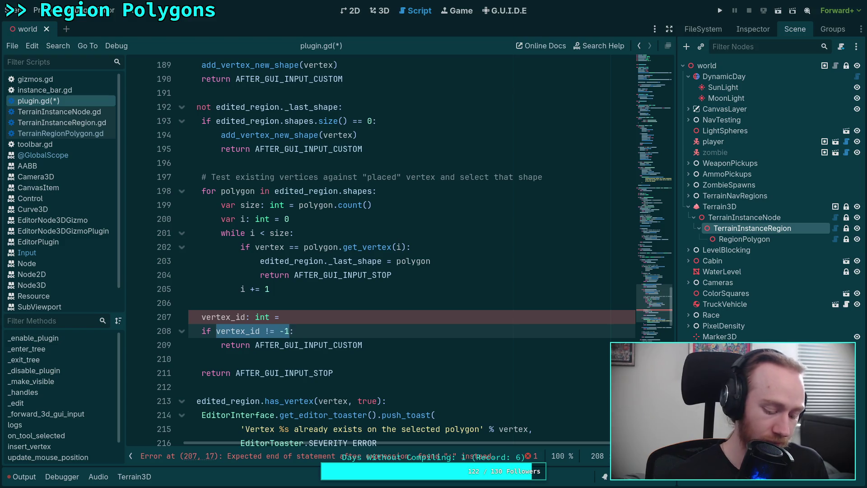
{"action": "key", "text": "ctrl+v"}
{"action": "left_click", "coordinate": [364, 312]}
{"action": "key", "text": "ctrl+x"}
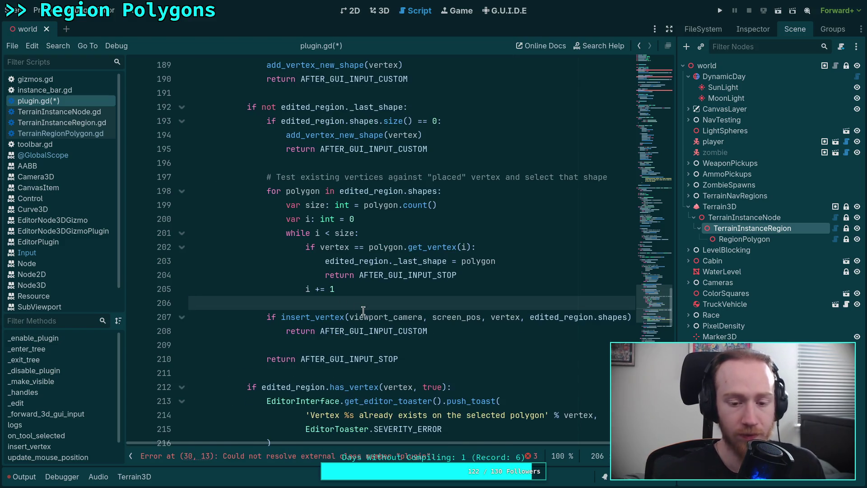
{"action": "key", "text": "ctrl+s"}
Return to line 34 near the top of plugin.gd and save again
{"action": "scroll", "coordinate": [359, 317], "scroll_direction": "down", "scroll_amount": 5}
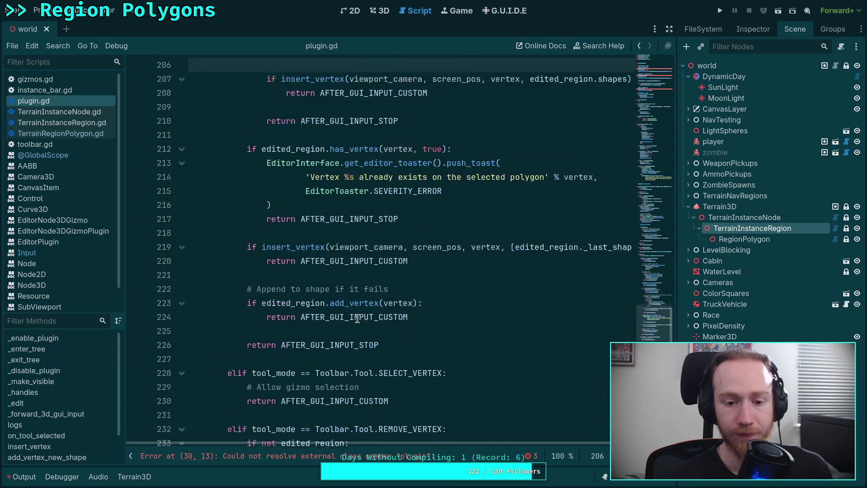
{"action": "scroll", "coordinate": [358, 317], "scroll_direction": "up", "scroll_amount": 6}
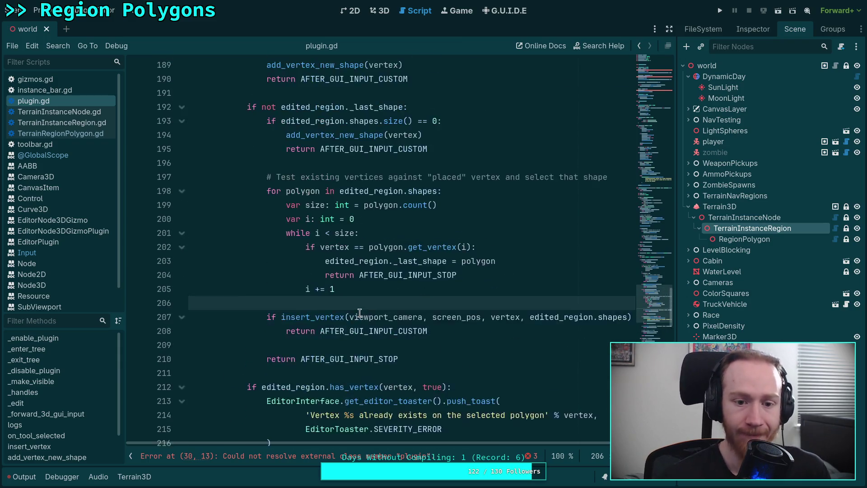
{"action": "scroll", "coordinate": [360, 313], "scroll_direction": "up", "scroll_amount": 10}
{"action": "scroll", "coordinate": [351, 291], "scroll_direction": "up", "scroll_amount": 3}
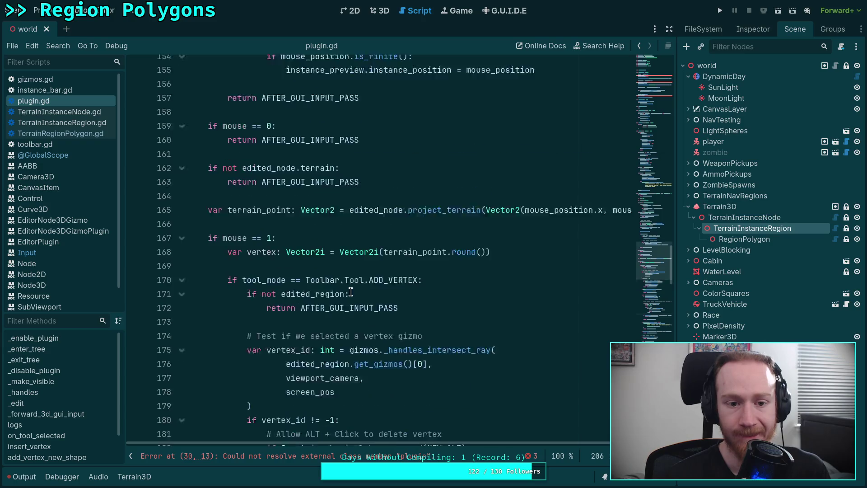
{"action": "left_click_drag", "start_coordinate": [658, 262], "coordinate": [661, 109]}
{"action": "scroll", "coordinate": [625, 142], "scroll_direction": "up", "scroll_amount": 2}
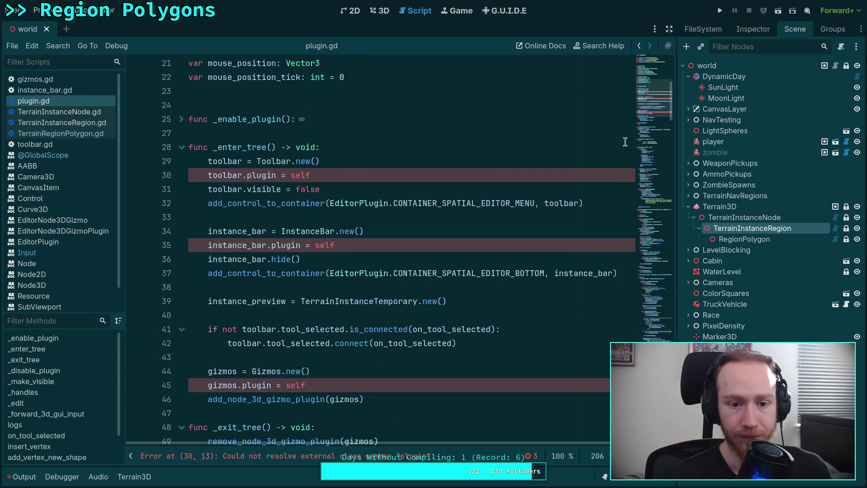
{"action": "left_click", "coordinate": [403, 228]}
{"action": "key", "text": "ctrl+s"}
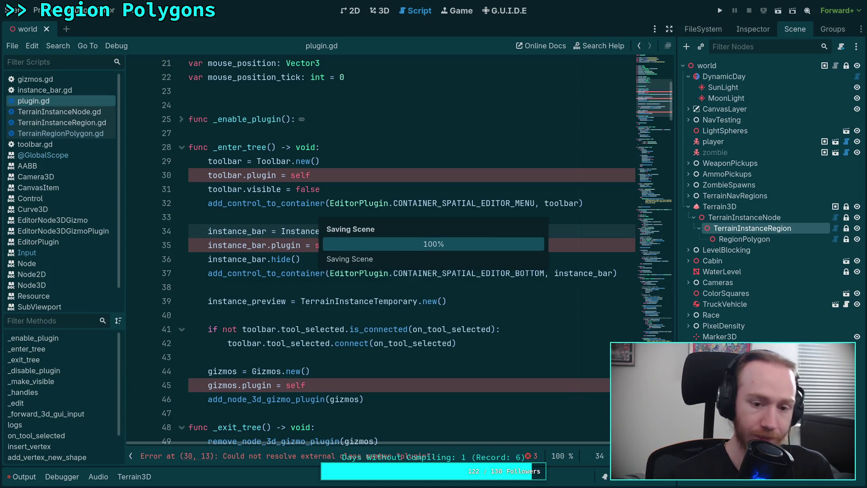
Glance at TerrainInstanceNode.gd, then return to plugin.gd and scroll through its code
{"action": "left_click", "coordinate": [359, 259]}
{"action": "left_click", "coordinate": [78, 109]}
{"action": "left_click", "coordinate": [34, 101]}
{"action": "left_click_drag", "start_coordinate": [652, 99], "coordinate": [651, 201]}
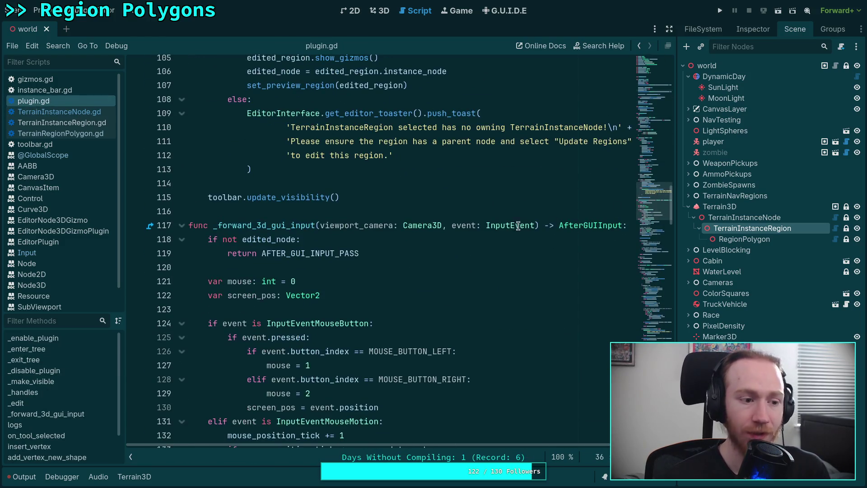
{"action": "mouse_move", "coordinate": [518, 226]}
{"action": "scroll", "coordinate": [451, 256], "scroll_direction": "down", "scroll_amount": 14}
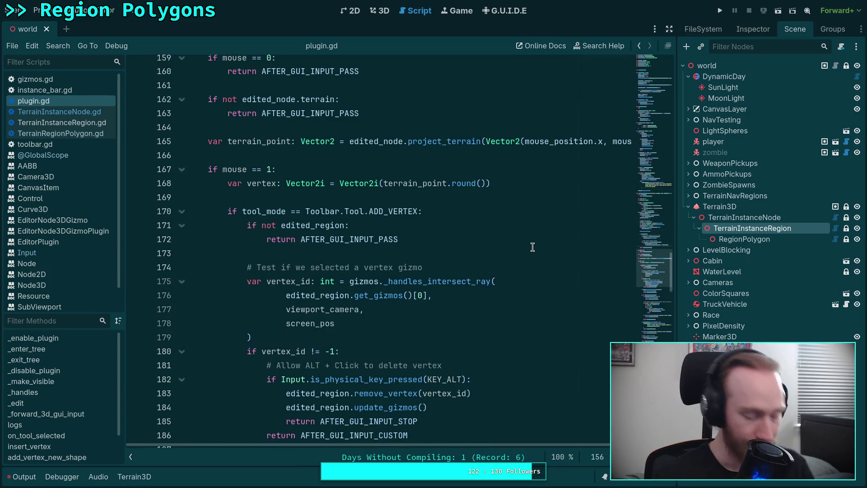
{"action": "scroll", "coordinate": [533, 247], "scroll_direction": "down", "scroll_amount": 6}
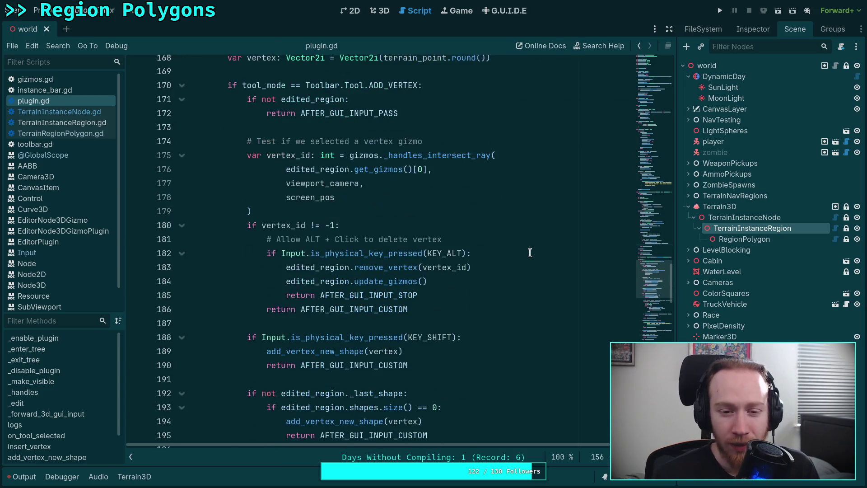
{"action": "scroll", "coordinate": [491, 311], "scroll_direction": "up", "scroll_amount": 3}
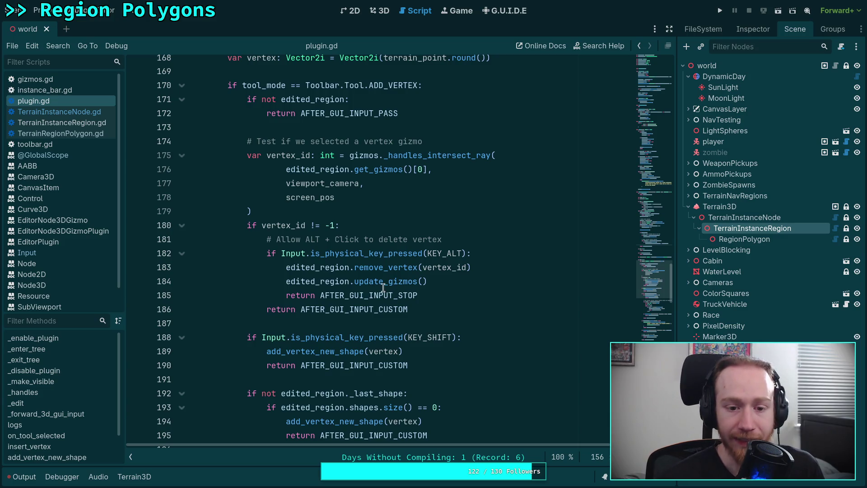
{"action": "scroll", "coordinate": [378, 280], "scroll_direction": "down", "scroll_amount": 1}
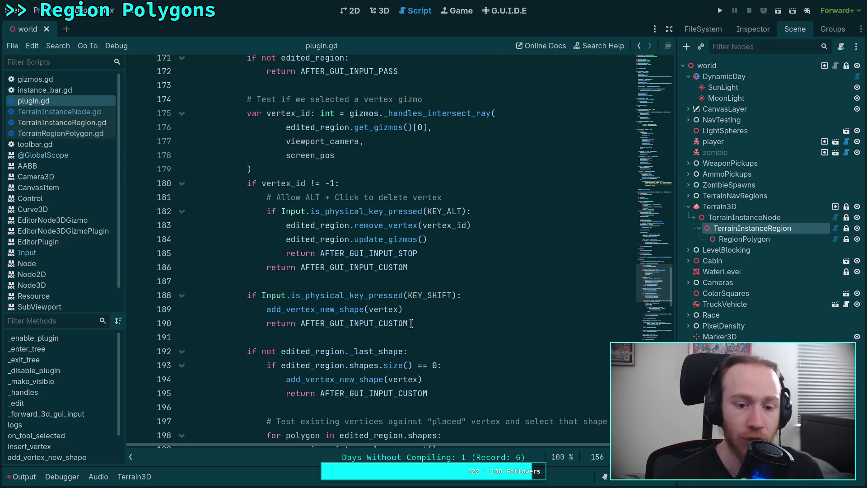
Highlight every use of add_vertex_new_shape, review down to the final return, and save the scene
{"action": "double_click", "coordinate": [327, 309]}
{"action": "scroll", "coordinate": [326, 310], "scroll_direction": "down", "scroll_amount": 2}
{"action": "left_click", "coordinate": [393, 254]}
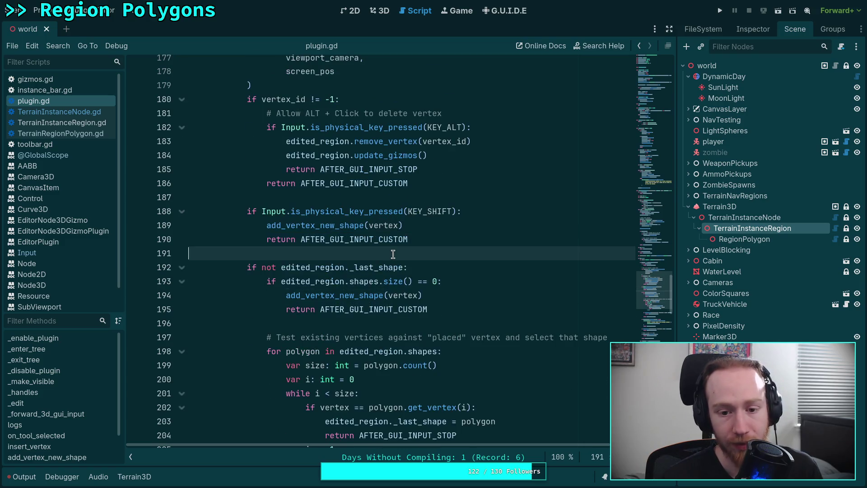
{"action": "scroll", "coordinate": [409, 263], "scroll_direction": "down", "scroll_amount": 13}
{"action": "scroll", "coordinate": [409, 264], "scroll_direction": "down", "scroll_amount": 7}
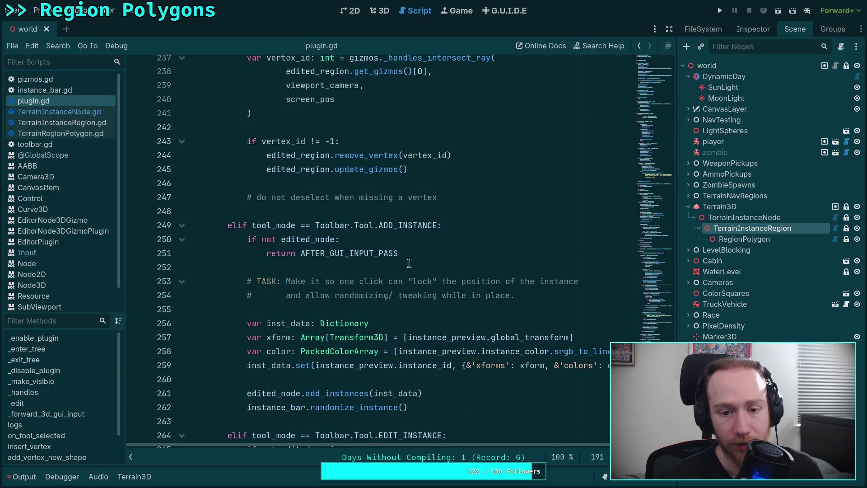
{"action": "scroll", "coordinate": [409, 264], "scroll_direction": "down", "scroll_amount": 9}
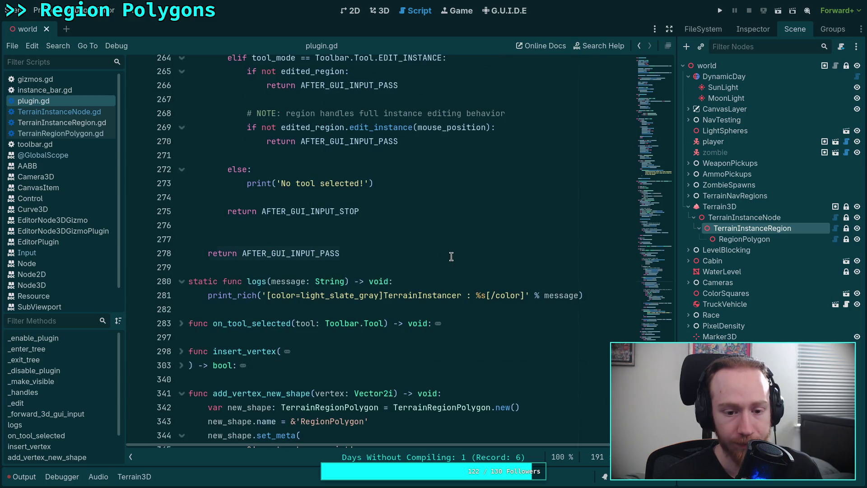
{"action": "left_click", "coordinate": [451, 257]}
{"action": "scroll", "coordinate": [452, 257], "scroll_direction": "down", "scroll_amount": 3}
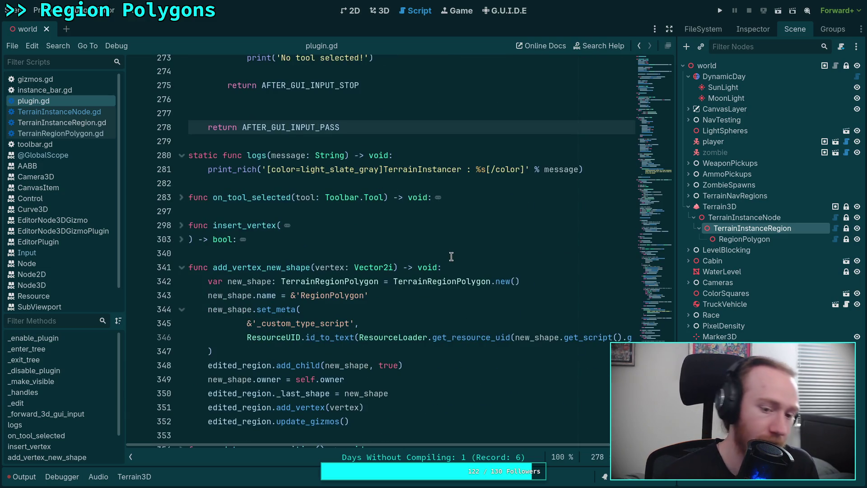
{"action": "key", "text": "ctrl+s"}
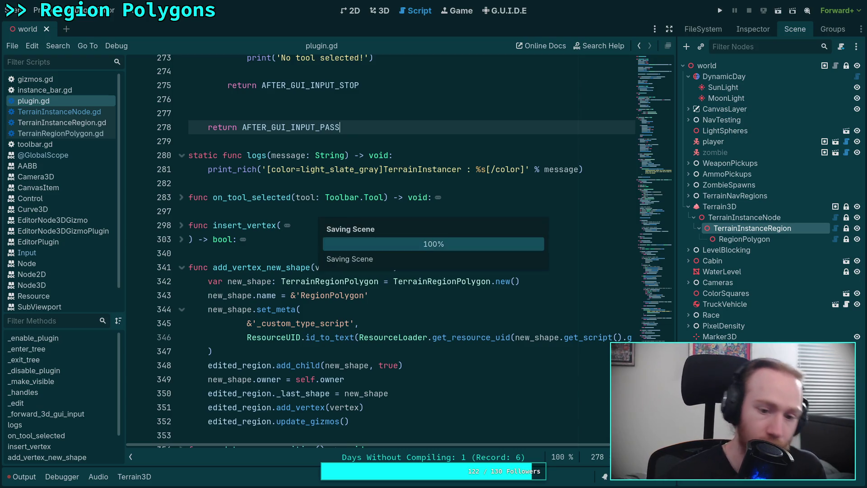
{"action": "left_click", "coordinate": [282, 353]}
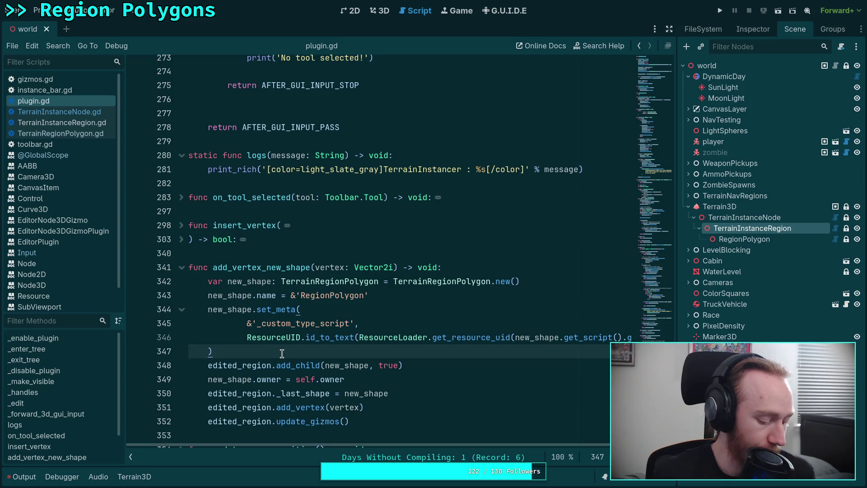
Select the vertex removal and gizmo update lines 183–184 for comparison
{"action": "scroll", "coordinate": [344, 347], "scroll_direction": "down", "scroll_amount": 3}
{"action": "scroll", "coordinate": [357, 348], "scroll_direction": "up", "scroll_amount": 3}
{"action": "scroll", "coordinate": [357, 333], "scroll_direction": "up", "scroll_amount": 15}
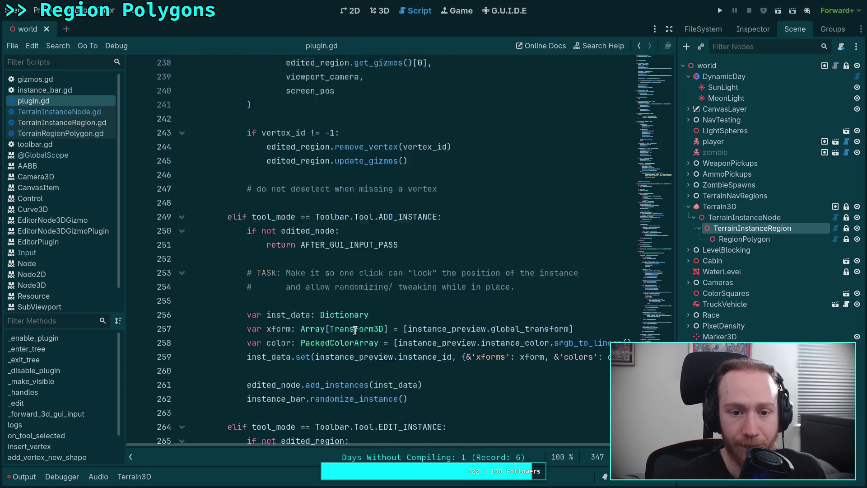
{"action": "scroll", "coordinate": [373, 329], "scroll_direction": "down", "scroll_amount": 3}
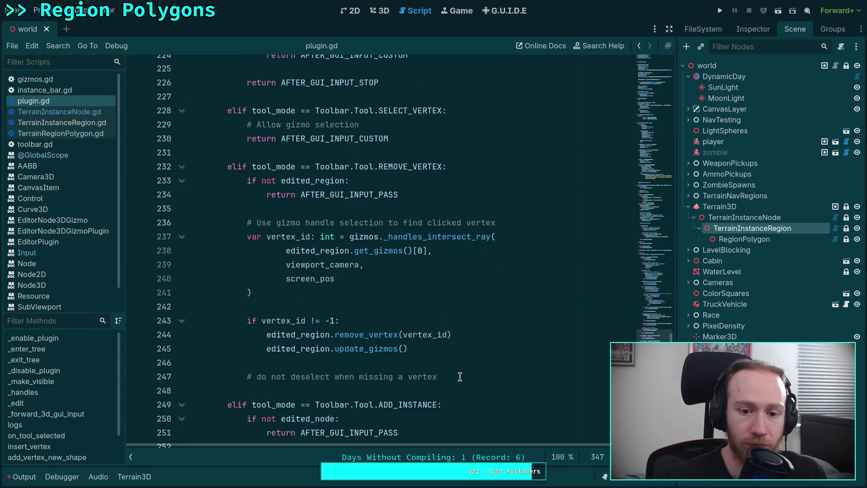
{"action": "scroll", "coordinate": [460, 375], "scroll_direction": "up", "scroll_amount": 20}
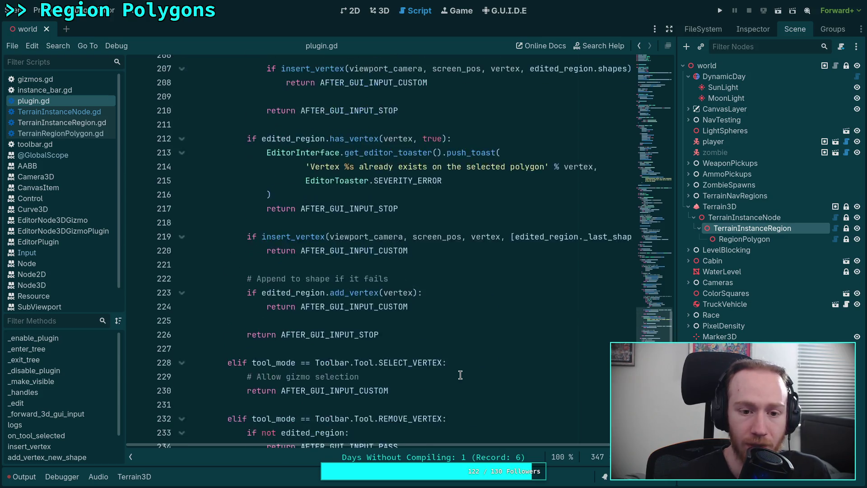
{"action": "scroll", "coordinate": [460, 371], "scroll_direction": "down", "scroll_amount": 6}
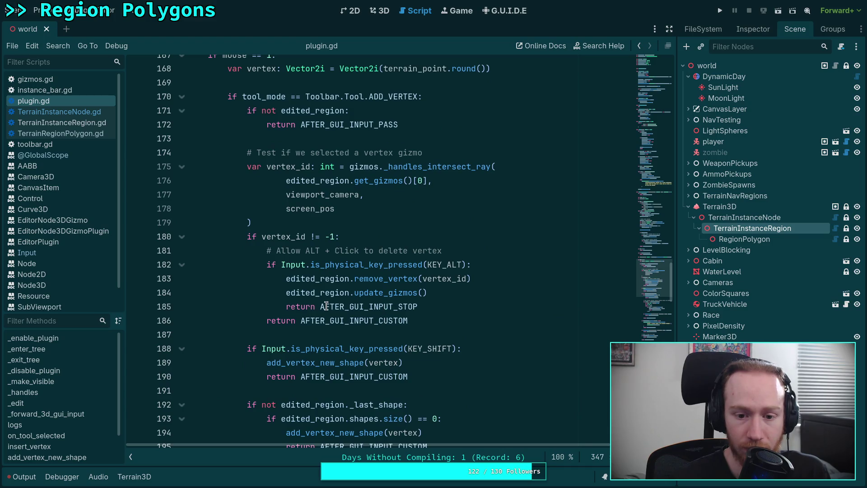
{"action": "left_click", "coordinate": [326, 307]}
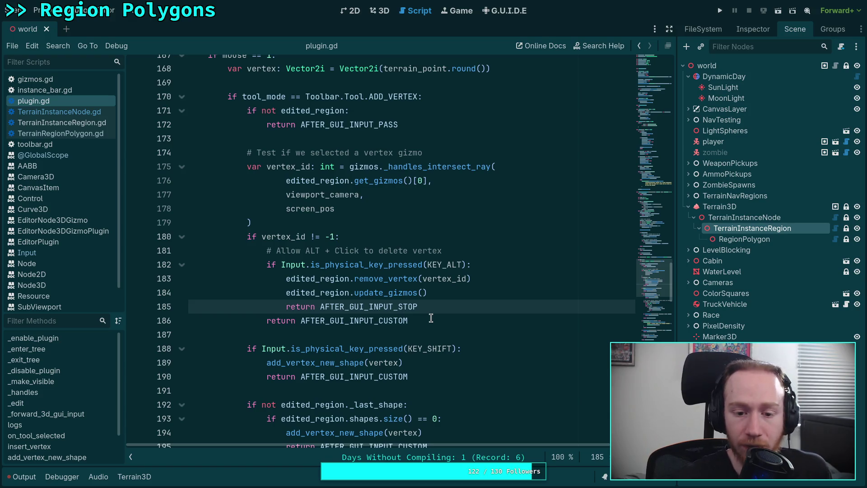
{"action": "mouse_move", "coordinate": [428, 292]}
{"action": "left_mouse_down"}
{"action": "mouse_move", "coordinate": [317, 292]}
{"action": "mouse_move", "coordinate": [278, 264]}
{"action": "mouse_move", "coordinate": [286, 278]}
{"action": "left_mouse_up"}
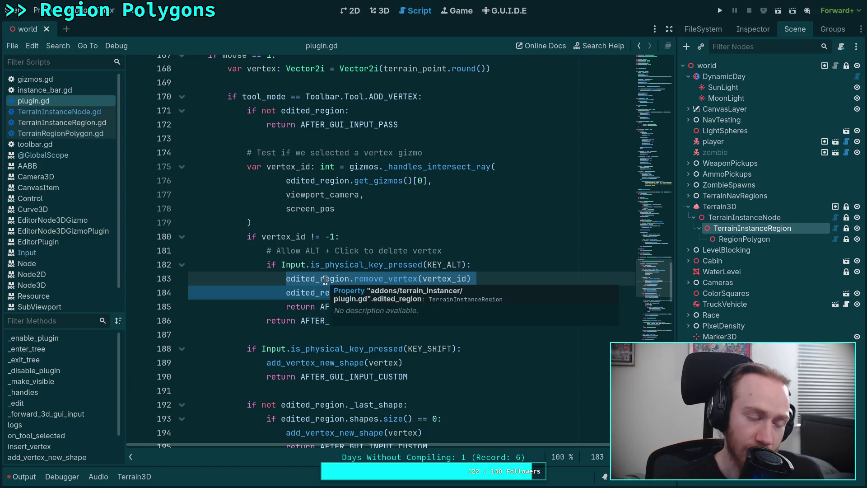
Select the REMOVE_VERTEX branch (lines 232–247), save the scene, and switch to the 3D view
{"action": "scroll", "coordinate": [465, 278], "scroll_direction": "down", "scroll_amount": 8}
{"action": "scroll", "coordinate": [465, 278], "scroll_direction": "down", "scroll_amount": 11}
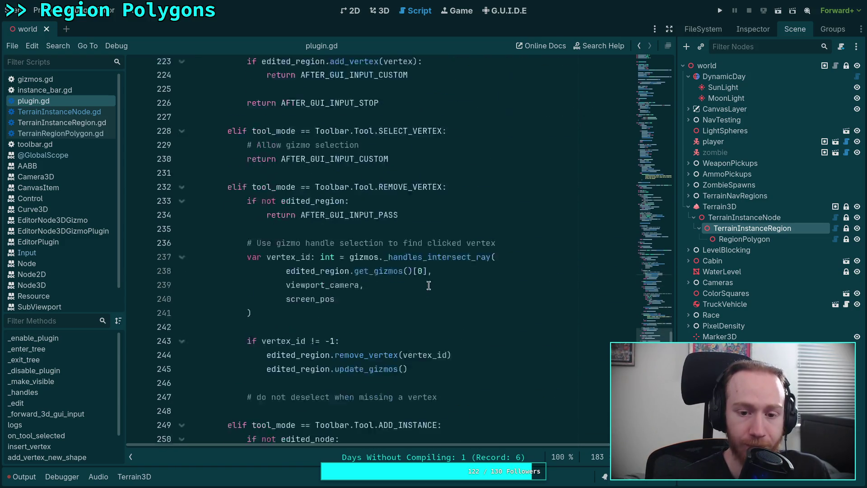
{"action": "left_click_drag", "start_coordinate": [228, 167], "coordinate": [521, 374]}
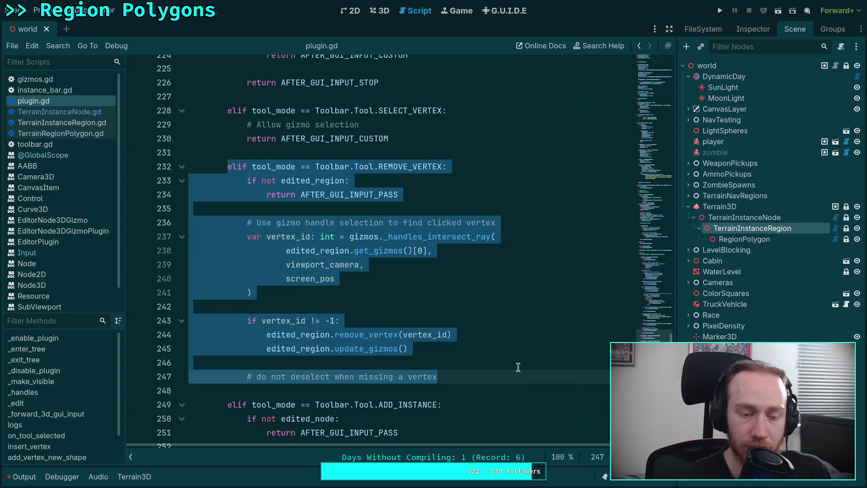
{"action": "left_click", "coordinate": [527, 361]}
{"action": "key", "text": "ctrl+s"}
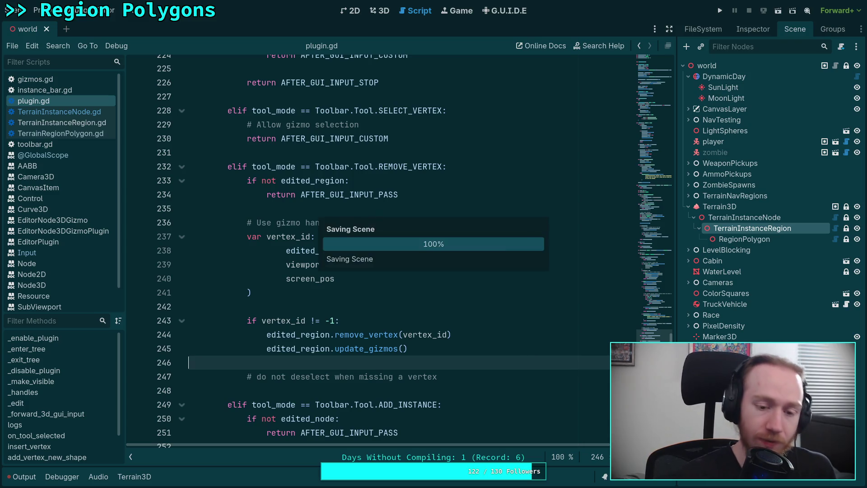
{"action": "left_click", "coordinate": [381, 11]}
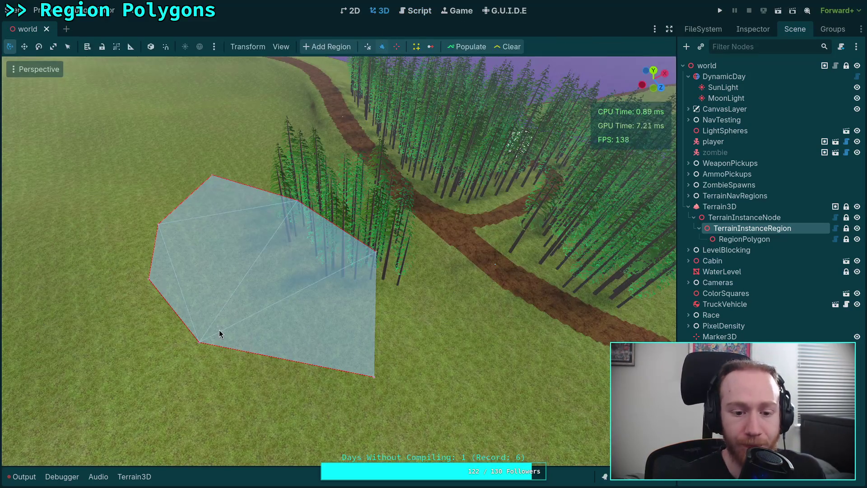
Remove the lower-left and left vertices of the region polygon, then show the Output log
{"action": "right_click", "coordinate": [200, 344]}
{"action": "right_click", "coordinate": [147, 281]}
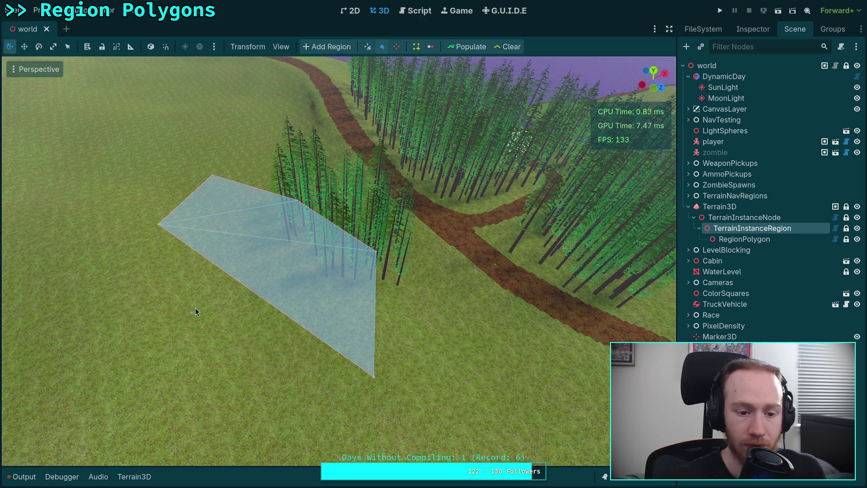
{"action": "left_click", "coordinate": [21, 476]}
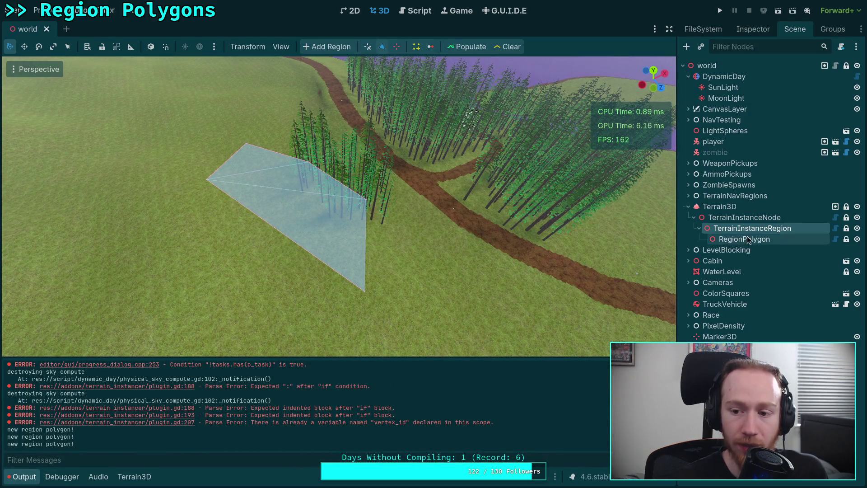
{"action": "left_click", "coordinate": [414, 15]}
{"action": "scroll", "coordinate": [321, 240], "scroll_direction": "down", "scroll_amount": 5}
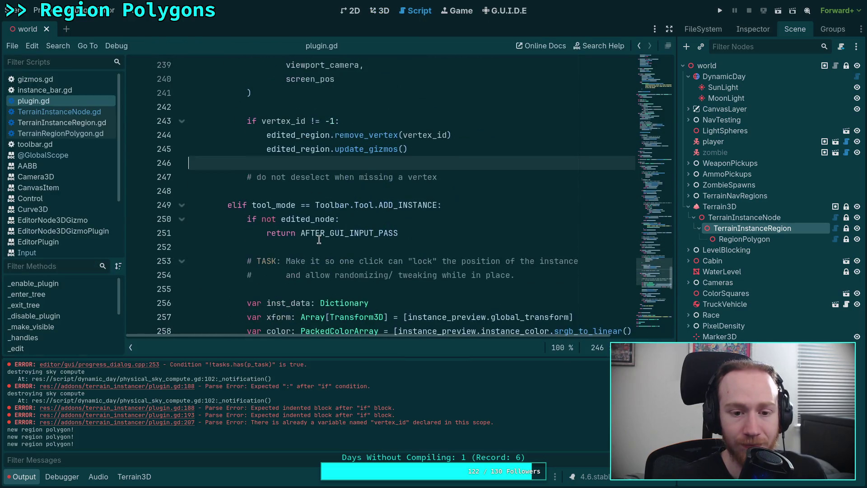
{"action": "scroll", "coordinate": [326, 239], "scroll_direction": "down", "scroll_amount": 2}
{"action": "scroll", "coordinate": [356, 250], "scroll_direction": "down", "scroll_amount": 2}
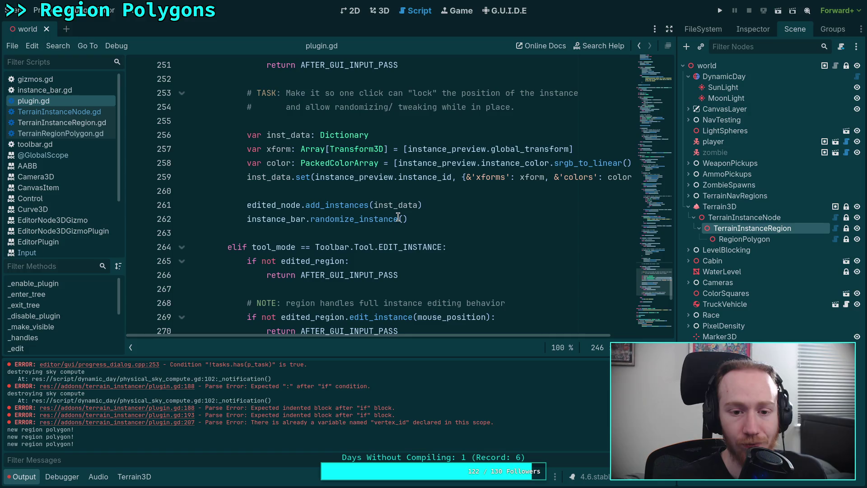
{"action": "scroll", "coordinate": [361, 252], "scroll_direction": "up", "scroll_amount": 16}
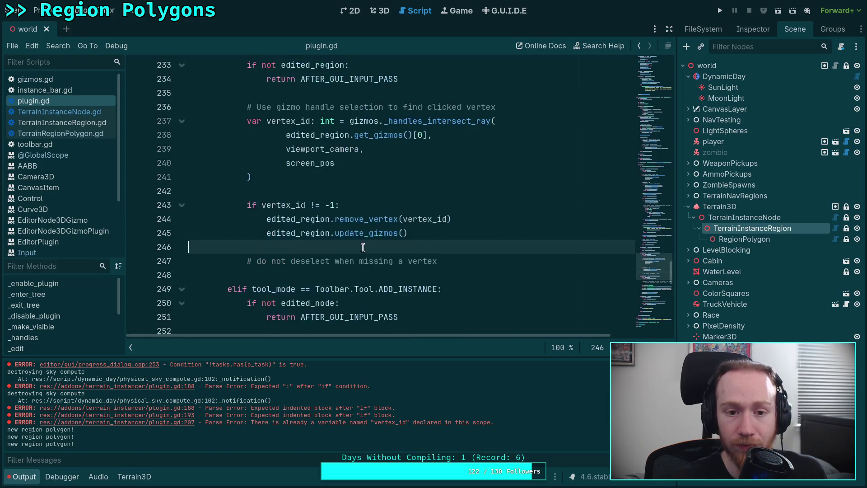
{"action": "scroll", "coordinate": [362, 248], "scroll_direction": "up", "scroll_amount": 8}
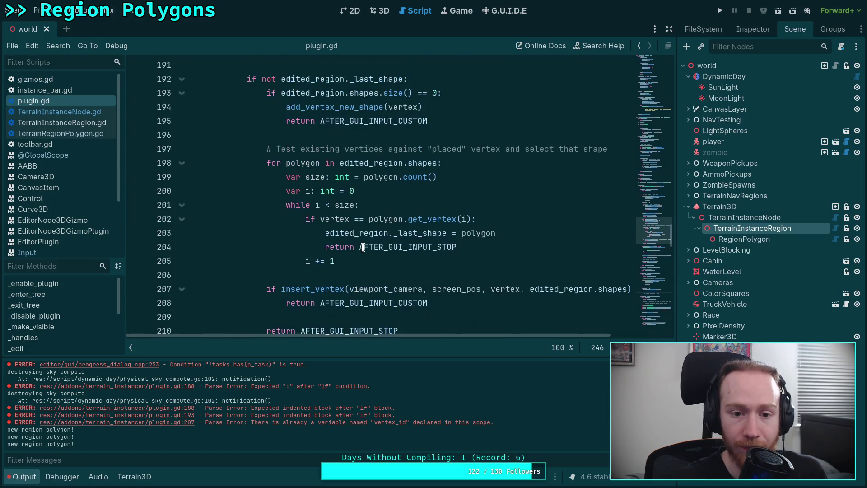
{"action": "left_click", "coordinate": [334, 276]}
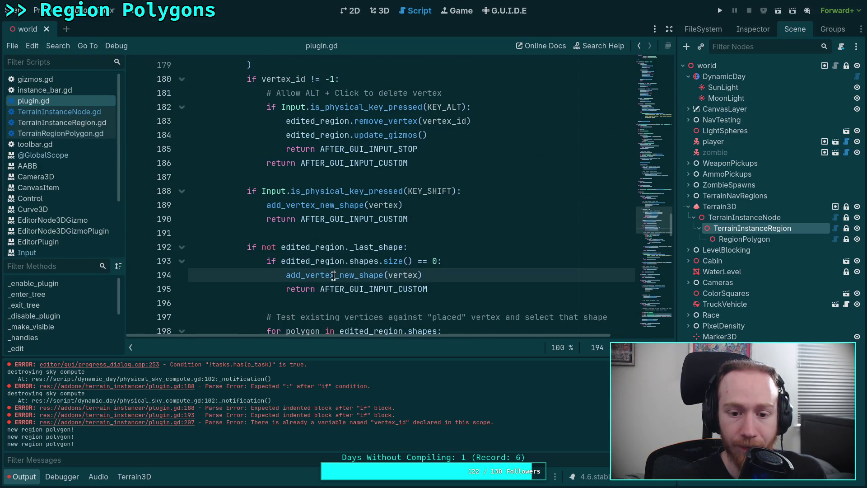
{"action": "left_click", "coordinate": [321, 206]}
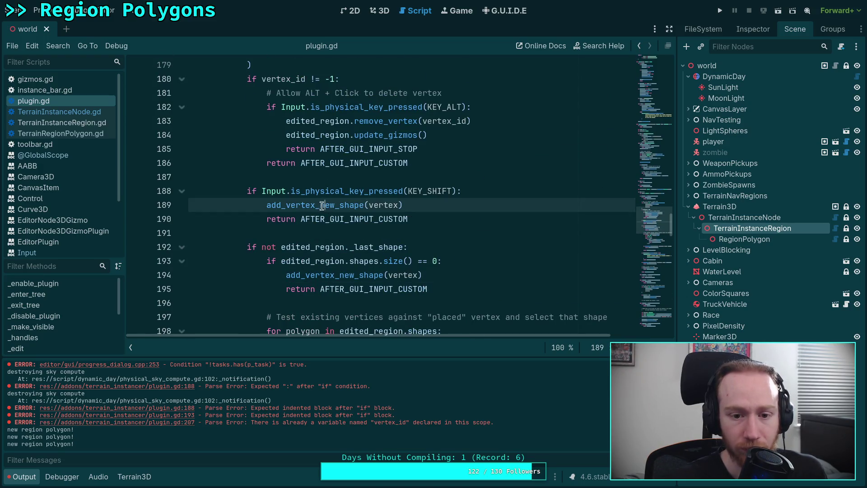
{"action": "right_click", "coordinate": [309, 205]}
{"action": "left_click", "coordinate": [294, 207]}
{"action": "right_click", "coordinate": [309, 203]}
{"action": "left_click", "coordinate": [341, 341]}
{"action": "key", "text": "ctrl+F2"}
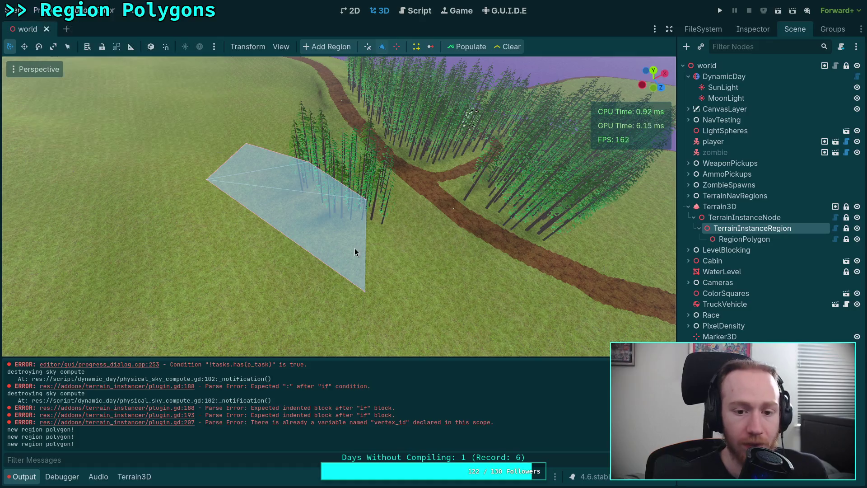
Tilt the camera up over the lake and trees, save the scene, and quit to the project list
{"action": "mouse_move", "coordinate": [356, 270]}
{"action": "left_mouse_down"}
{"action": "mouse_move", "coordinate": [338, 235]}
{"action": "mouse_move", "coordinate": [303, 228]}
{"action": "left_mouse_up"}
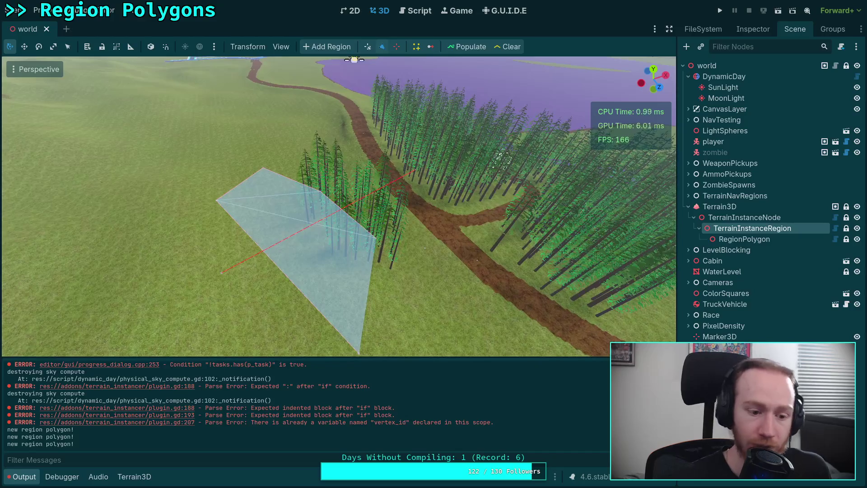
{"action": "key", "text": "ctrl+s"}
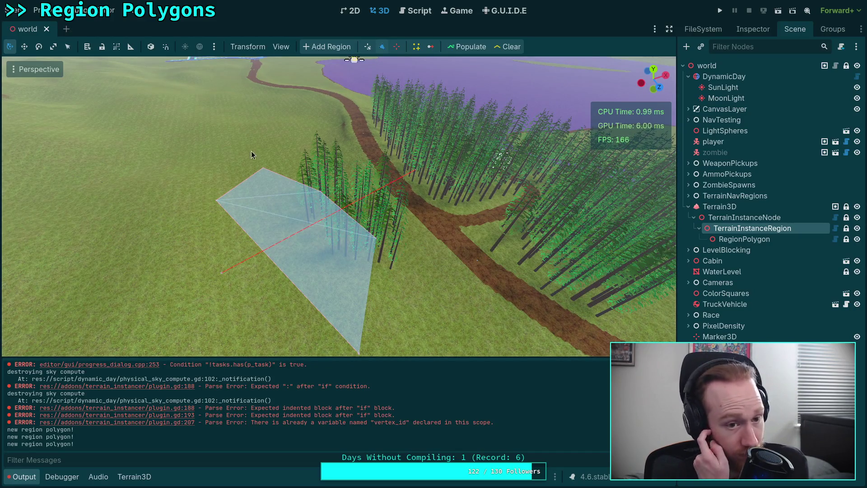
{"action": "left_click", "coordinate": [38, 9]}
{"action": "left_click", "coordinate": [77, 144]}
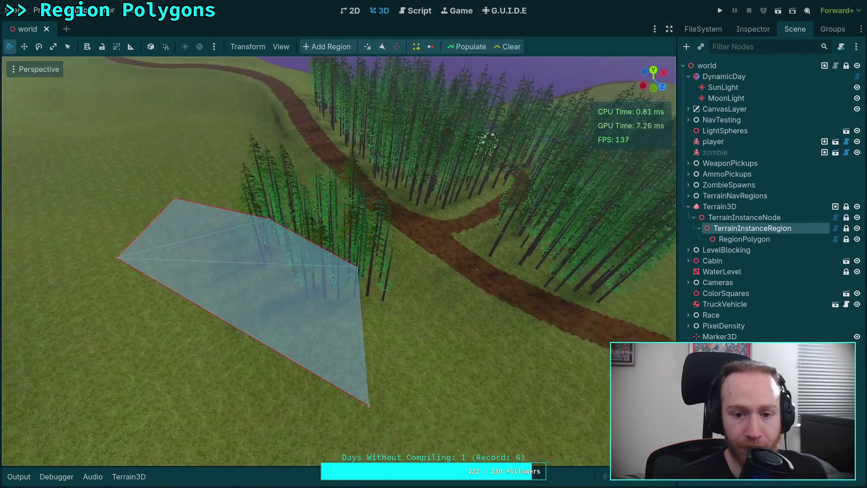
Select TerrainInstanceRegion and start RegionPolygon2 by placing its first vertices on the terrain
{"action": "left_click", "coordinate": [756, 206]}
{"action": "left_click", "coordinate": [749, 229]}
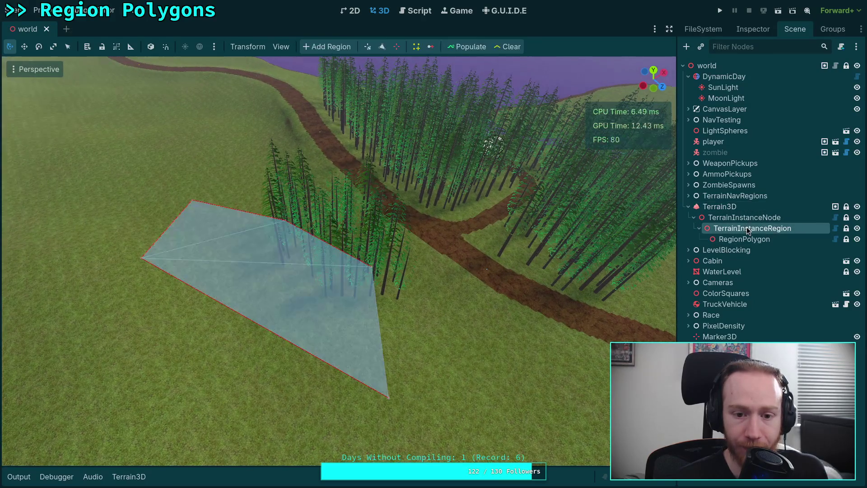
{"action": "left_click", "coordinate": [382, 47]}
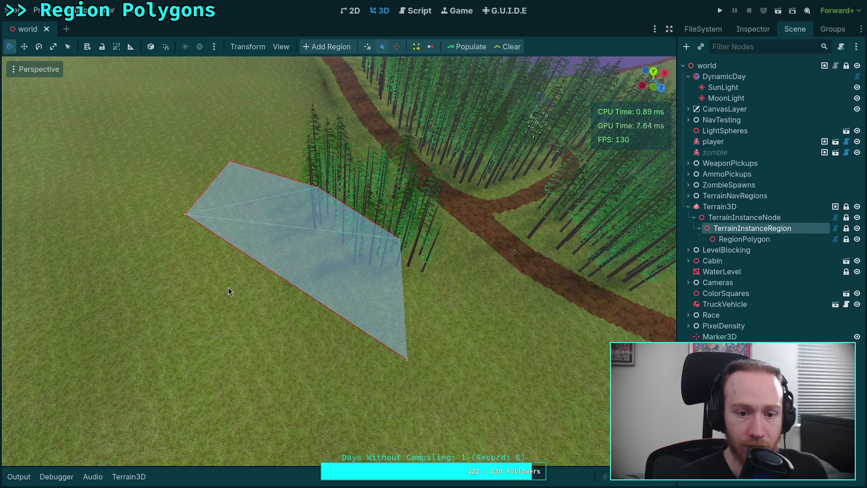
{"action": "left_click", "coordinate": [226, 275]}
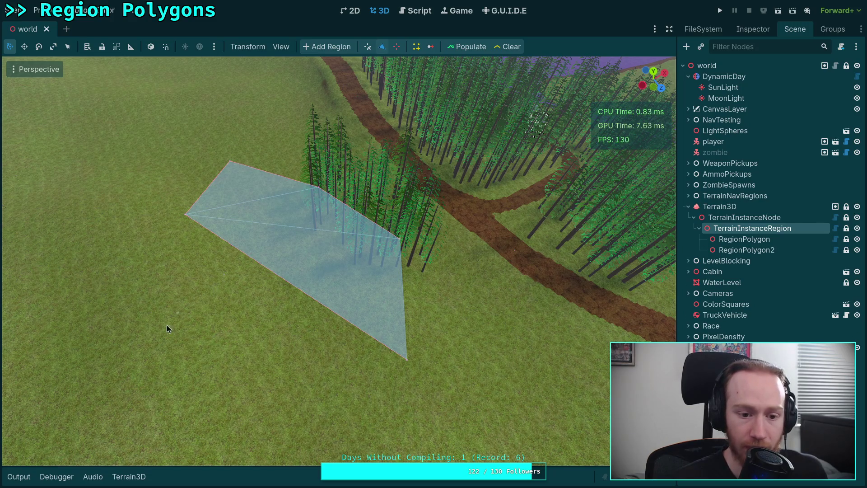
{"action": "left_click_drag", "start_coordinate": [332, 352], "coordinate": [333, 352]}
{"action": "left_click", "coordinate": [306, 403]}
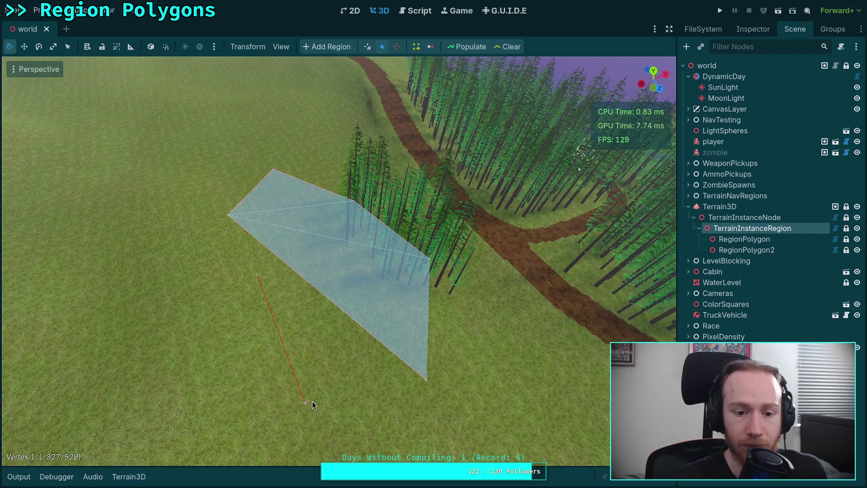
{"action": "left_click_drag", "start_coordinate": [339, 260], "coordinate": [339, 260]}
{"action": "left_click_drag", "start_coordinate": [347, 375], "coordinate": [347, 375]}
{"action": "left_click", "coordinate": [377, 360]}
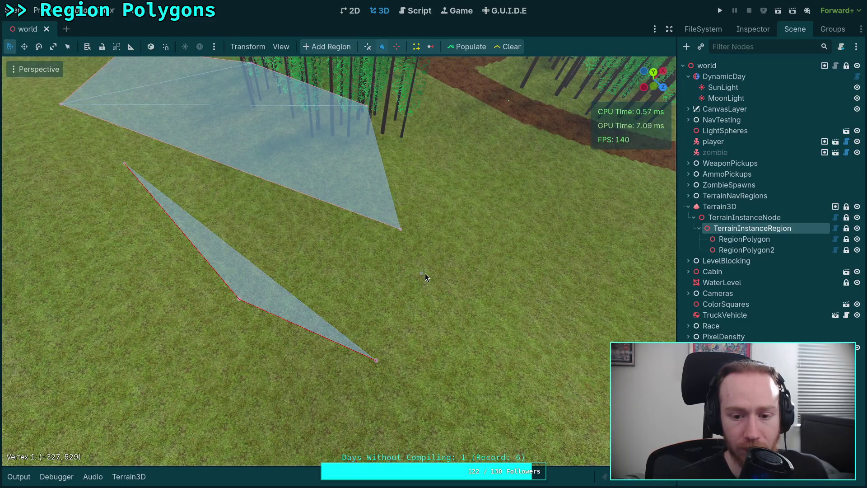
Add more vertices to RegionPolygon2, adjust its shape, and pull the first polygon's corner inward
{"action": "mouse_move", "coordinate": [419, 321]}
{"action": "left_mouse_down"}
{"action": "mouse_move", "coordinate": [428, 262]}
{"action": "mouse_move", "coordinate": [457, 299]}
{"action": "left_mouse_up"}
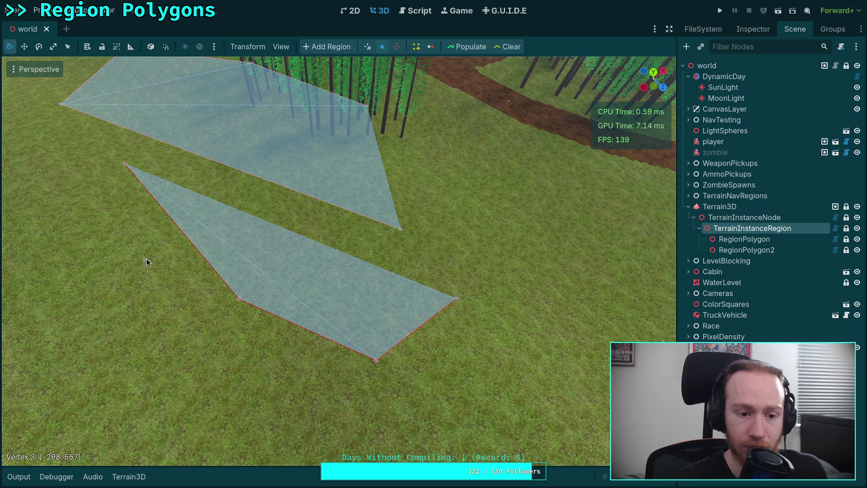
{"action": "left_click", "coordinate": [375, 229]}
{"action": "mouse_move", "coordinate": [400, 229]}
{"action": "left_mouse_down"}
{"action": "mouse_move", "coordinate": [331, 283]}
{"action": "mouse_move", "coordinate": [397, 220]}
{"action": "mouse_move", "coordinate": [375, 233]}
{"action": "mouse_move", "coordinate": [449, 216]}
{"action": "mouse_move", "coordinate": [331, 273]}
{"action": "mouse_move", "coordinate": [368, 234]}
{"action": "mouse_move", "coordinate": [409, 219]}
{"action": "mouse_move", "coordinate": [372, 232]}
{"action": "mouse_move", "coordinate": [429, 234]}
{"action": "mouse_move", "coordinate": [367, 232]}
{"action": "mouse_move", "coordinate": [367, 244]}
{"action": "mouse_move", "coordinate": [395, 215]}
{"action": "mouse_move", "coordinate": [418, 210]}
{"action": "mouse_move", "coordinate": [348, 281]}
{"action": "mouse_move", "coordinate": [392, 231]}
{"action": "mouse_move", "coordinate": [360, 260]}
{"action": "mouse_move", "coordinate": [409, 249]}
{"action": "mouse_move", "coordinate": [357, 267]}
{"action": "mouse_move", "coordinate": [406, 214]}
{"action": "mouse_move", "coordinate": [370, 246]}
{"action": "mouse_move", "coordinate": [430, 209]}
{"action": "mouse_move", "coordinate": [405, 246]}
{"action": "mouse_move", "coordinate": [359, 259]}
{"action": "mouse_move", "coordinate": [447, 215]}
{"action": "mouse_move", "coordinate": [408, 234]}
{"action": "mouse_move", "coordinate": [467, 241]}
{"action": "left_mouse_up"}
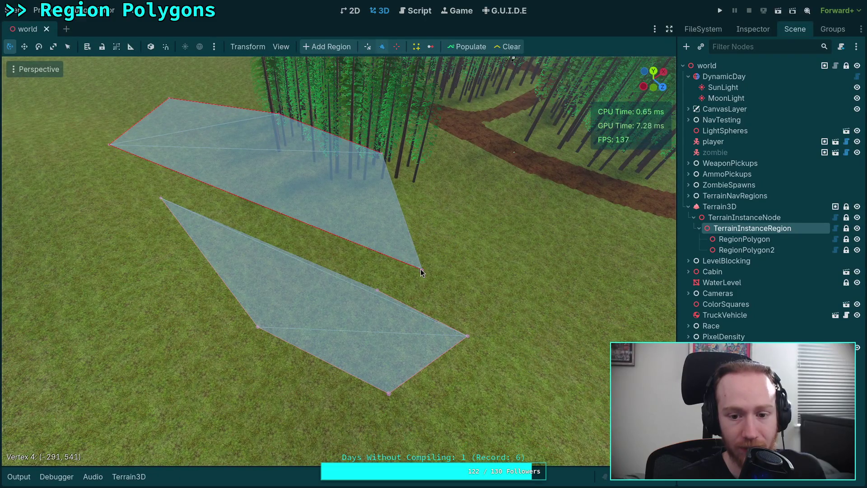
{"action": "mouse_move", "coordinate": [422, 274]}
{"action": "left_mouse_down"}
{"action": "mouse_move", "coordinate": [364, 262]}
{"action": "mouse_move", "coordinate": [397, 257]}
{"action": "mouse_move", "coordinate": [360, 315]}
{"action": "mouse_move", "coordinate": [400, 264]}
{"action": "mouse_move", "coordinate": [385, 271]}
{"action": "mouse_move", "coordinate": [353, 311]}
{"action": "mouse_move", "coordinate": [413, 259]}
{"action": "mouse_move", "coordinate": [400, 321]}
{"action": "mouse_move", "coordinate": [345, 311]}
{"action": "left_mouse_up"}
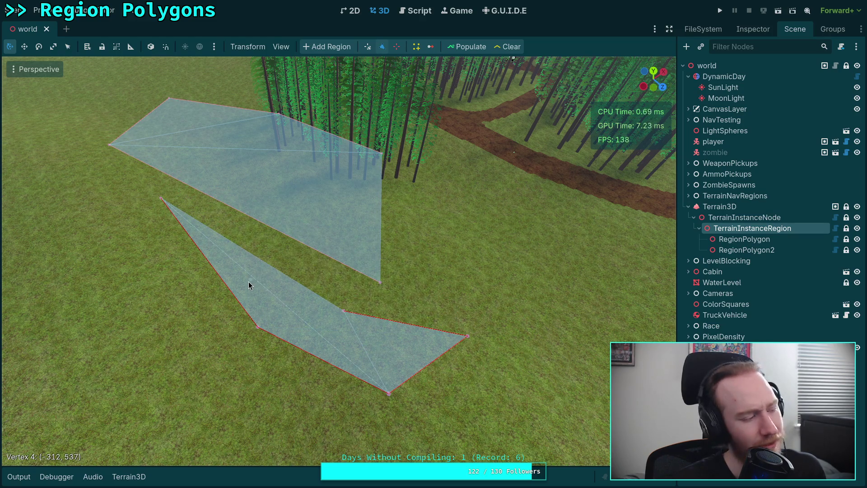
{"action": "left_click", "coordinate": [413, 13]}
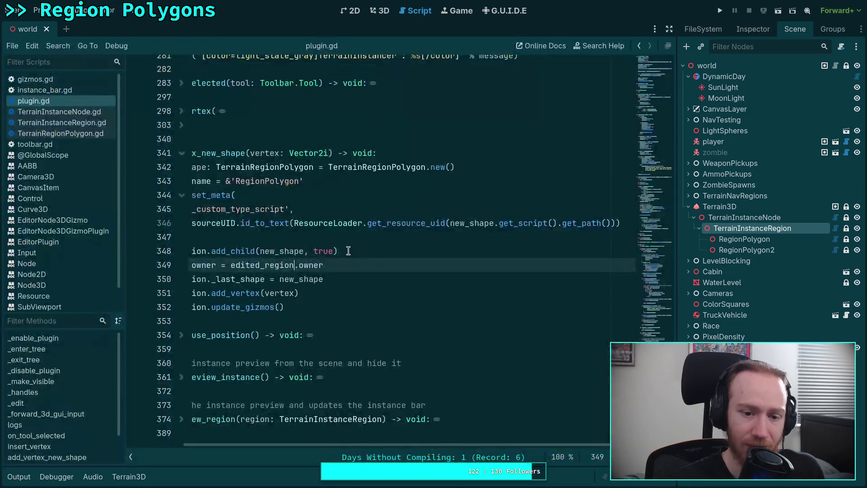
Scroll up to _forward_3d_gui_input and look up the documentation for the pressed check on line 125
{"action": "left_click_drag", "start_coordinate": [346, 444], "coordinate": [290, 444]}
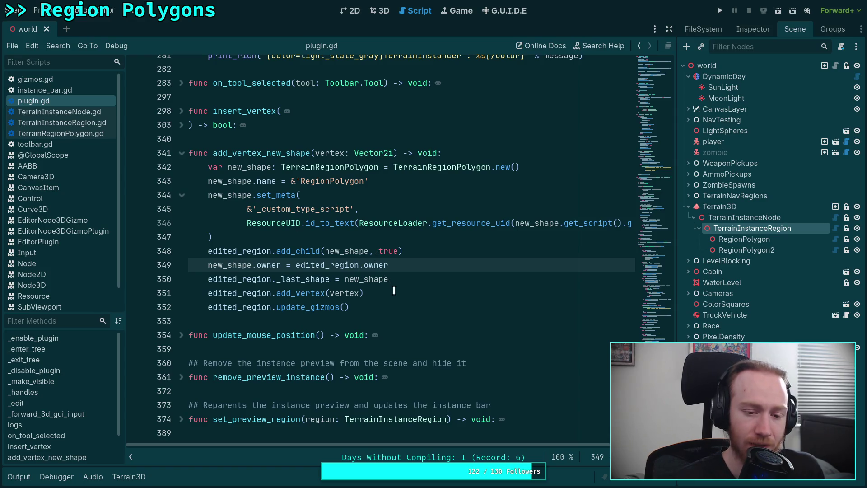
{"action": "scroll", "coordinate": [402, 289], "scroll_direction": "up", "scroll_amount": 3}
{"action": "scroll", "coordinate": [402, 289], "scroll_direction": "up", "scroll_amount": 19}
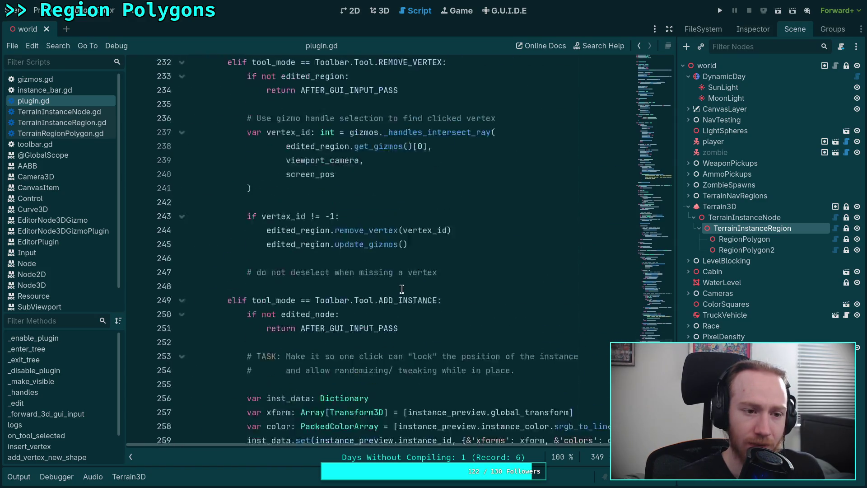
{"action": "scroll", "coordinate": [402, 289], "scroll_direction": "up", "scroll_amount": 20}
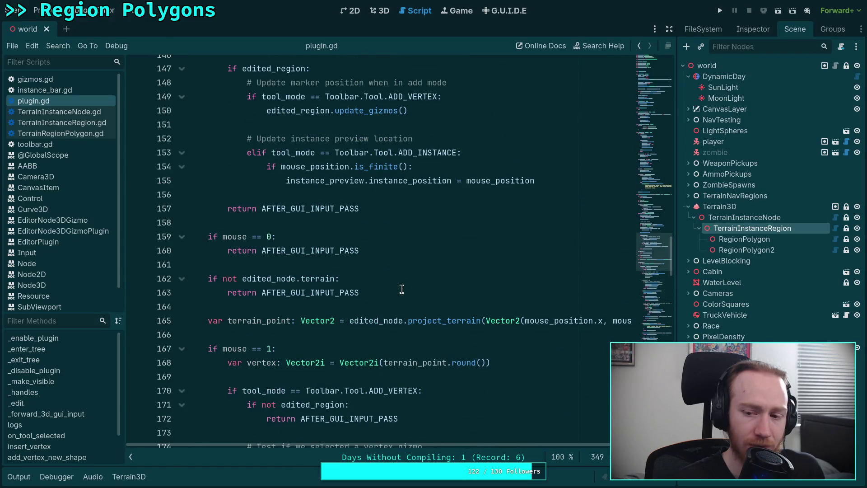
{"action": "scroll", "coordinate": [401, 289], "scroll_direction": "up", "scroll_amount": 8}
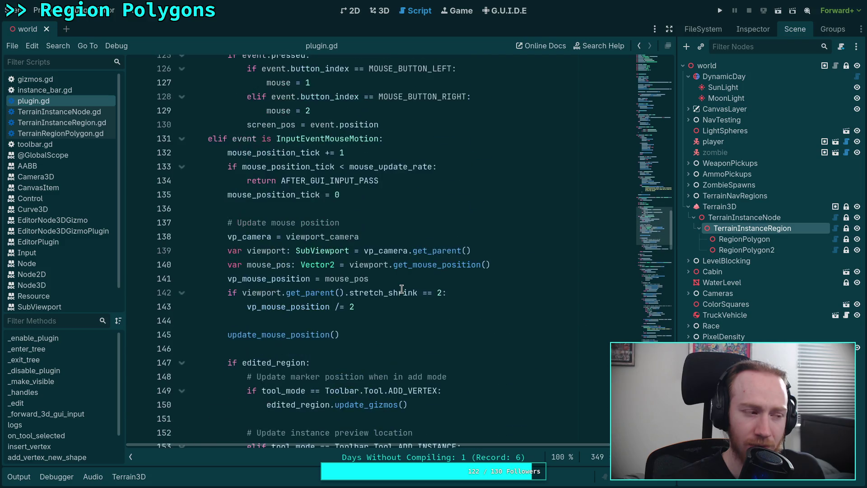
{"action": "scroll", "coordinate": [402, 289], "scroll_direction": "up", "scroll_amount": 2}
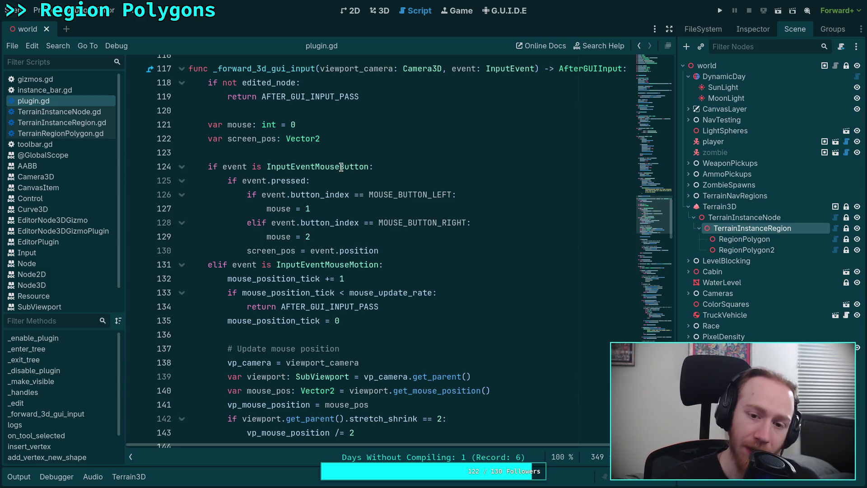
{"action": "mouse_move", "coordinate": [341, 167]}
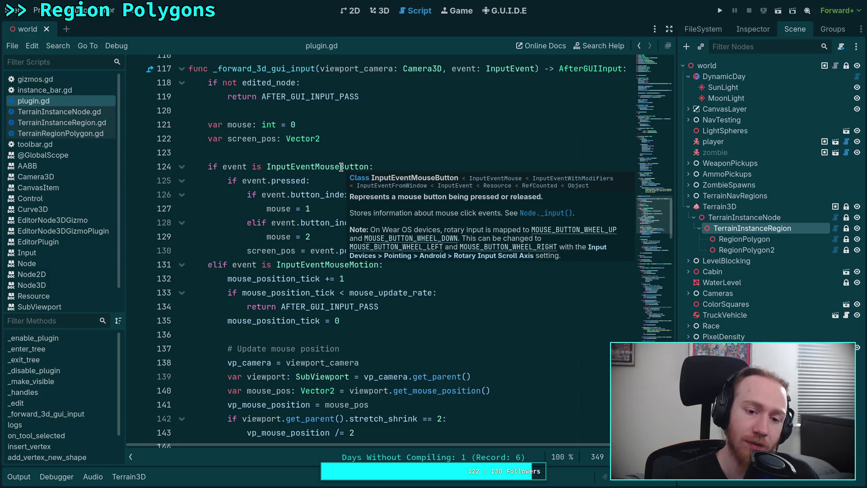
{"action": "mouse_move", "coordinate": [289, 180]}
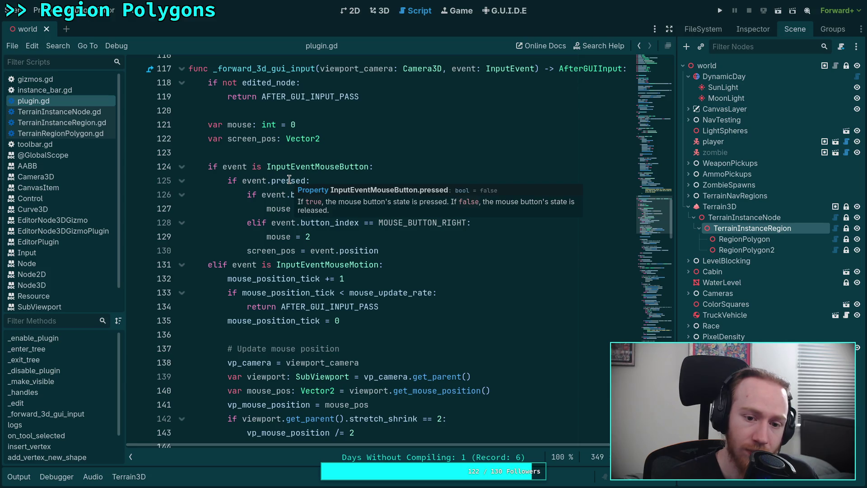
{"action": "left_click", "coordinate": [290, 180]}
{"action": "right_click", "coordinate": [289, 180]}
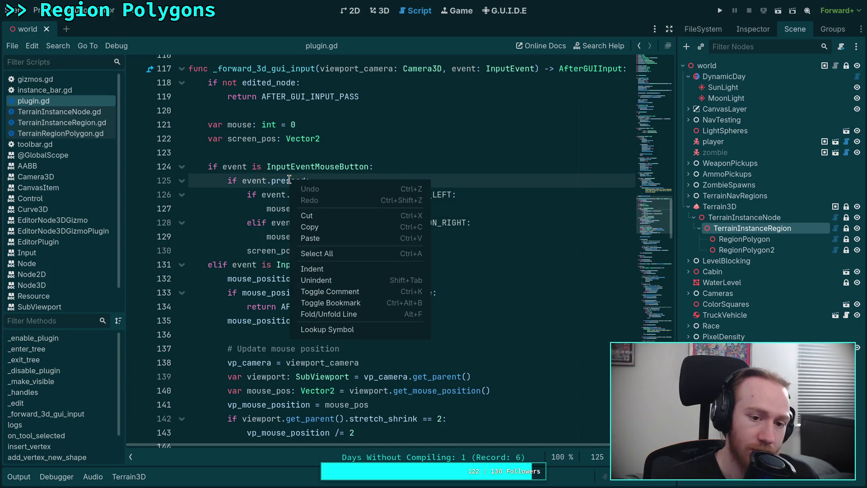
{"action": "left_click", "coordinate": [323, 331]}
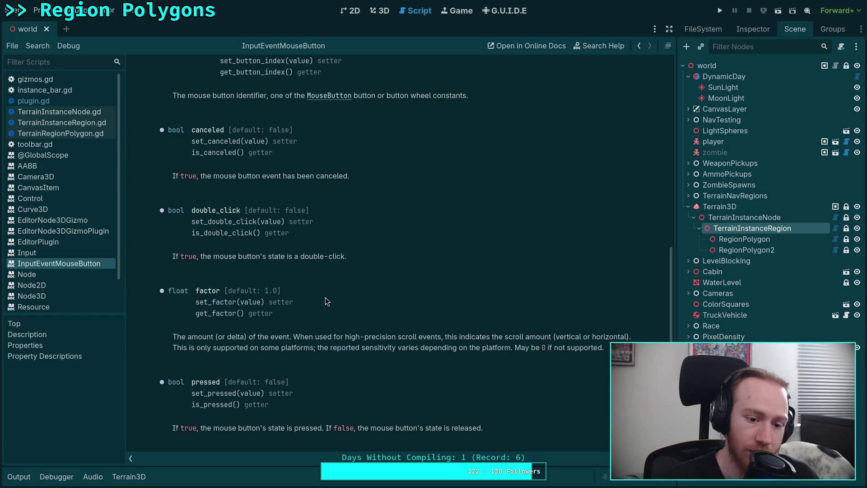
Walk up the class docs from InputEventMouse through InputEventWithModifiers and InputEventFromWindow to InputEvent
{"action": "scroll", "coordinate": [326, 291], "scroll_direction": "up", "scroll_amount": 4}
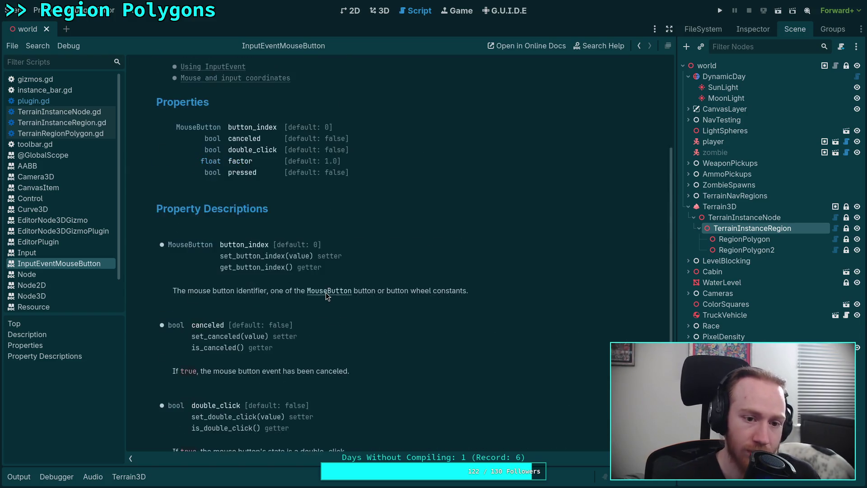
{"action": "scroll", "coordinate": [326, 292], "scroll_direction": "up", "scroll_amount": 2}
{"action": "scroll", "coordinate": [326, 292], "scroll_direction": "up", "scroll_amount": 2}
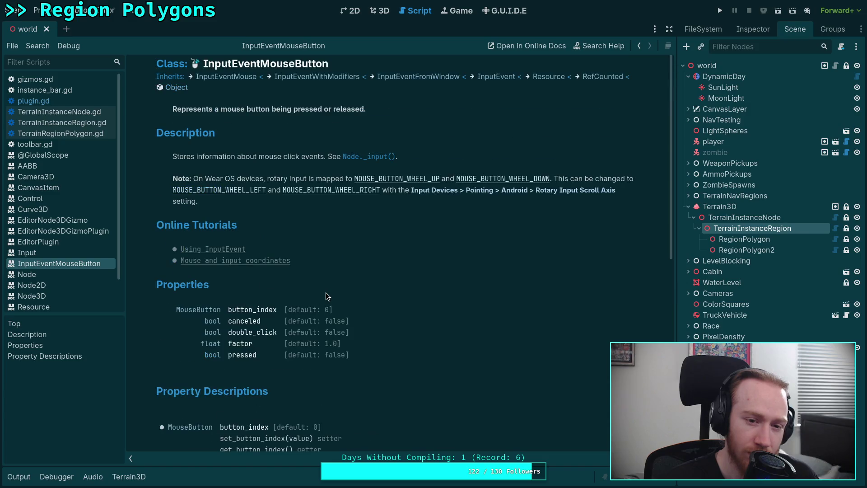
{"action": "left_click", "coordinate": [221, 78]}
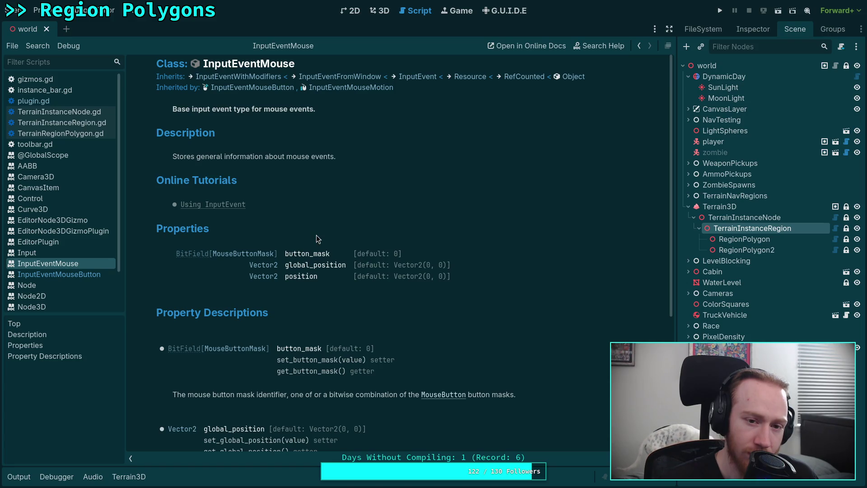
{"action": "scroll", "coordinate": [318, 239], "scroll_direction": "down", "scroll_amount": 5}
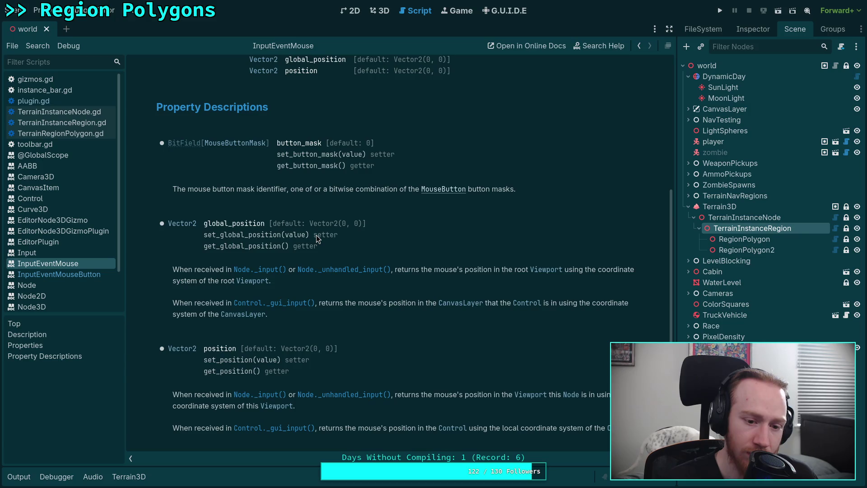
{"action": "scroll", "coordinate": [316, 239], "scroll_direction": "up", "scroll_amount": 5}
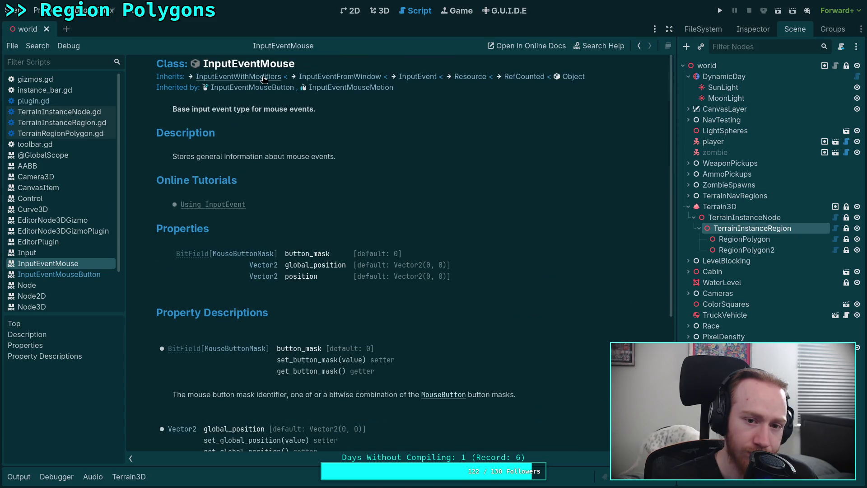
{"action": "left_click", "coordinate": [264, 78]}
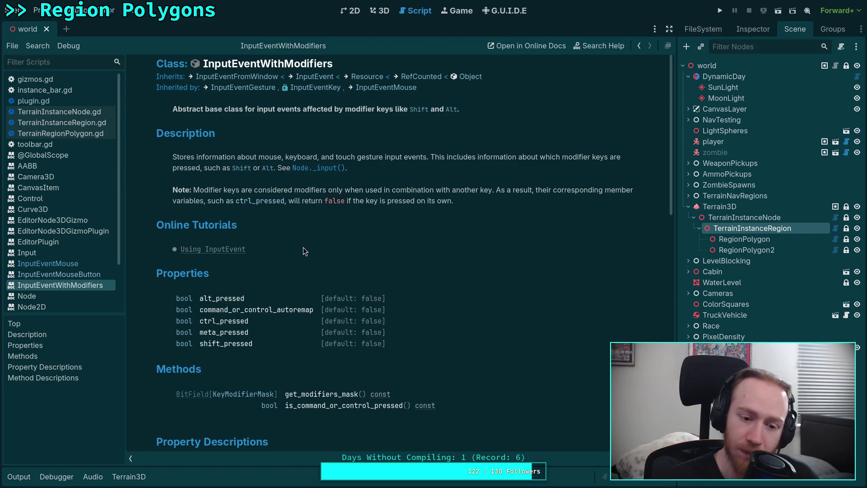
{"action": "scroll", "coordinate": [304, 252], "scroll_direction": "down", "scroll_amount": 3}
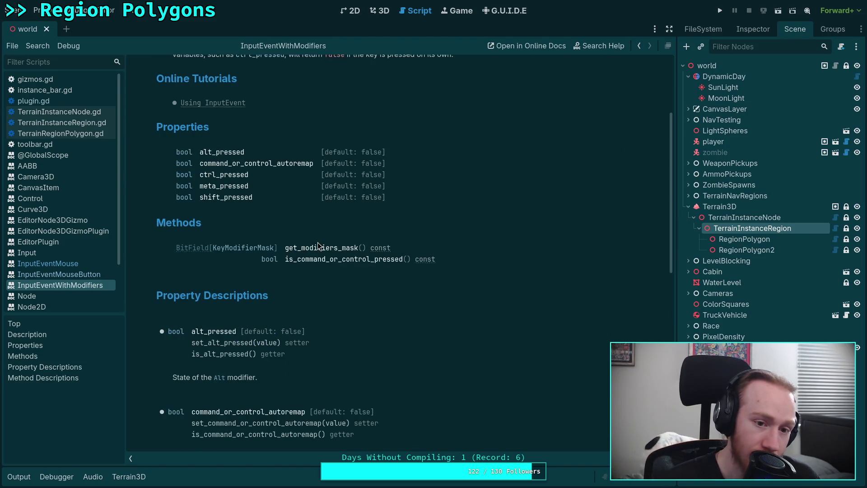
{"action": "scroll", "coordinate": [318, 246], "scroll_direction": "up", "scroll_amount": 3}
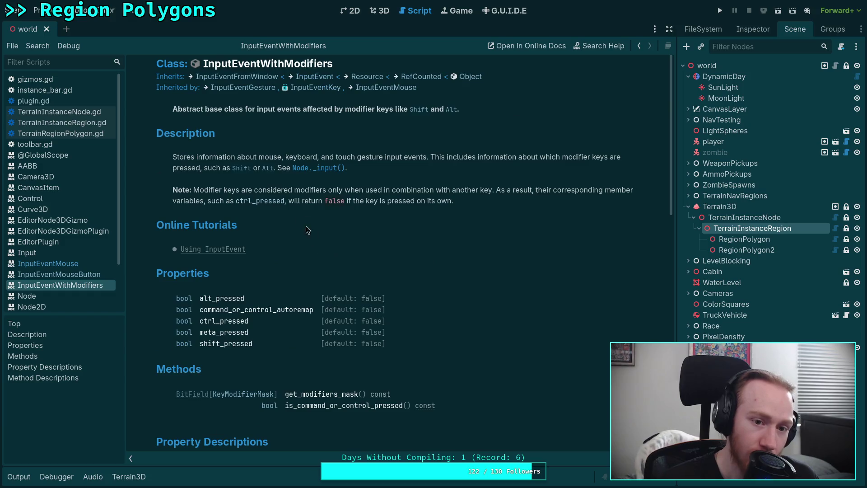
{"action": "left_click", "coordinate": [248, 77]}
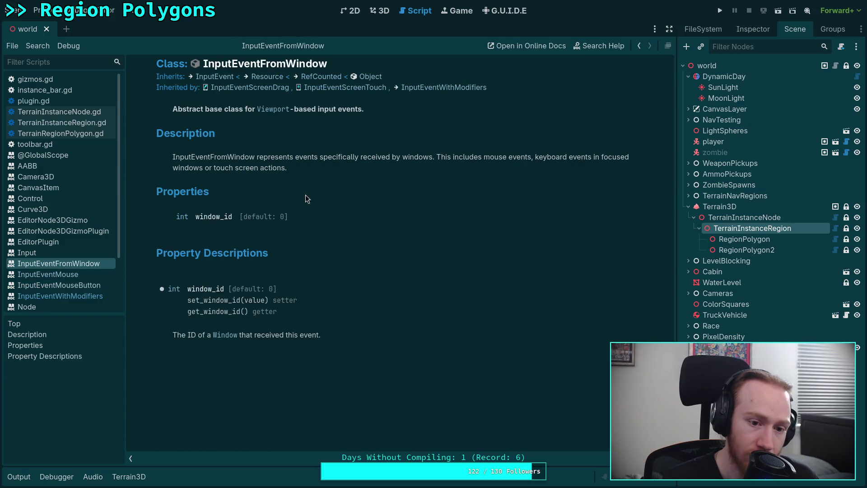
{"action": "left_click", "coordinate": [215, 77]}
Follow the Inherited by links back down to InputEventMouseButton, then return to the 3D view
{"action": "scroll", "coordinate": [343, 240], "scroll_direction": "down", "scroll_amount": 3}
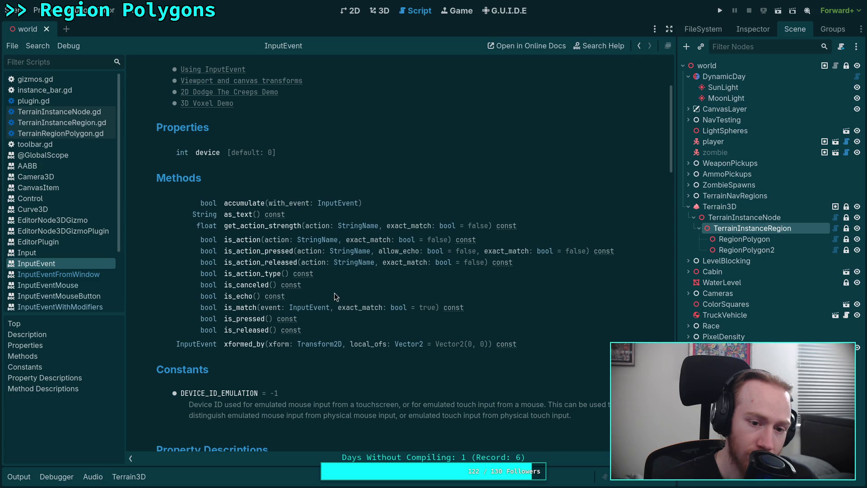
{"action": "scroll", "coordinate": [334, 294], "scroll_direction": "up", "scroll_amount": 3}
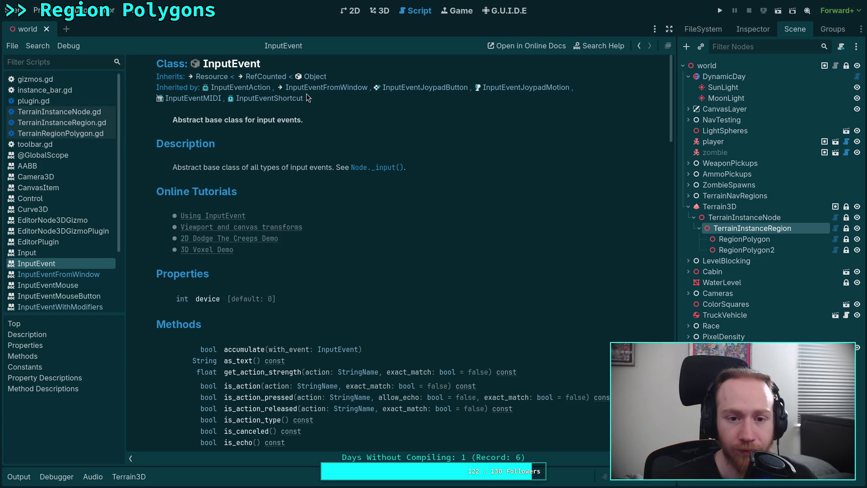
{"action": "left_click", "coordinate": [326, 87]}
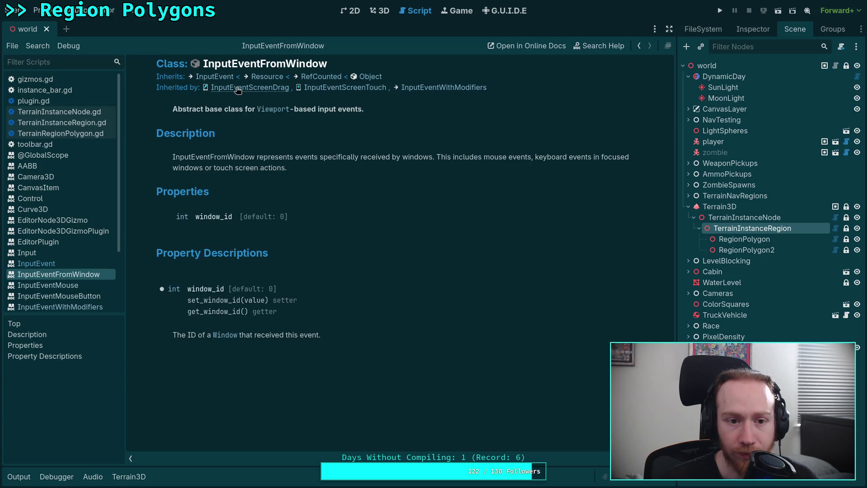
{"action": "left_click", "coordinate": [432, 91]}
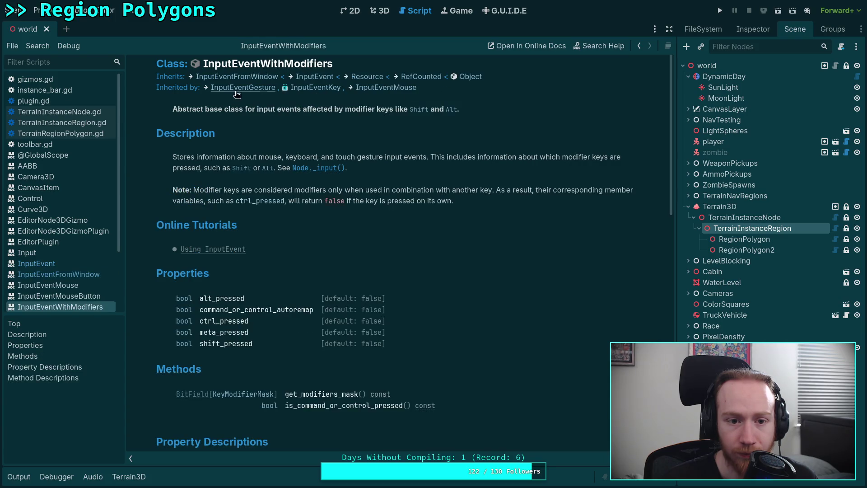
{"action": "left_click", "coordinate": [384, 88]}
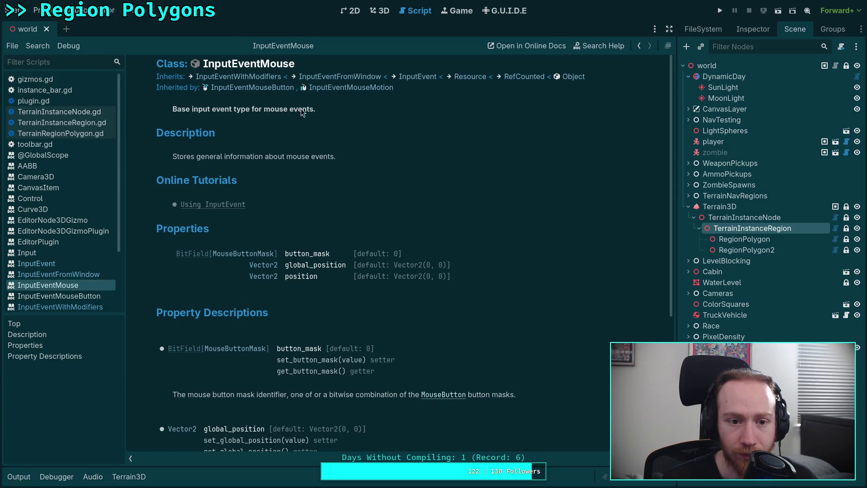
{"action": "left_click", "coordinate": [253, 88]}
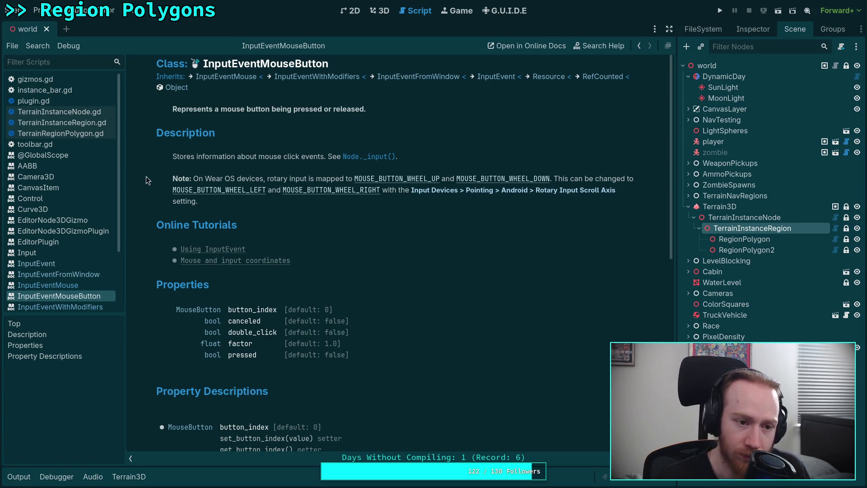
{"action": "left_click", "coordinate": [379, 13]}
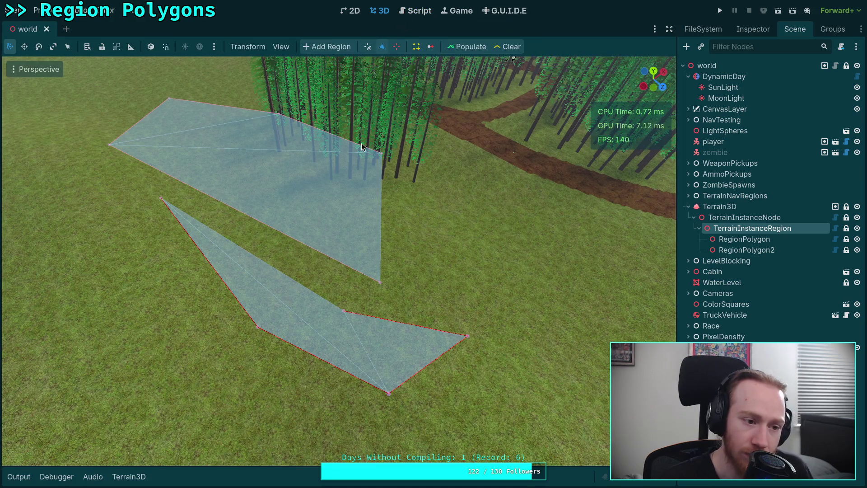
Show the Output panel and reopen plugin.gd at its _forward_3d_gui_input mouse-button handling
{"action": "left_click", "coordinate": [26, 481]}
{"action": "key", "text": "ctrl+F3"}
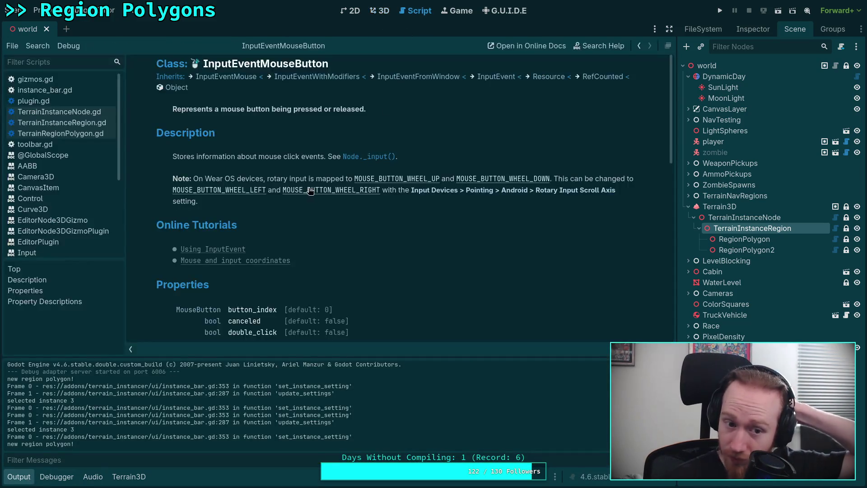
{"action": "left_click", "coordinate": [75, 108]}
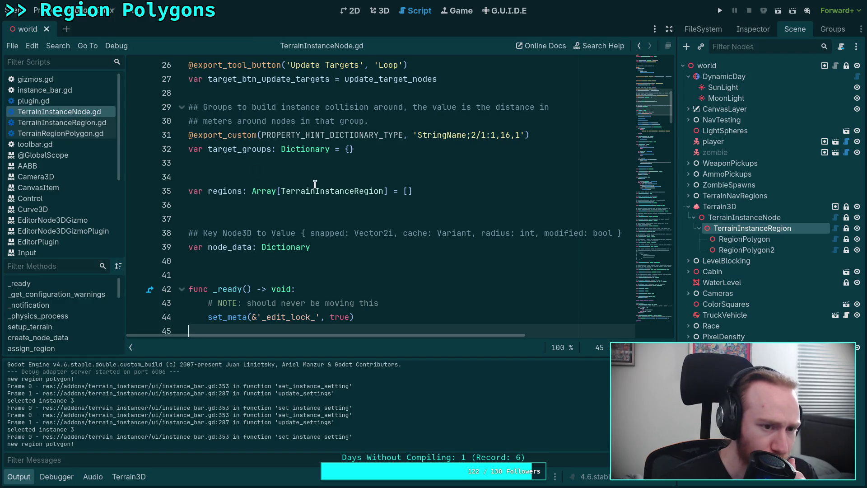
{"action": "left_click", "coordinate": [45, 100]}
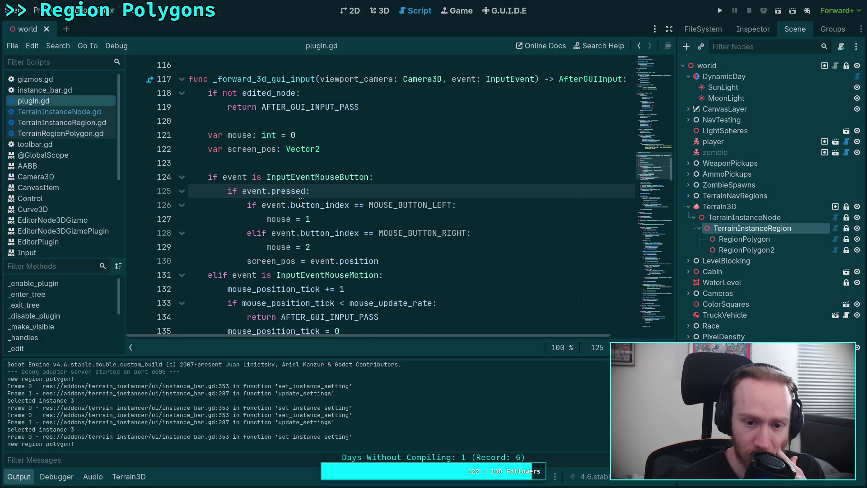
Review plugin.gd's input handler around the return AFTER_GUI_INPUT_PASS line
{"action": "scroll", "coordinate": [302, 203], "scroll_direction": "down", "scroll_amount": 10}
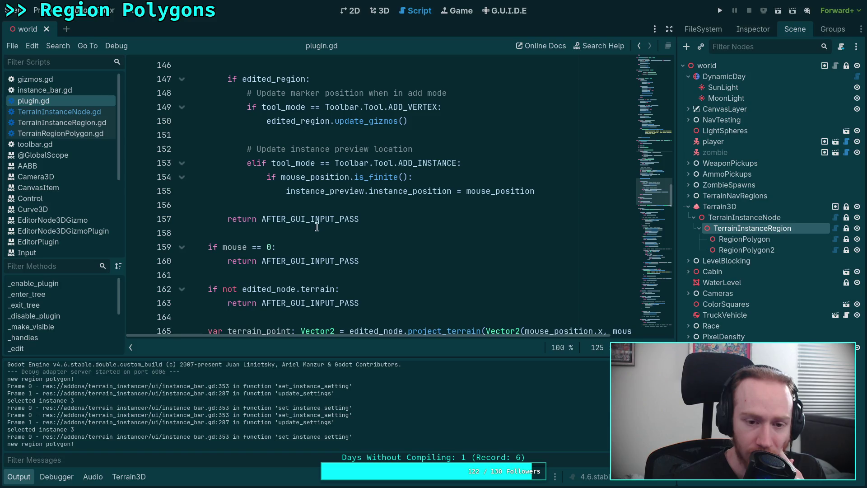
{"action": "triple_click", "coordinate": [317, 226]}
{"action": "scroll", "coordinate": [285, 214], "scroll_direction": "up", "scroll_amount": 3}
{"action": "scroll", "coordinate": [285, 214], "scroll_direction": "up", "scroll_amount": 3}
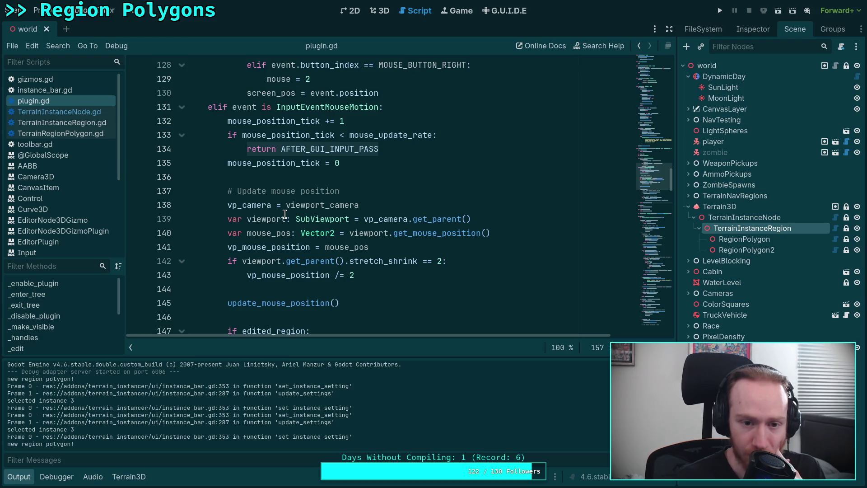
{"action": "scroll", "coordinate": [341, 235], "scroll_direction": "down", "scroll_amount": 6}
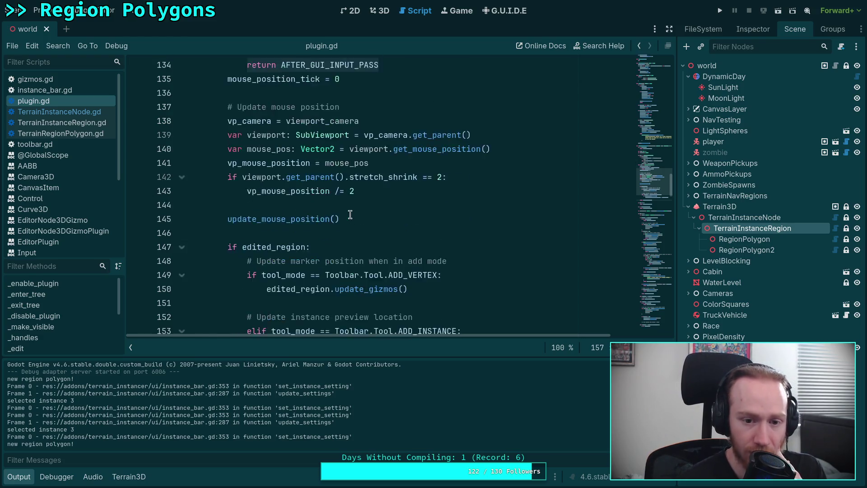
{"action": "mouse_move", "coordinate": [331, 215]}
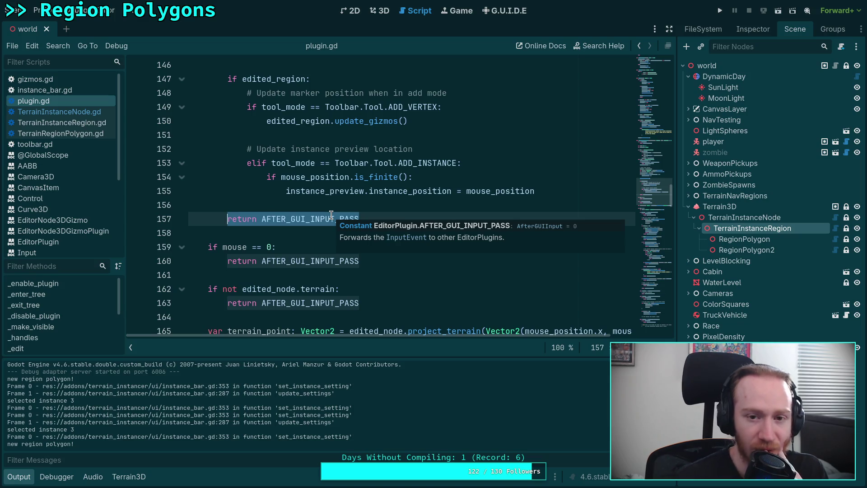
Glance at the 3D view, then read plugin.gd's vertex-selection code around lines 154–166
{"action": "key", "text": "ctrl+F2"}
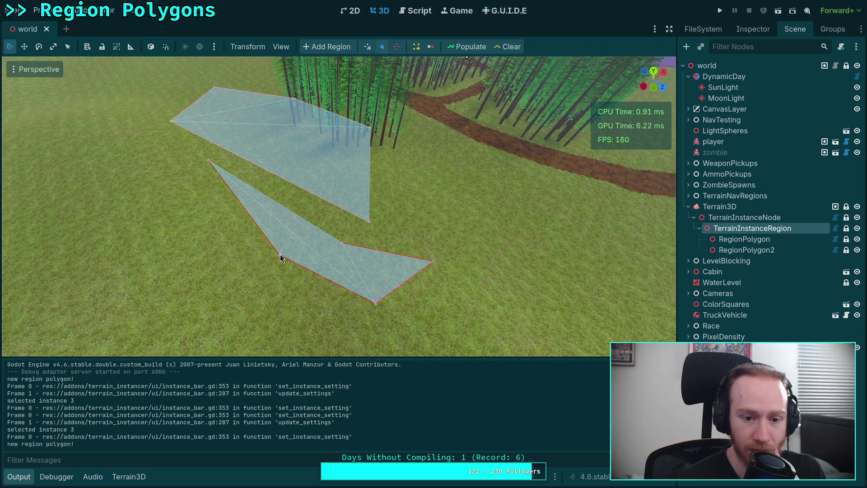
{"action": "left_click", "coordinate": [410, 13]}
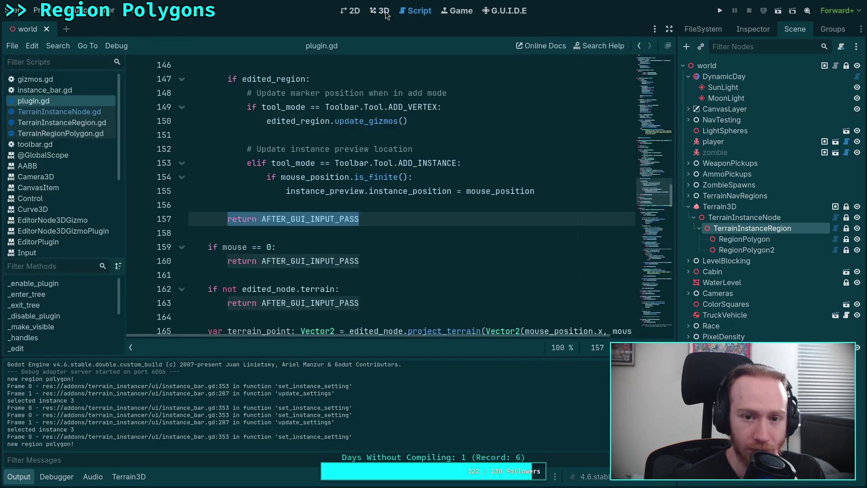
{"action": "left_click", "coordinate": [359, 180]}
{"action": "scroll", "coordinate": [354, 217], "scroll_direction": "down", "scroll_amount": 4}
{"action": "scroll", "coordinate": [394, 201], "scroll_direction": "up", "scroll_amount": 4}
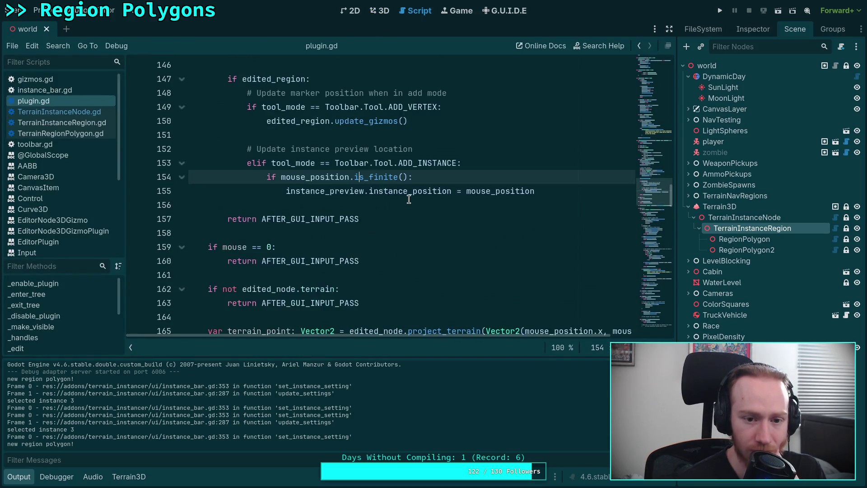
{"action": "left_click", "coordinate": [400, 227]}
{"action": "scroll", "coordinate": [399, 226], "scroll_direction": "up", "scroll_amount": 5}
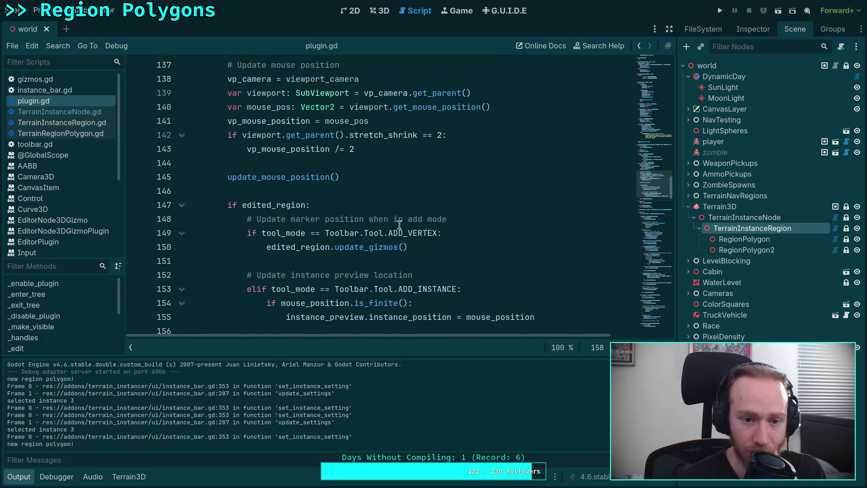
{"action": "scroll", "coordinate": [400, 225], "scroll_direction": "up", "scroll_amount": 2}
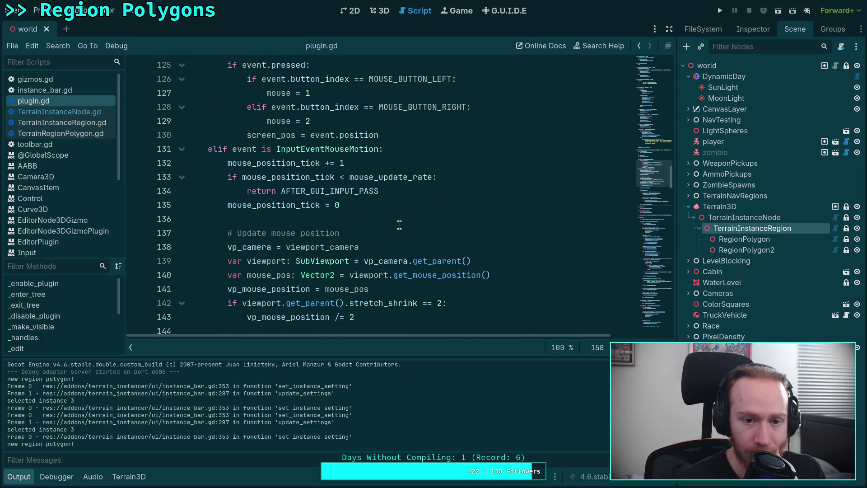
{"action": "scroll", "coordinate": [400, 225], "scroll_direction": "down", "scroll_amount": 10}
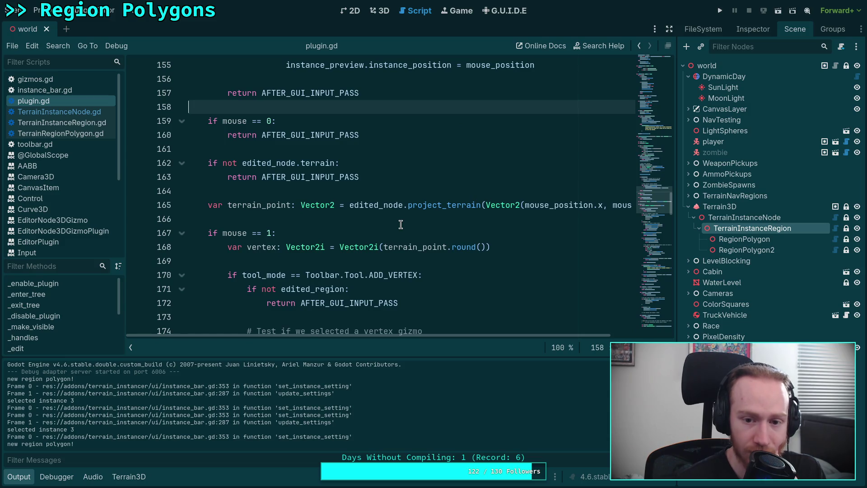
{"action": "left_click", "coordinate": [406, 220]}
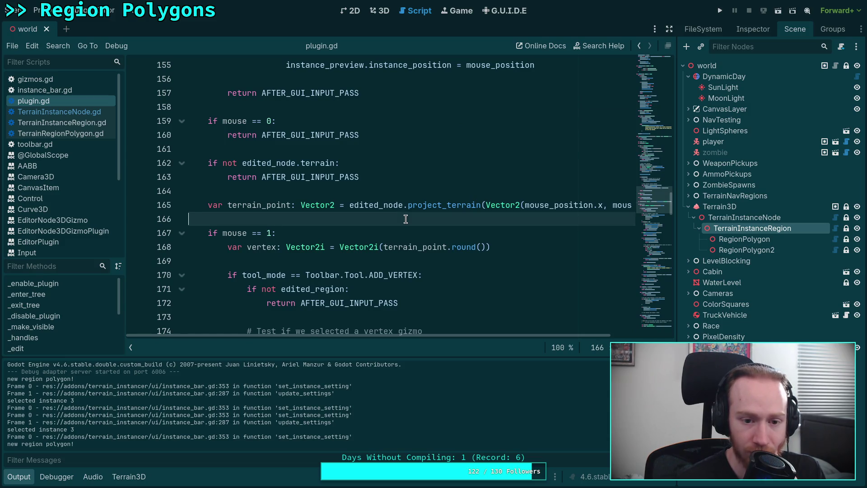
{"action": "scroll", "coordinate": [406, 219], "scroll_direction": "down", "scroll_amount": 3}
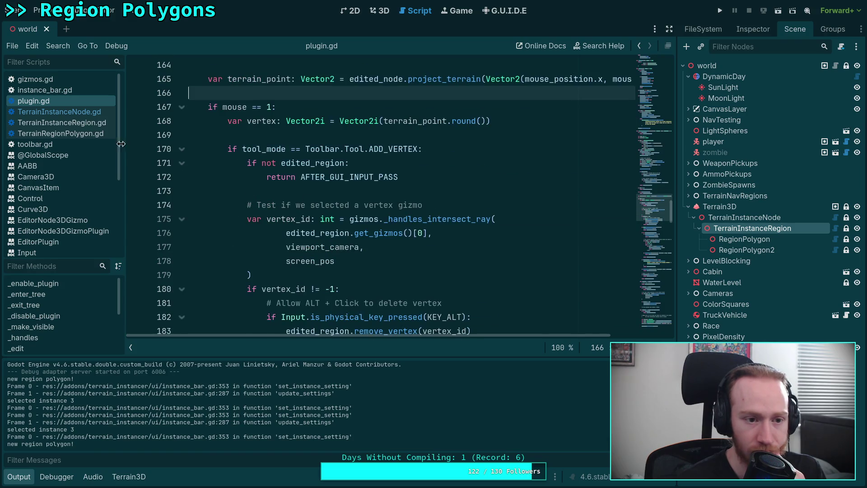
Read the _handles_intersect_ray function in gizmos.gd
{"action": "left_click", "coordinate": [36, 79]}
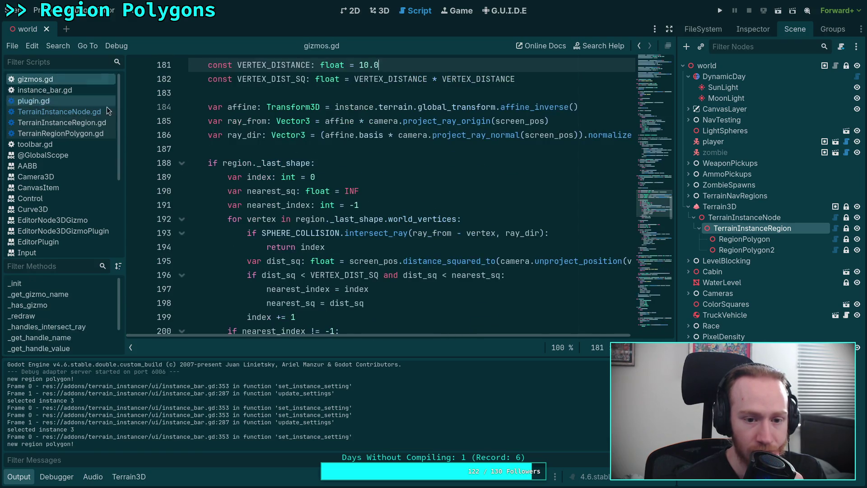
{"action": "scroll", "coordinate": [291, 196], "scroll_direction": "up", "scroll_amount": 5}
{"action": "scroll", "coordinate": [291, 195], "scroll_direction": "up", "scroll_amount": 2}
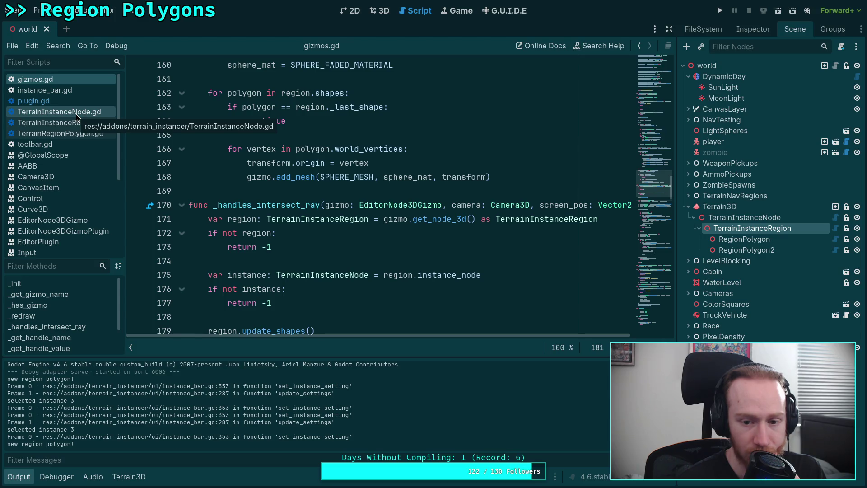
{"action": "scroll", "coordinate": [338, 188], "scroll_direction": "down", "scroll_amount": 4}
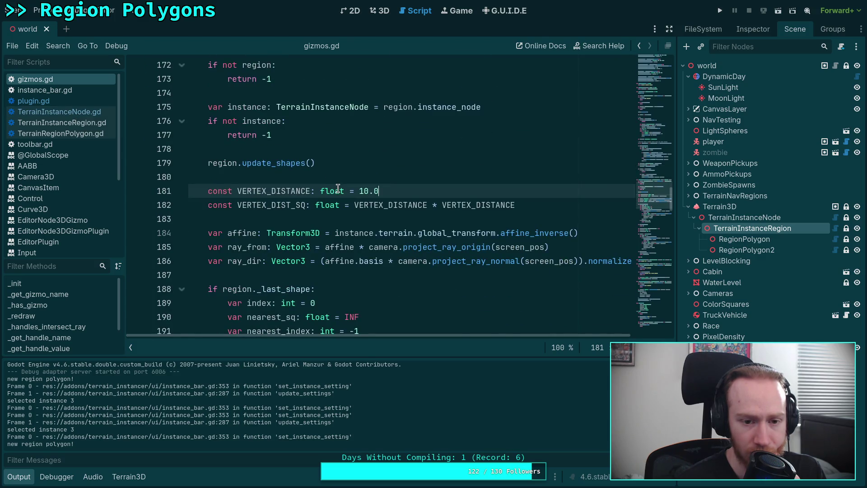
{"action": "scroll", "coordinate": [338, 189], "scroll_direction": "down", "scroll_amount": 5}
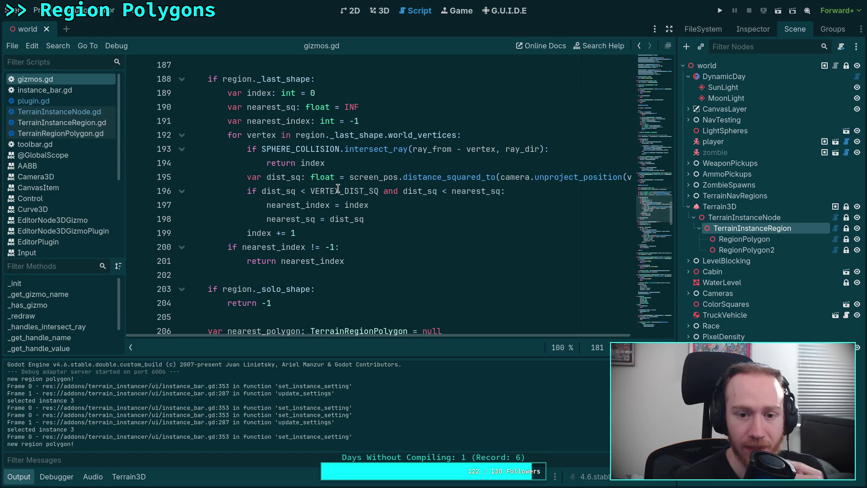
{"action": "scroll", "coordinate": [338, 182], "scroll_direction": "down", "scroll_amount": 6}
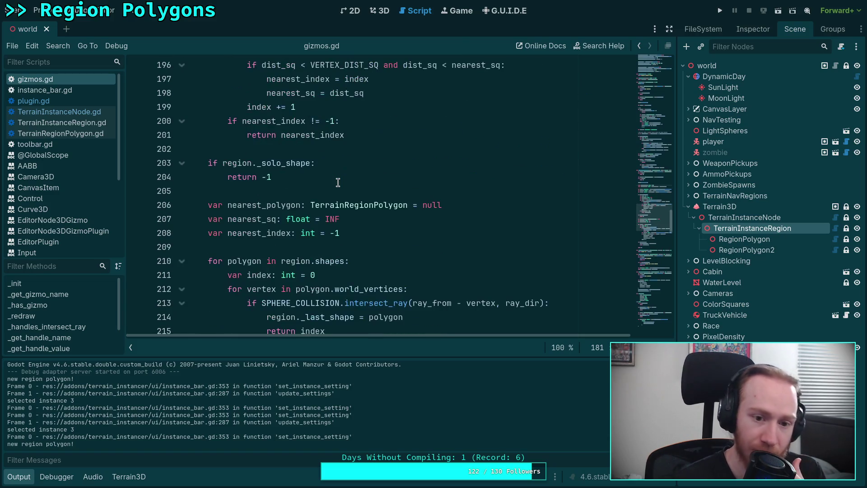
{"action": "scroll", "coordinate": [401, 220], "scroll_direction": "down", "scroll_amount": 2}
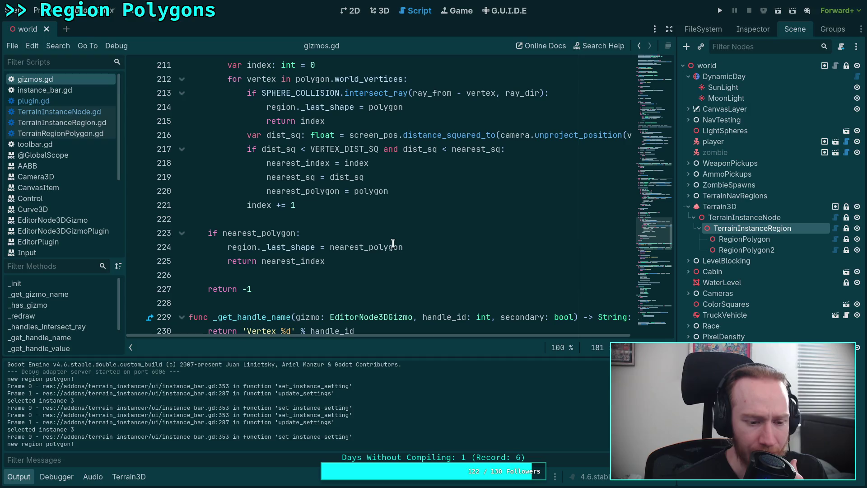
Clear the Output log, reselect plugin.gd, and return to the 3D view
{"action": "left_click", "coordinate": [668, 365]}
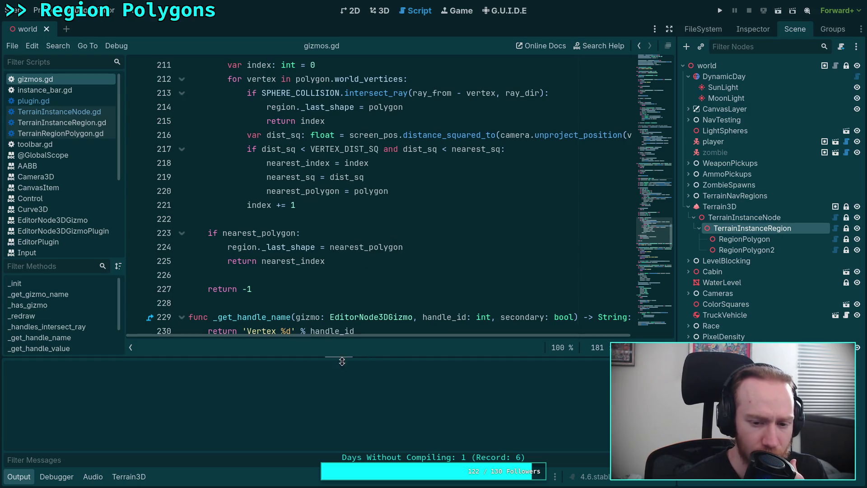
{"action": "left_click", "coordinate": [72, 102]}
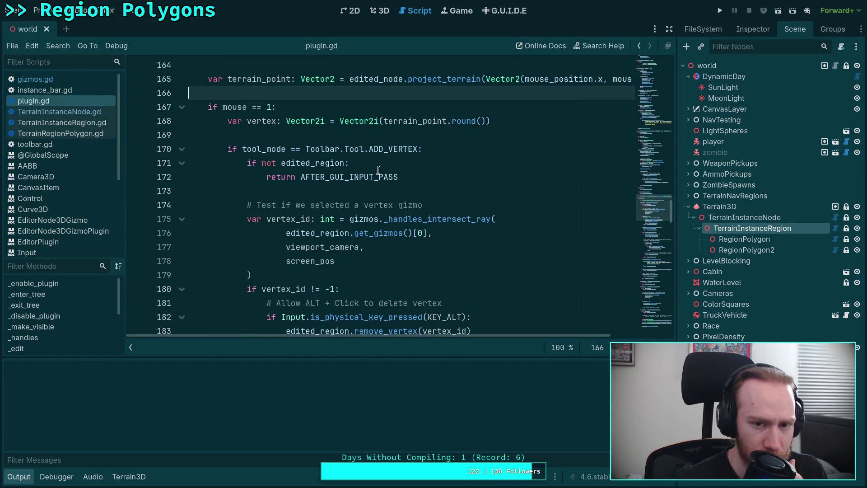
{"action": "left_click", "coordinate": [380, 12]}
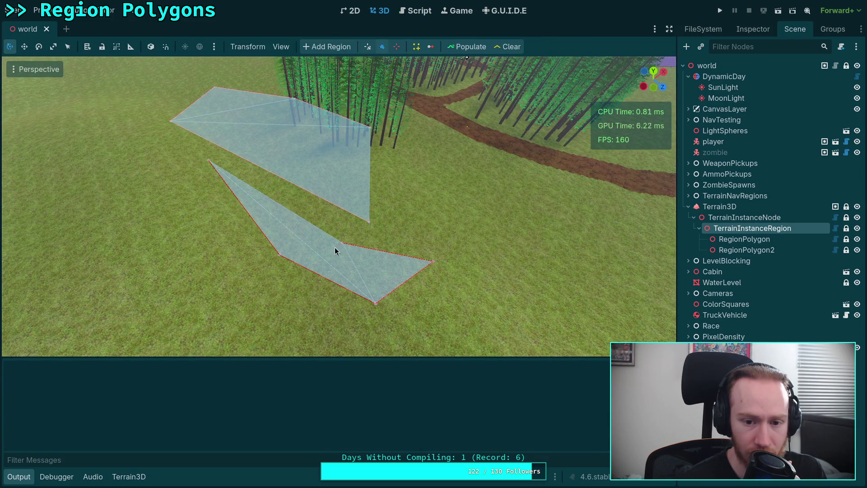
Add a new vertex to the lower region polygon, nudge it right and down, then open the script editor
{"action": "left_click", "coordinate": [408, 227]}
{"action": "left_click_drag", "start_coordinate": [408, 226], "coordinate": [419, 231]}
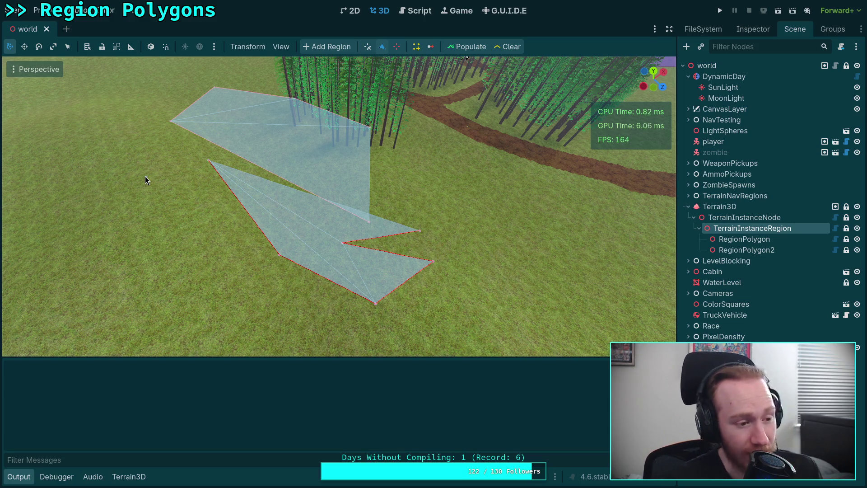
{"action": "left_click", "coordinate": [408, 16]}
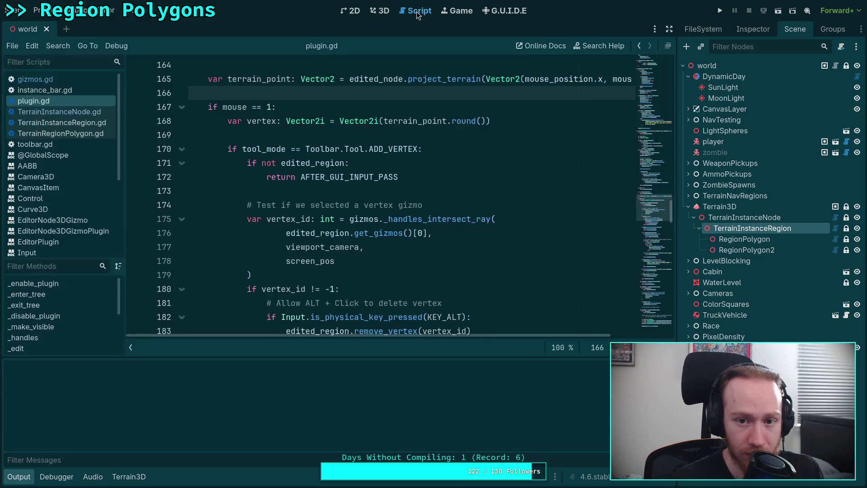
Hide the Output panel, open gizmos.gd, and insert a blank line at _handles_intersect_ray's top (line 171)
{"action": "key", "text": "ctrl+j"}
{"action": "scroll", "coordinate": [289, 278], "scroll_direction": "up", "scroll_amount": 14}
{"action": "scroll", "coordinate": [296, 278], "scroll_direction": "up", "scroll_amount": 5}
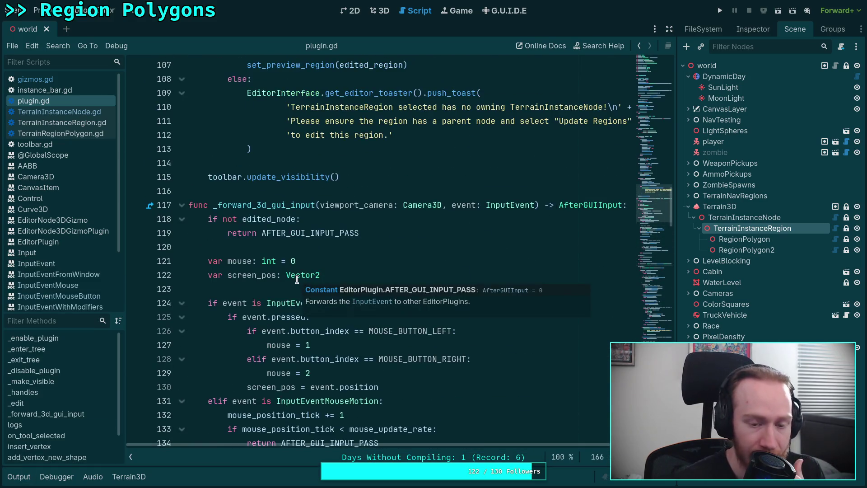
{"action": "left_click", "coordinate": [53, 79]}
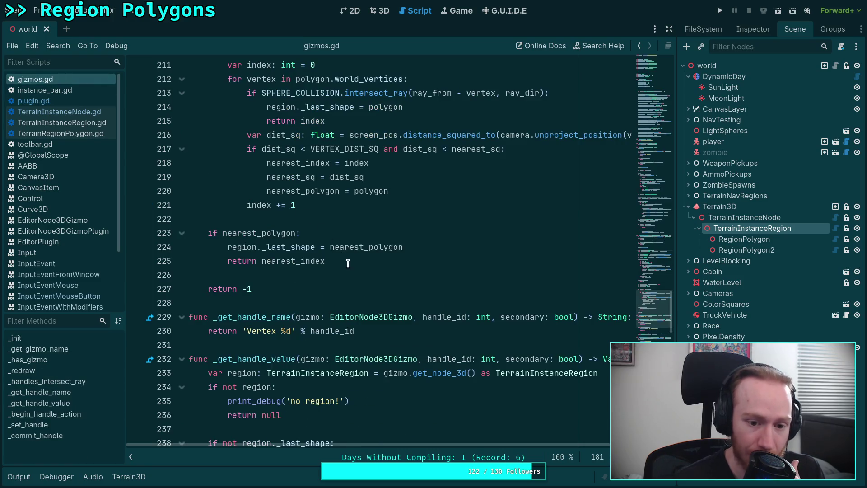
{"action": "scroll", "coordinate": [325, 266], "scroll_direction": "up", "scroll_amount": 6}
{"action": "scroll", "coordinate": [325, 266], "scroll_direction": "up", "scroll_amount": 10}
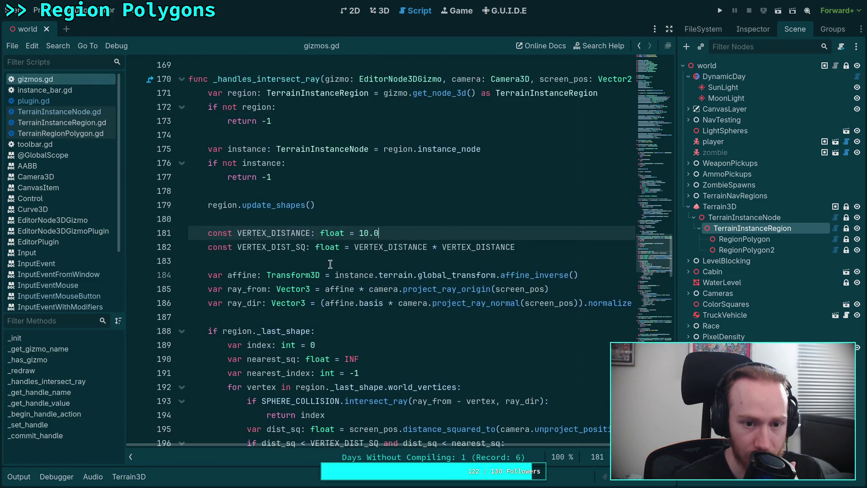
{"action": "left_click", "coordinate": [206, 177]}
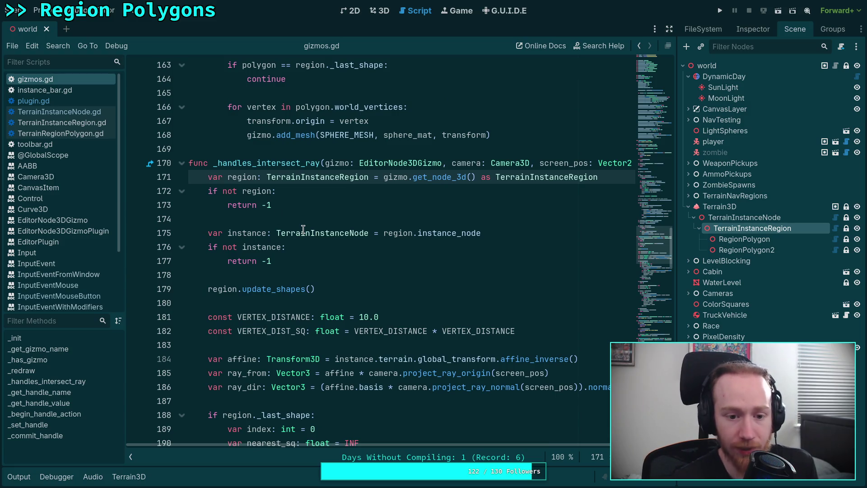
{"action": "key", "text": "Return"}
{"action": "key", "text": "Return"}
{"action": "key", "text": "Up"}
{"action": "key", "text": "Up"}
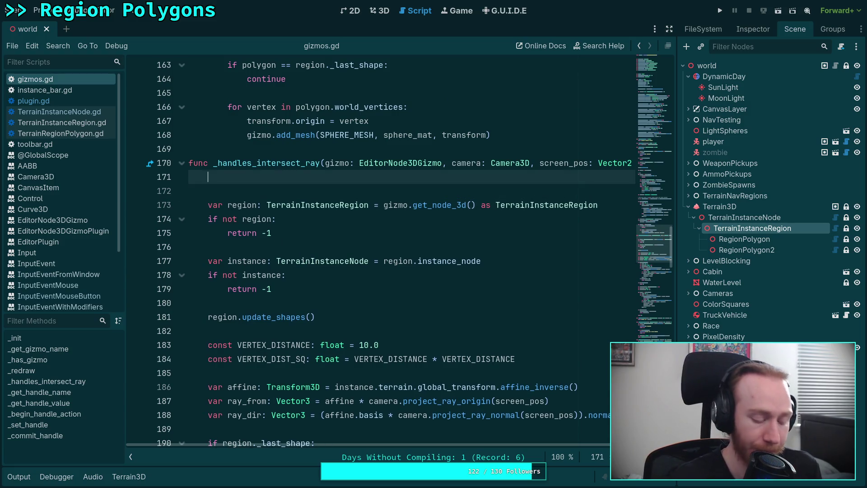
Add print('calling ray check!') and print_stack() lines, save gizmos.gd, and show the Output log
{"action": "type", "text": "print('calling ra"}
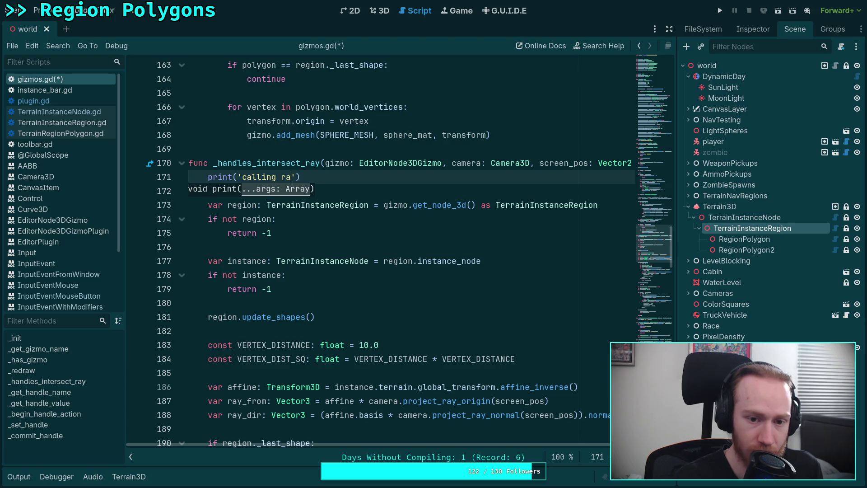
{"action": "type", "text": "y check!"}
{"action": "key", "text": "ctrl+s"}
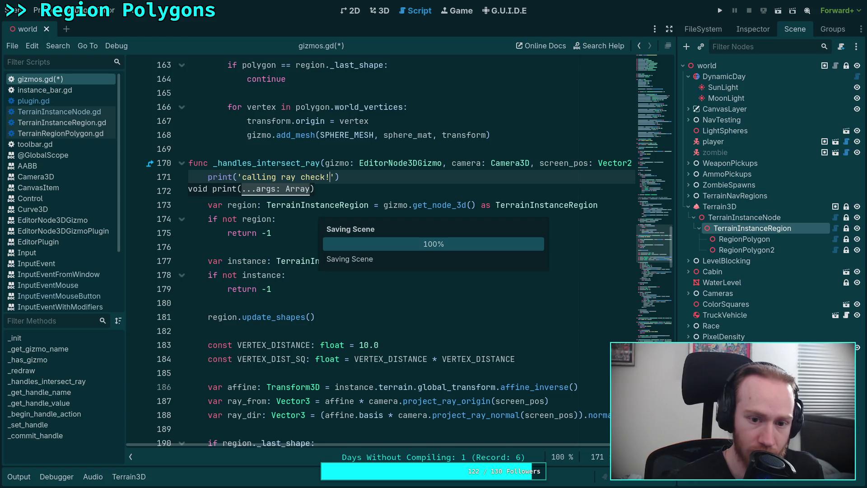
{"action": "key", "text": "End"}
{"action": "key", "text": "Return"}
{"action": "type", "text": "print_st"}
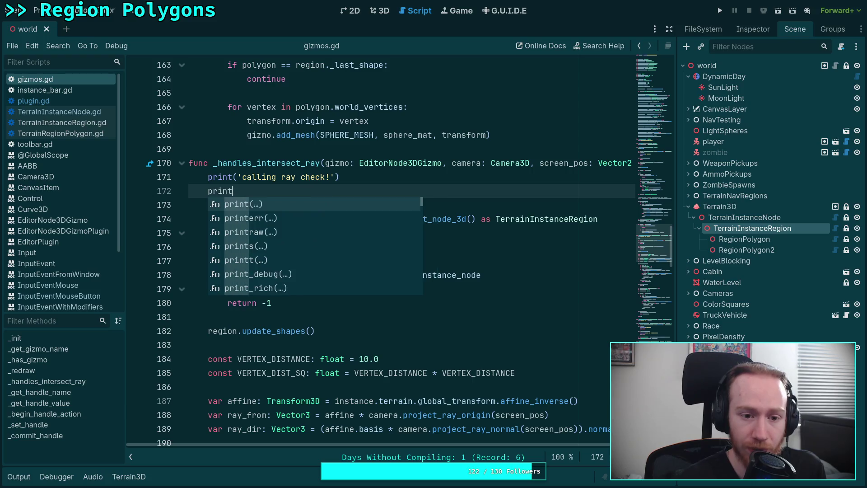
{"action": "key", "text": "Return"}
{"action": "key", "text": "ctrl+s"}
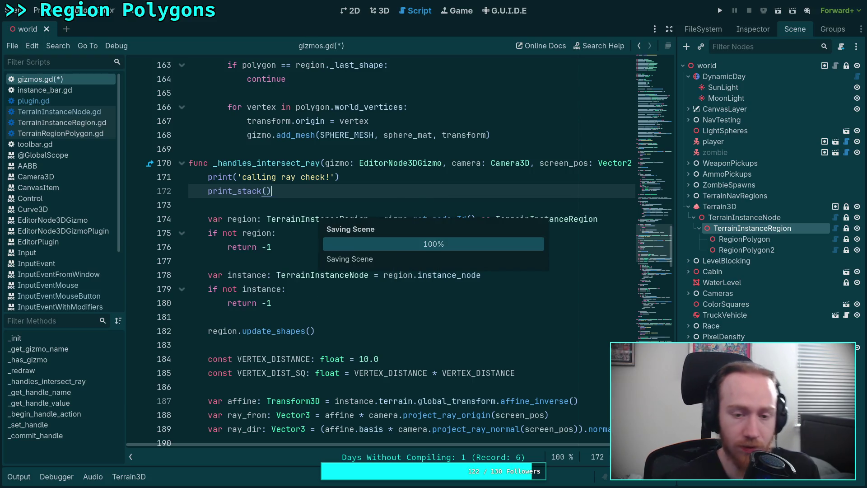
{"action": "key", "text": "alt+o"}
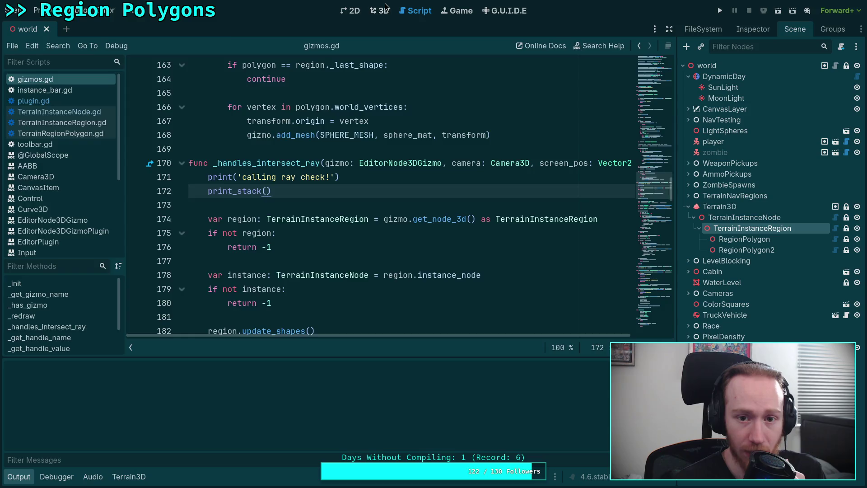
View the 3D scene so 'calling ray check!' traces from gizmos.gd:172 fill the Output, then return to the code
{"action": "left_click", "coordinate": [384, 10]}
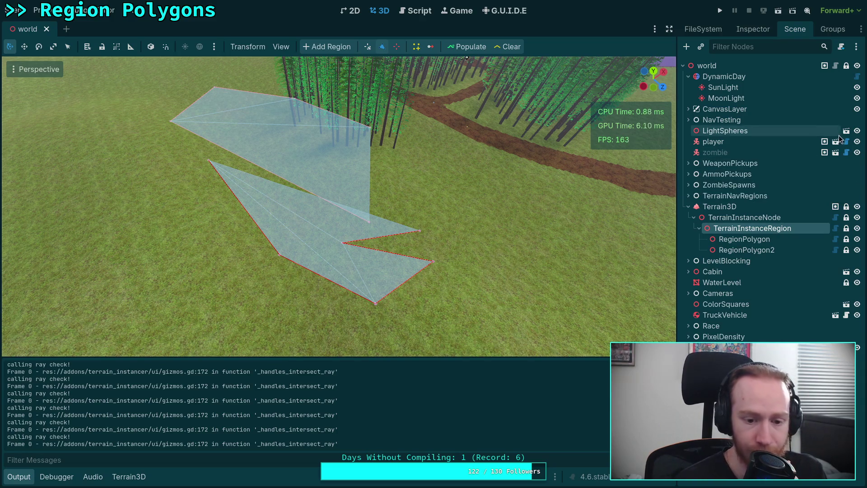
{"action": "left_click", "coordinate": [412, 12]}
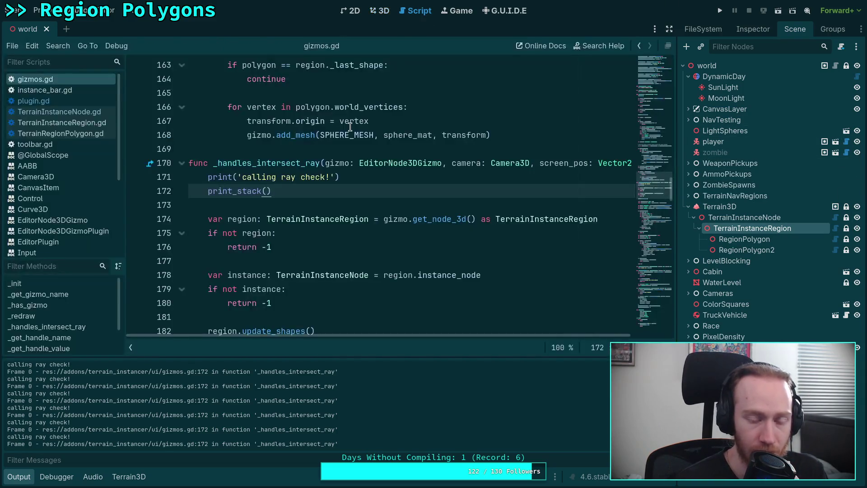
Delete the print and print_stack debug lines and collapse the Output panel
{"action": "mouse_move", "coordinate": [301, 189]}
{"action": "left_mouse_down"}
{"action": "mouse_move", "coordinate": [147, 186]}
{"action": "mouse_move", "coordinate": [285, 185]}
{"action": "mouse_move", "coordinate": [173, 190]}
{"action": "mouse_move", "coordinate": [169, 181]}
{"action": "left_mouse_up"}
{"action": "key", "text": "BackSpace"}
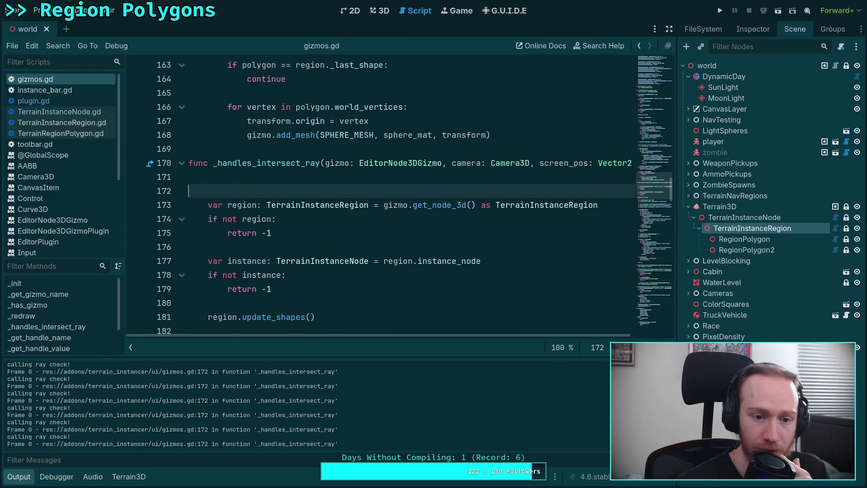
{"action": "key", "text": "BackSpace"}
{"action": "key", "text": "Delete"}
{"action": "key", "text": "ctrl+j"}
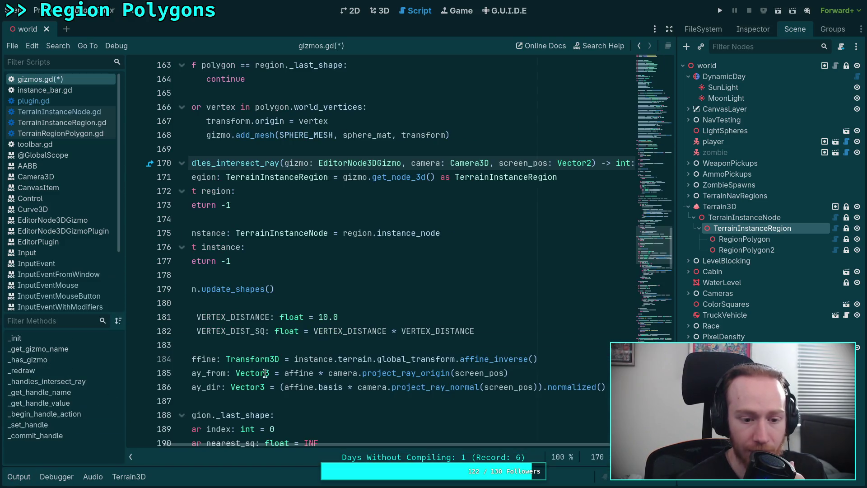
Review _handles_intersect_ray, highlighting the region.update_shapes() call near line 180
{"action": "scroll", "coordinate": [302, 444], "scroll_direction": "left", "scroll_amount": 3}
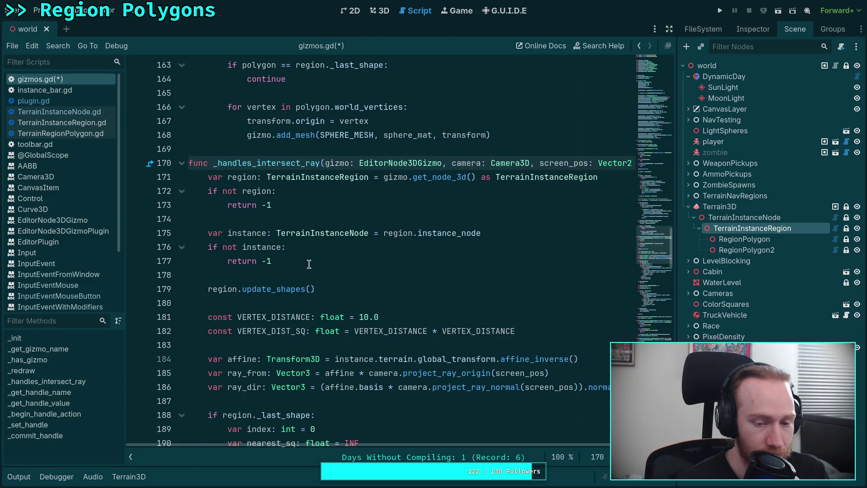
{"action": "scroll", "coordinate": [310, 262], "scroll_direction": "down", "scroll_amount": 2}
{"action": "scroll", "coordinate": [310, 261], "scroll_direction": "up", "scroll_amount": 12}
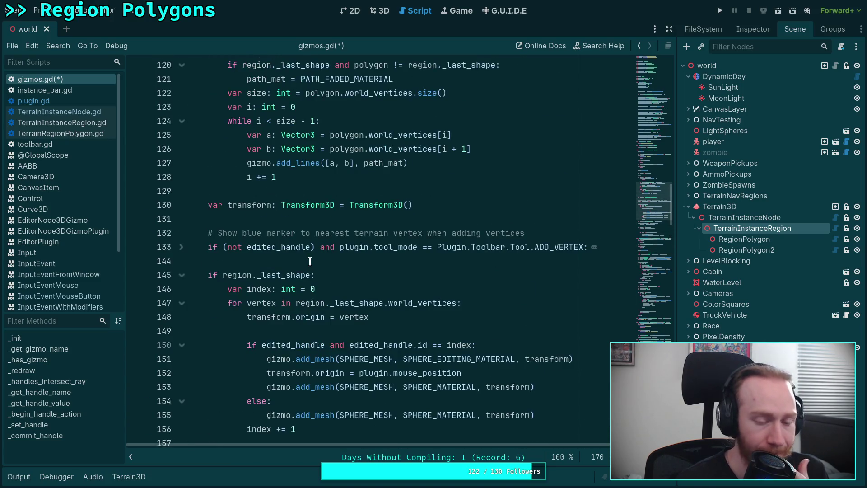
{"action": "scroll", "coordinate": [310, 262], "scroll_direction": "up", "scroll_amount": 15}
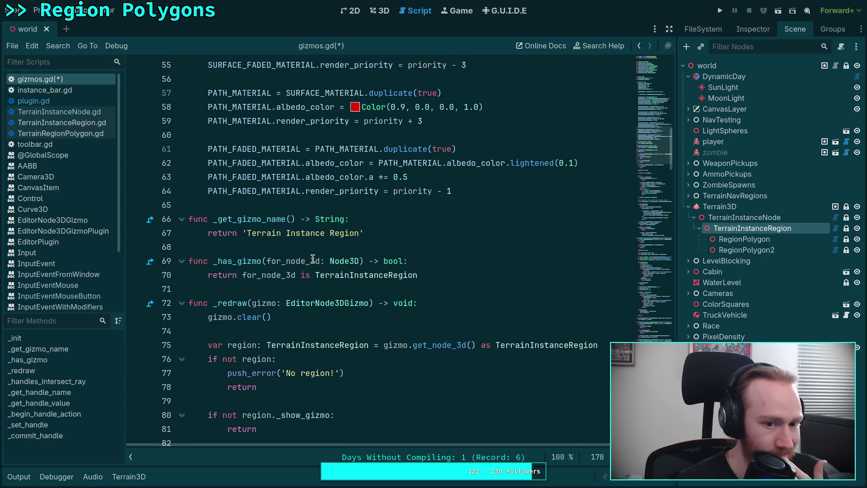
{"action": "scroll", "coordinate": [313, 258], "scroll_direction": "up", "scroll_amount": 11}
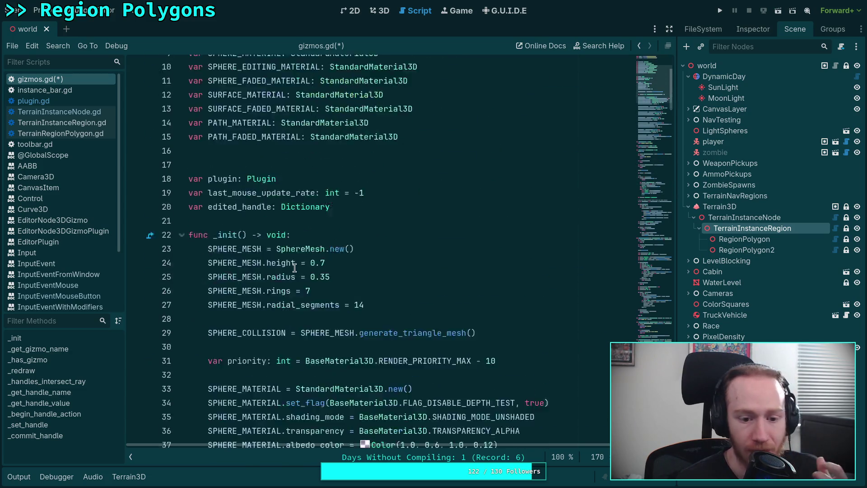
{"action": "scroll", "coordinate": [472, 247], "scroll_direction": "down", "scroll_amount": 20}
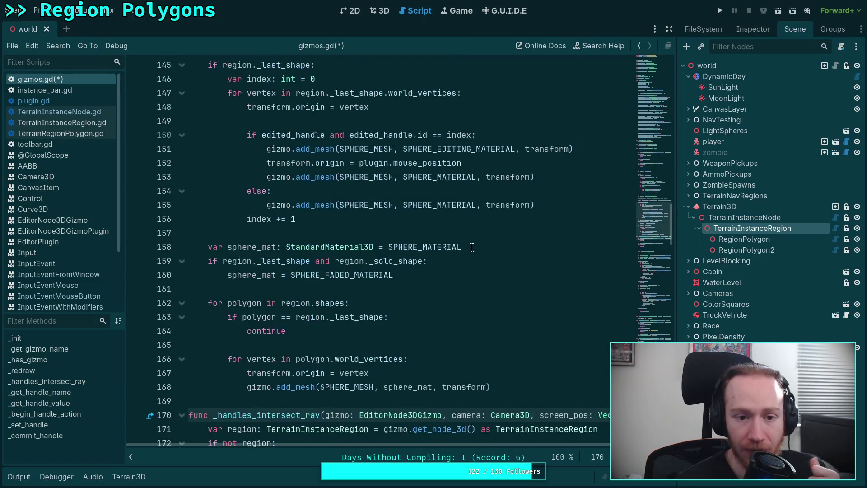
{"action": "scroll", "coordinate": [472, 247], "scroll_direction": "down", "scroll_amount": 5}
{"action": "scroll", "coordinate": [472, 248], "scroll_direction": "down", "scroll_amount": 8}
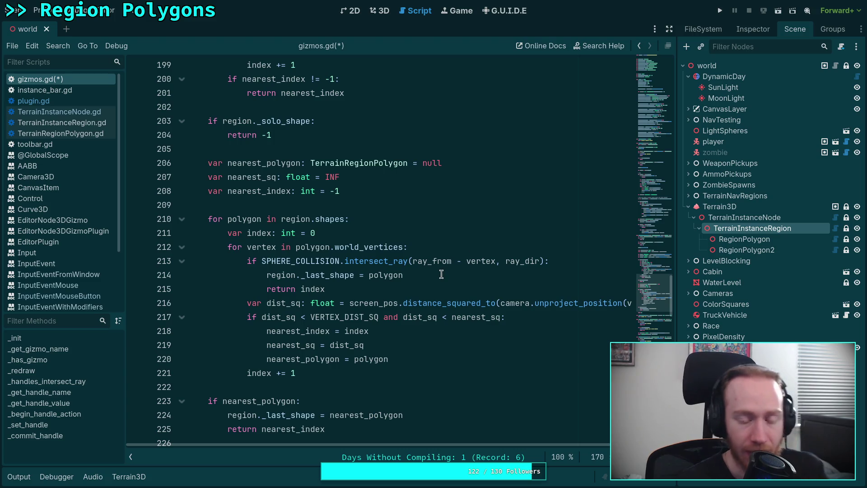
{"action": "scroll", "coordinate": [433, 270], "scroll_direction": "down", "scroll_amount": 5}
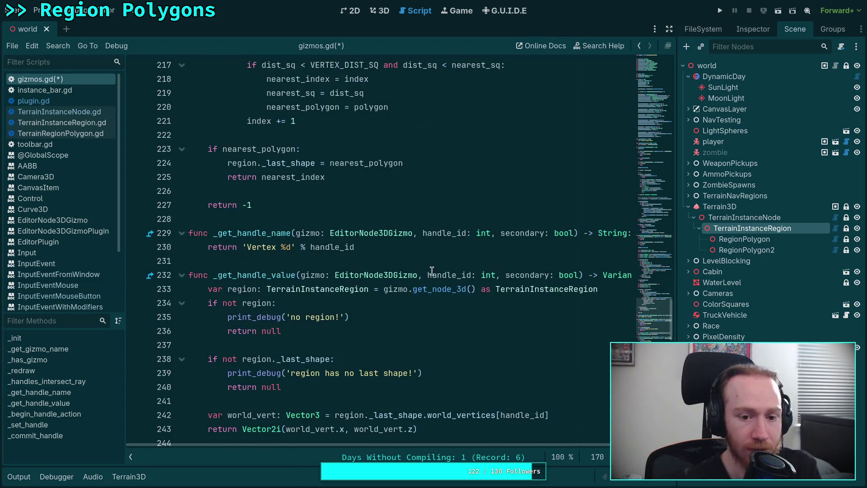
{"action": "scroll", "coordinate": [330, 288], "scroll_direction": "up", "scroll_amount": 14}
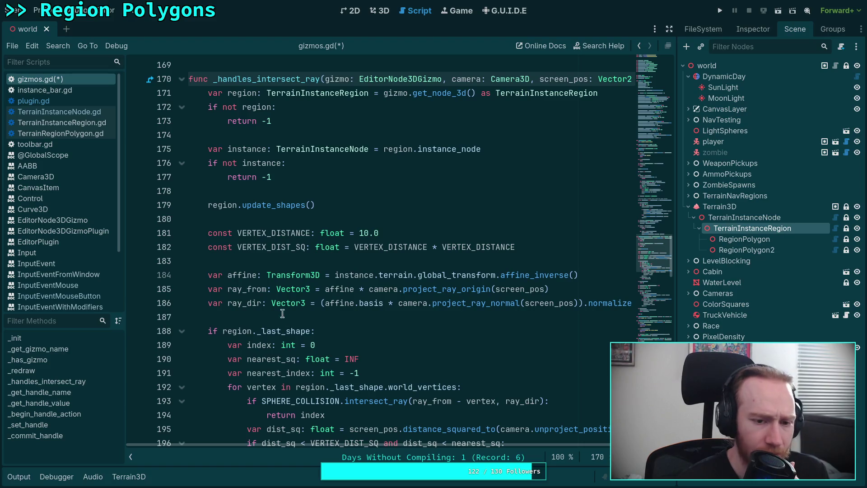
{"action": "left_click", "coordinate": [279, 220]}
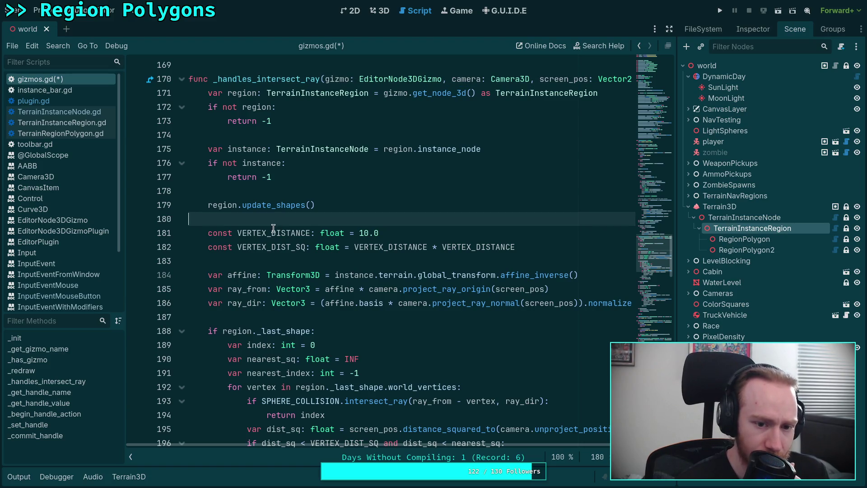
{"action": "mouse_move", "coordinate": [327, 205]}
{"action": "left_mouse_down"}
{"action": "mouse_move", "coordinate": [333, 180]}
{"action": "mouse_move", "coordinate": [340, 197]}
{"action": "mouse_move", "coordinate": [367, 212]}
{"action": "mouse_move", "coordinate": [364, 192]}
{"action": "left_mouse_up"}
{"action": "left_click", "coordinate": [333, 190]}
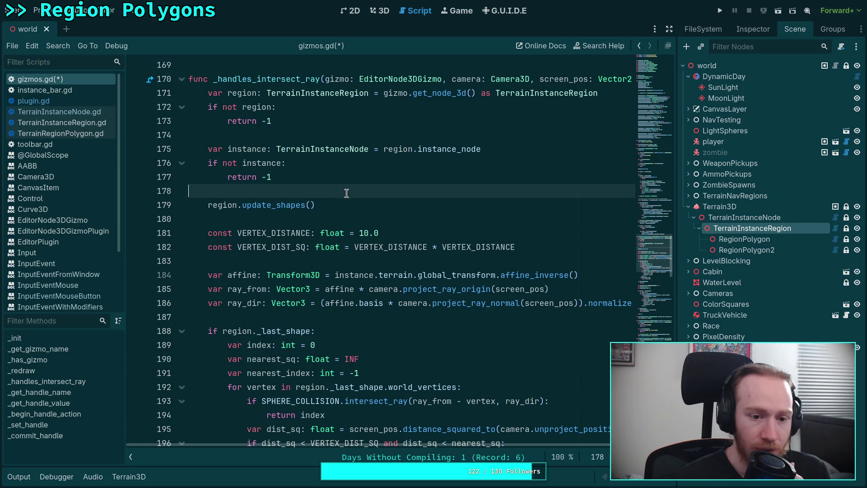
{"action": "left_click_drag", "start_coordinate": [341, 204], "coordinate": [347, 188]}
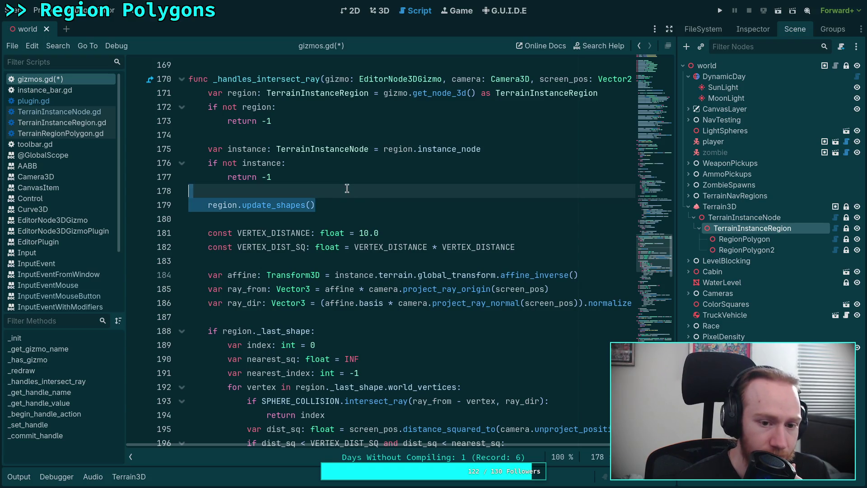
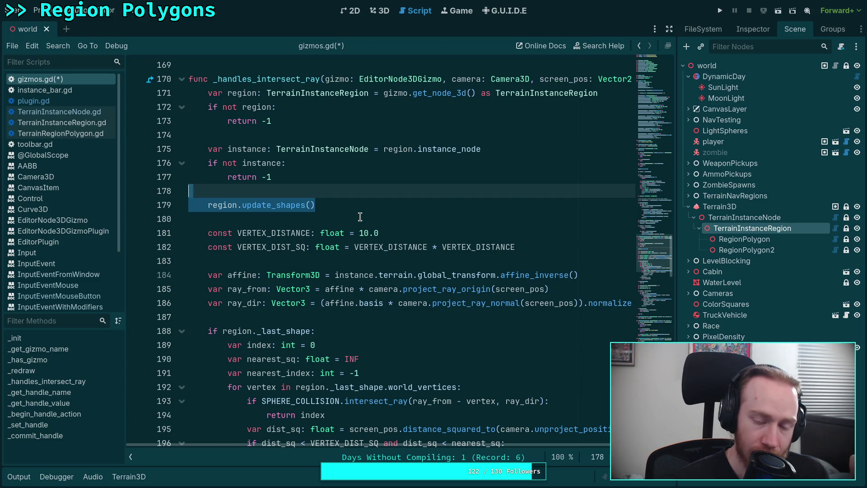
Show the Output log over the 3D view and drag the lower polygon's bottom vertex down and left
{"action": "left_click", "coordinate": [380, 10]}
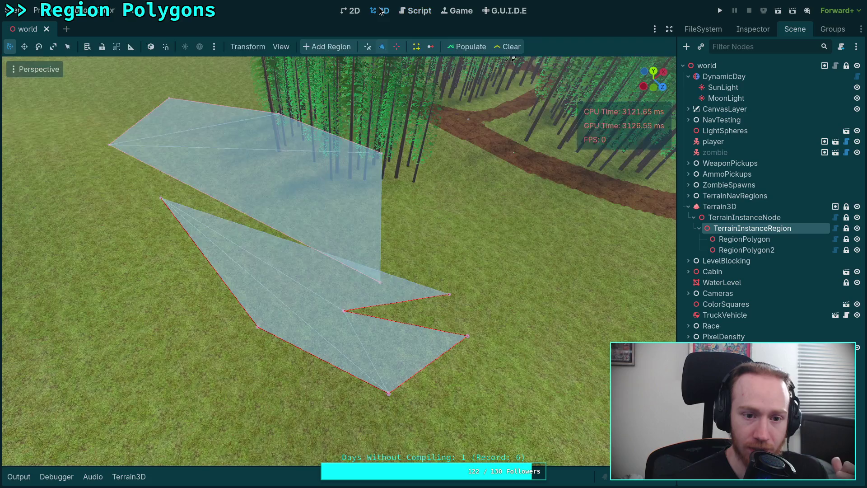
{"action": "left_click", "coordinate": [14, 477]}
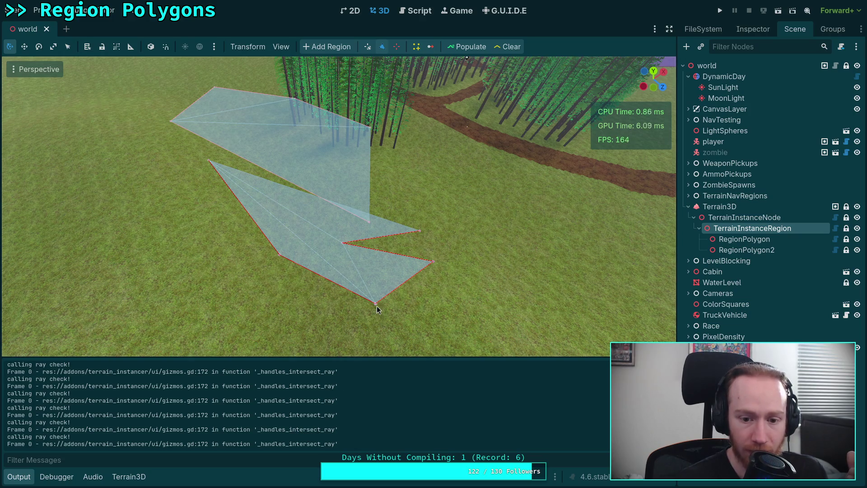
{"action": "mouse_move", "coordinate": [375, 304]}
{"action": "left_mouse_down"}
{"action": "mouse_move", "coordinate": [285, 325]}
{"action": "mouse_move", "coordinate": [367, 330]}
{"action": "mouse_move", "coordinate": [246, 326]}
{"action": "mouse_move", "coordinate": [417, 340]}
{"action": "mouse_move", "coordinate": [452, 322]}
{"action": "mouse_move", "coordinate": [330, 340]}
{"action": "left_mouse_up"}
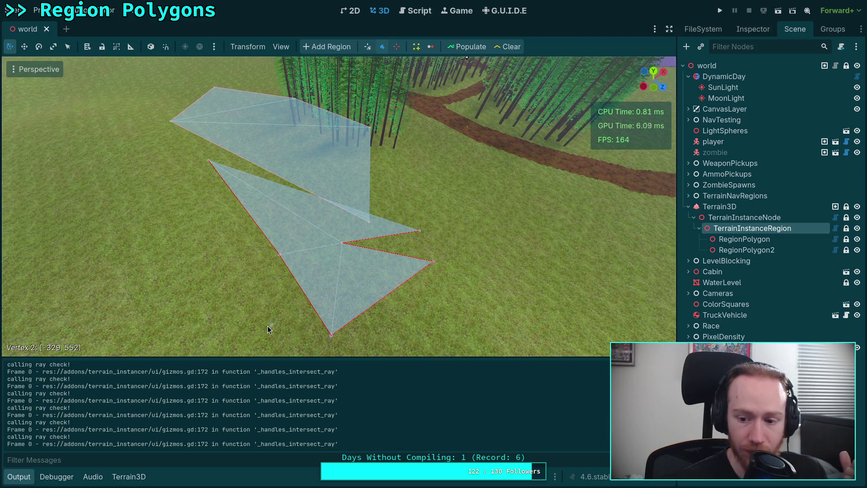
{"action": "left_click", "coordinate": [414, 11]}
Insert blank lines at line 171, above the region lookup in _handles_intersect_ray
{"action": "left_click", "coordinate": [366, 204]}
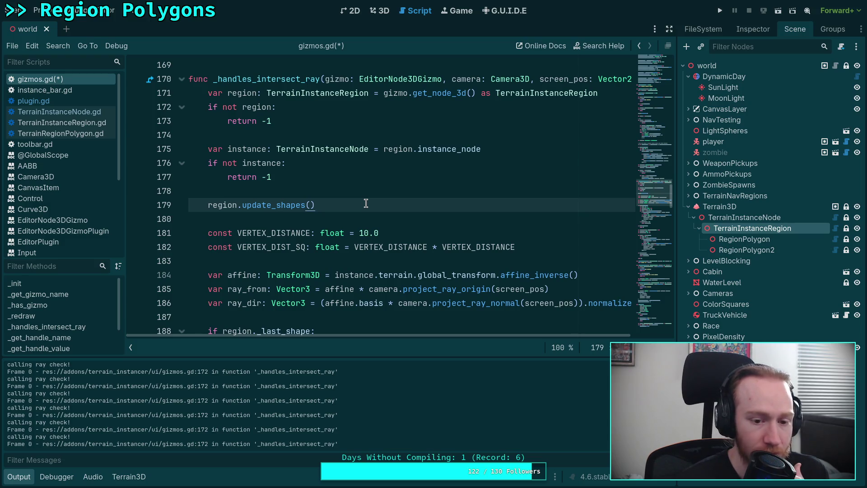
{"action": "scroll", "coordinate": [377, 226], "scroll_direction": "down", "scroll_amount": 5}
{"action": "scroll", "coordinate": [381, 237], "scroll_direction": "down", "scroll_amount": 7}
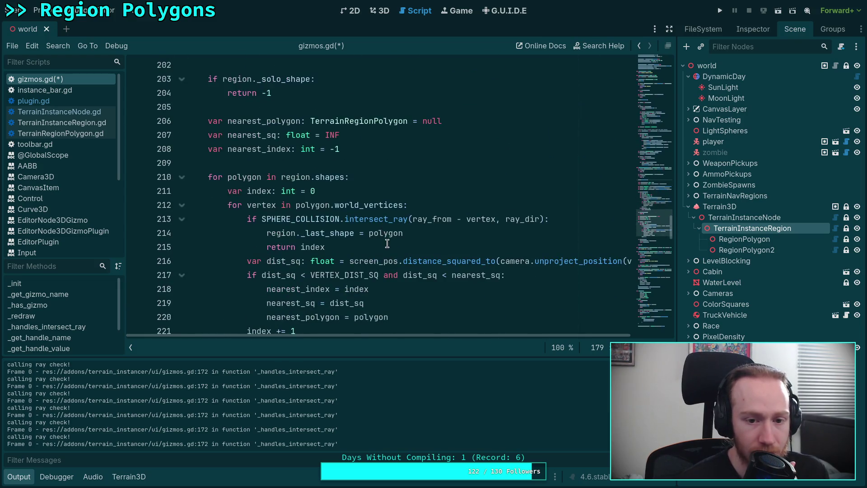
{"action": "scroll", "coordinate": [380, 246], "scroll_direction": "up", "scroll_amount": 12}
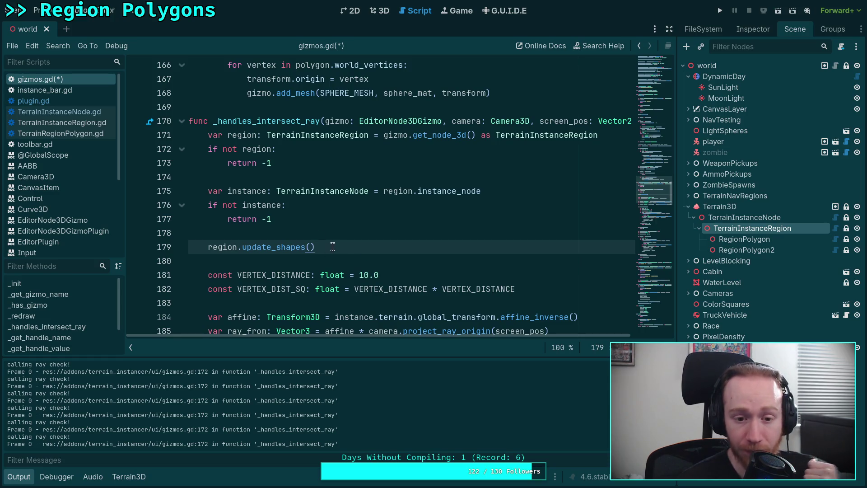
{"action": "left_click", "coordinate": [209, 137]}
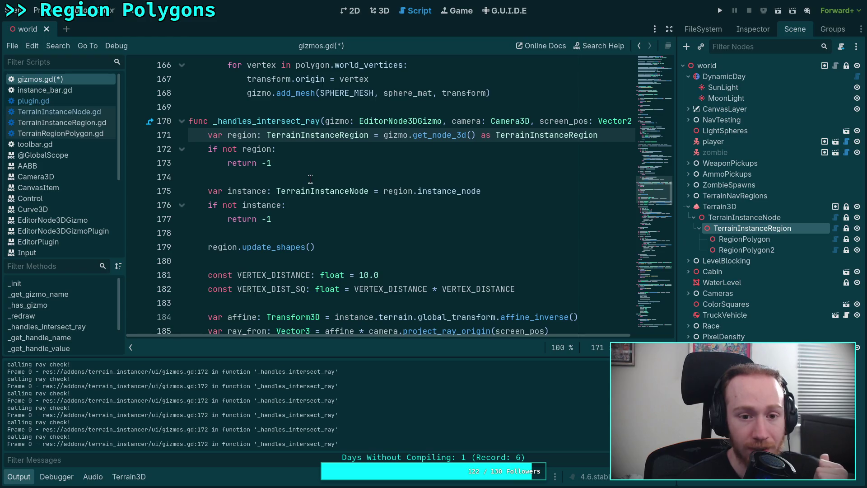
{"action": "key", "text": "Return"}
{"action": "key", "text": "Return"}
{"action": "key", "text": "Up"}
{"action": "key", "text": "Up"}
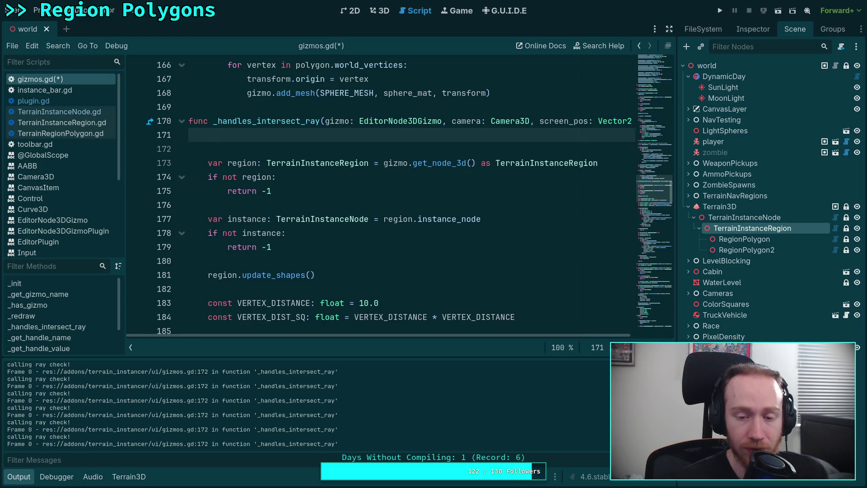
{"action": "scroll", "coordinate": [386, 258], "scroll_direction": "down", "scroll_amount": 6}
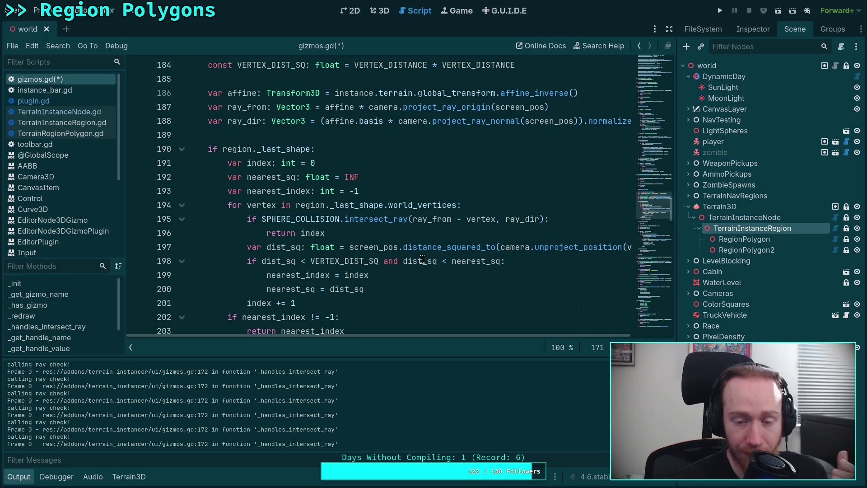
{"action": "scroll", "coordinate": [422, 258], "scroll_direction": "down", "scroll_amount": 3}
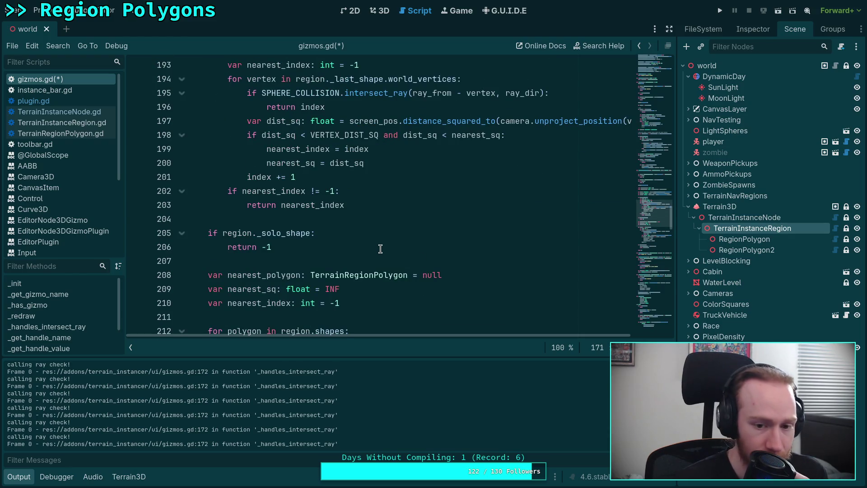
{"action": "key", "text": "ctrl+F2"}
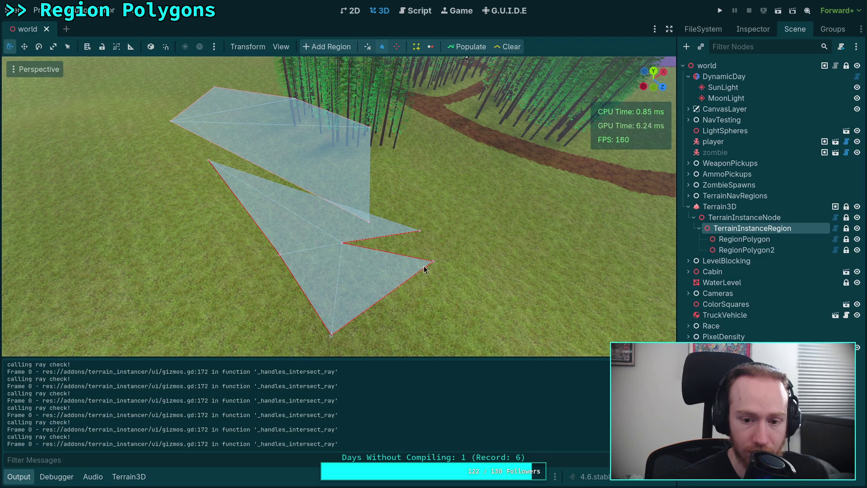
Drag the lower polygon's bottom vertex left, then slightly back to the right
{"action": "left_click_drag", "start_coordinate": [332, 335], "coordinate": [294, 335]}
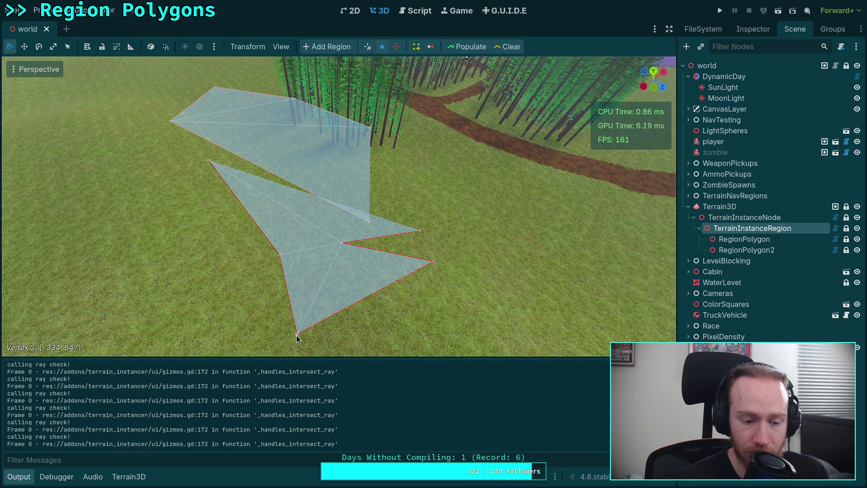
{"action": "left_click_drag", "start_coordinate": [296, 335], "coordinate": [318, 335]}
{"action": "left_click", "coordinate": [415, 10]}
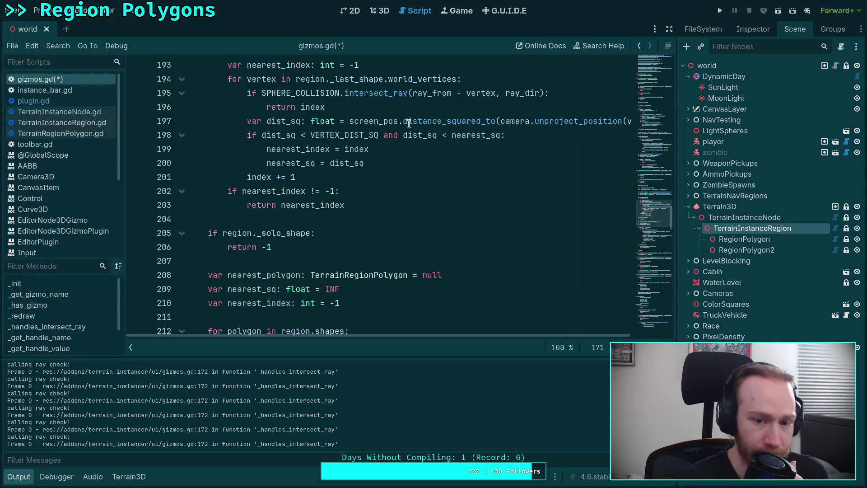
Type 'if' on the empty line 171 of _handles_intersect_ray
{"action": "scroll", "coordinate": [385, 265], "scroll_direction": "up", "scroll_amount": 9}
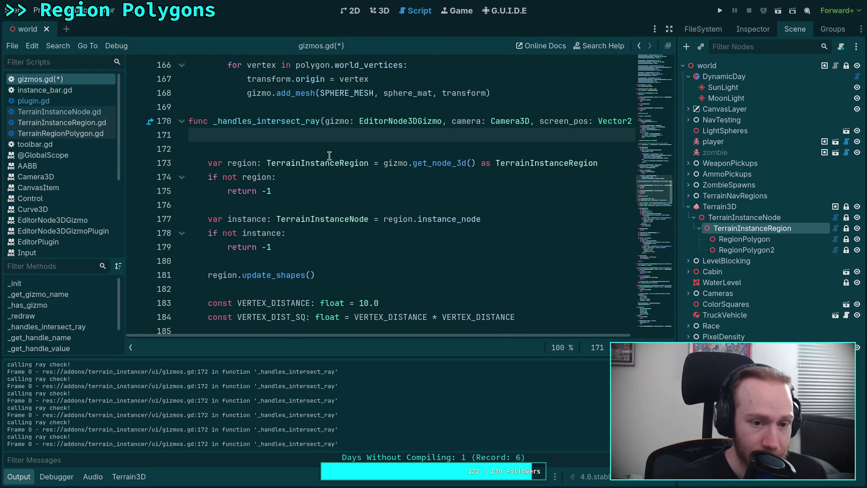
{"action": "scroll", "coordinate": [434, 265], "scroll_direction": "up", "scroll_amount": 1}
{"action": "type", "text": "if"}
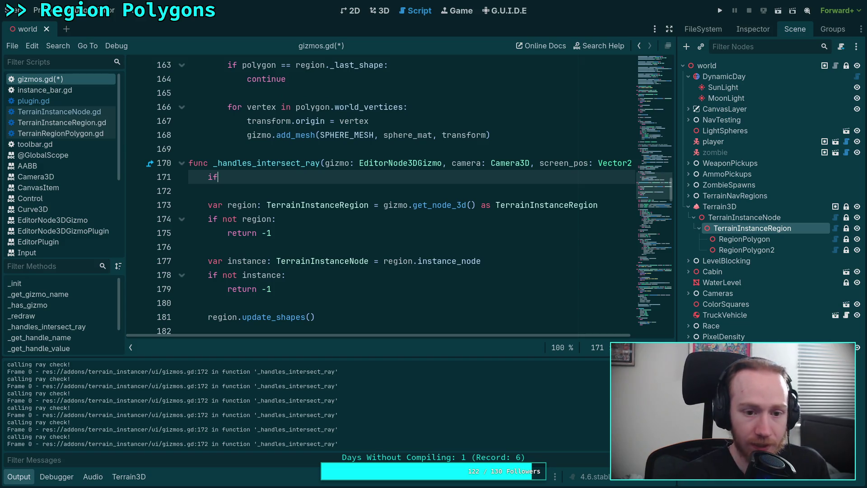
Review the edited_handle declaration on line 20 and its uses, then return to line 171
{"action": "left_click_drag", "start_coordinate": [662, 180], "coordinate": [654, 67]}
{"action": "scroll", "coordinate": [474, 185], "scroll_direction": "down", "scroll_amount": 4}
{"action": "scroll", "coordinate": [474, 190], "scroll_direction": "down", "scroll_amount": 1}
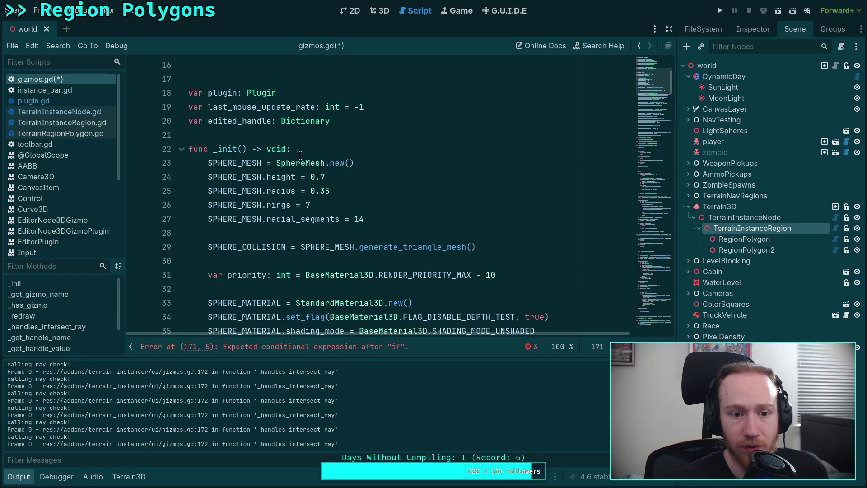
{"action": "double_click", "coordinate": [227, 121]}
{"action": "scroll", "coordinate": [541, 168], "scroll_direction": "down", "scroll_amount": 20}
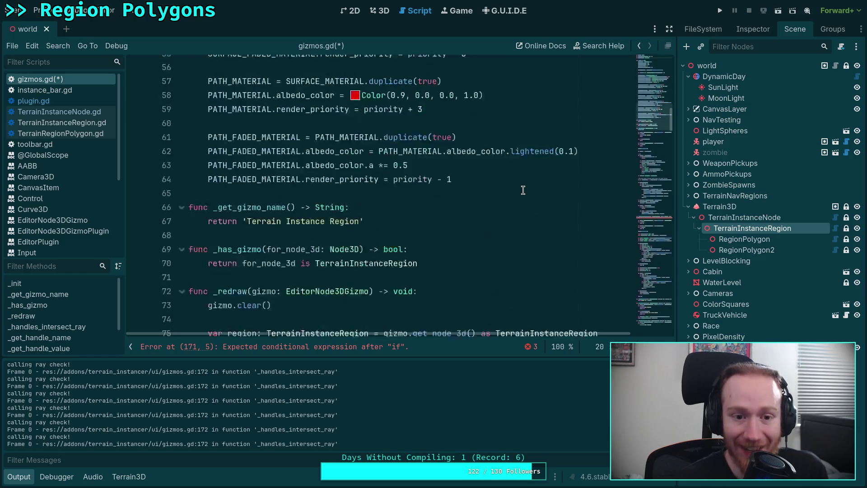
{"action": "scroll", "coordinate": [461, 218], "scroll_direction": "down", "scroll_amount": 20}
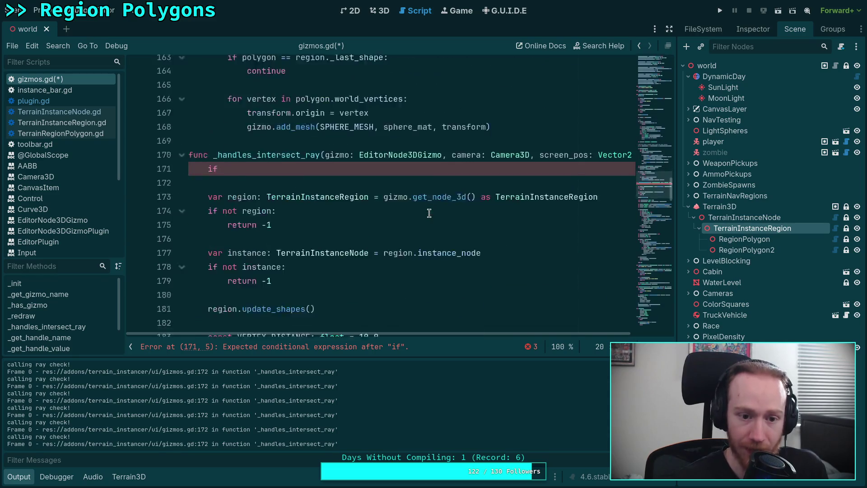
{"action": "scroll", "coordinate": [426, 213], "scroll_direction": "down", "scroll_amount": 12}
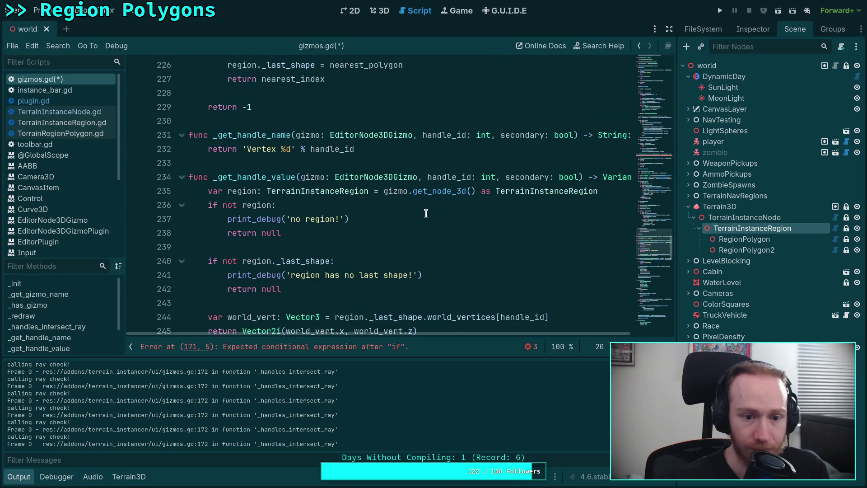
{"action": "scroll", "coordinate": [426, 213], "scroll_direction": "down", "scroll_amount": 10}
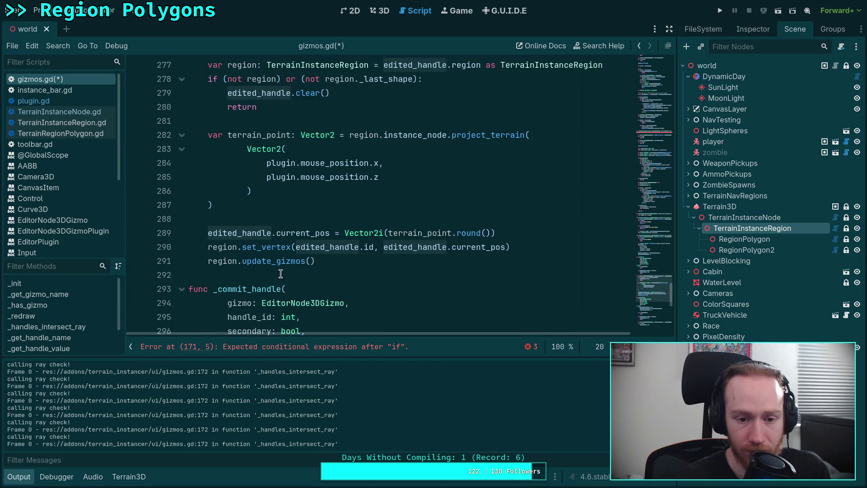
{"action": "scroll", "coordinate": [319, 279], "scroll_direction": "up", "scroll_amount": 2}
{"action": "scroll", "coordinate": [294, 260], "scroll_direction": "down", "scroll_amount": 1}
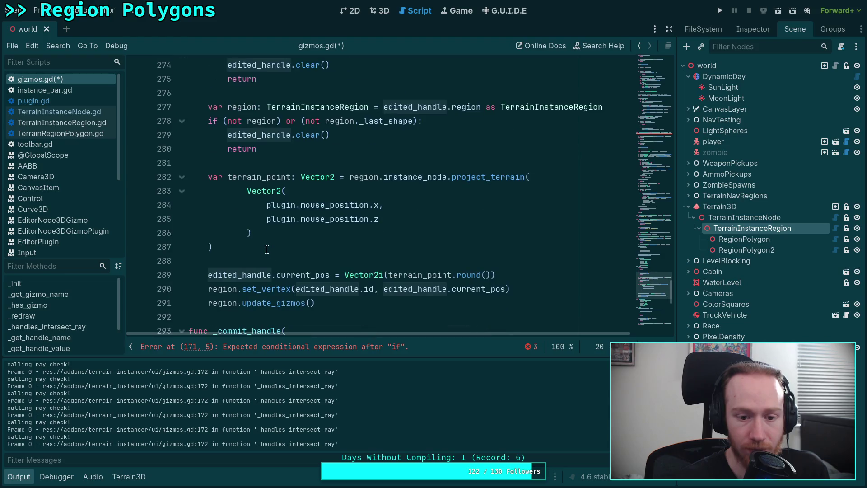
{"action": "mouse_move", "coordinate": [246, 195]}
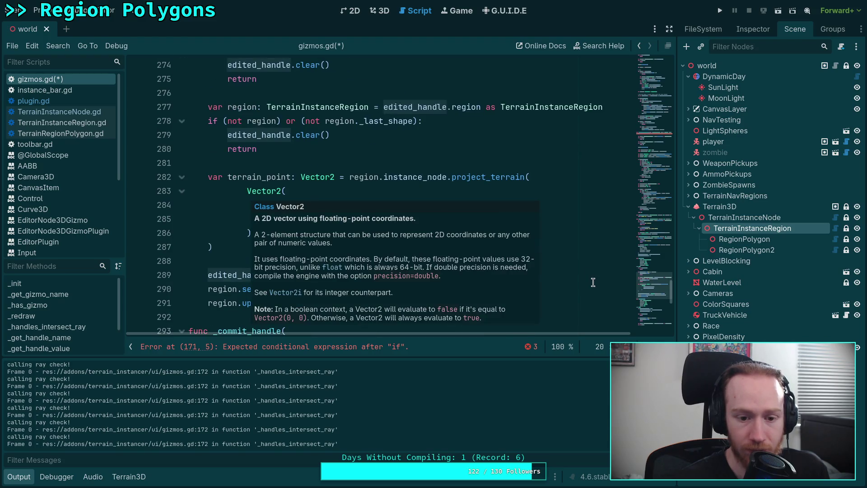
{"action": "scroll", "coordinate": [424, 280], "scroll_direction": "down", "scroll_amount": 3}
{"action": "scroll", "coordinate": [396, 275], "scroll_direction": "down", "scroll_amount": 4}
{"action": "scroll", "coordinate": [397, 275], "scroll_direction": "up", "scroll_amount": 10}
{"action": "scroll", "coordinate": [397, 276], "scroll_direction": "down", "scroll_amount": 10}
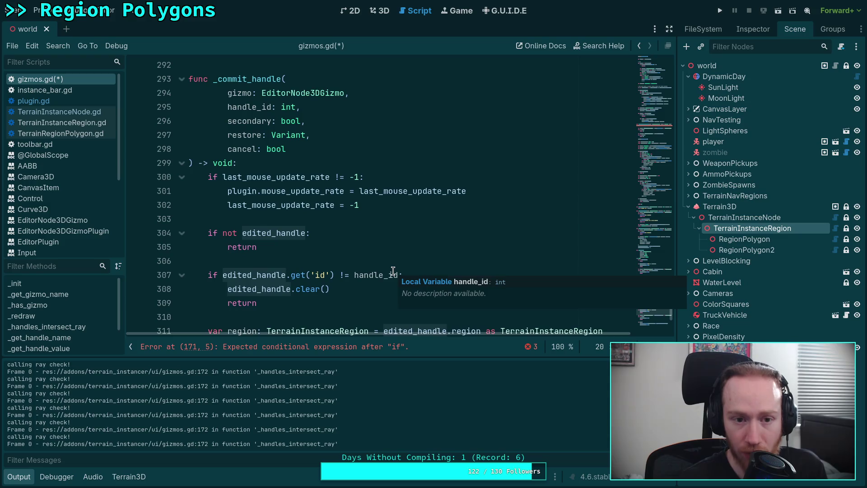
{"action": "scroll", "coordinate": [393, 270], "scroll_direction": "down", "scroll_amount": 4}
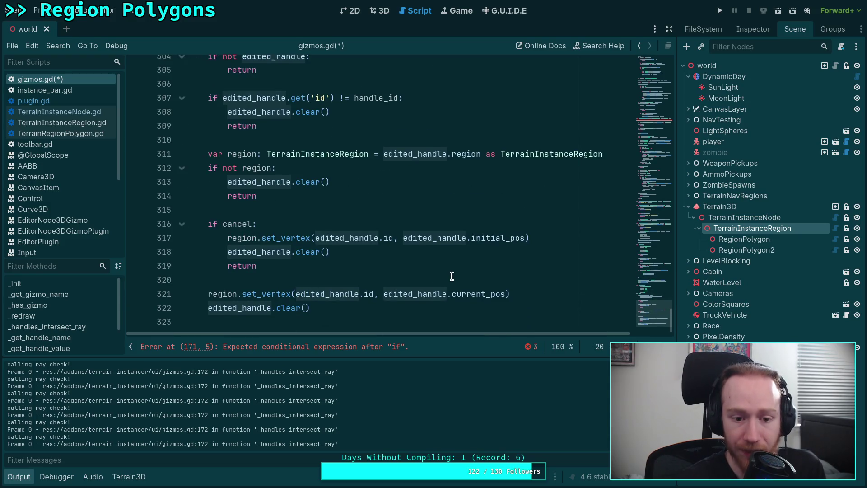
{"action": "left_click", "coordinate": [651, 173]}
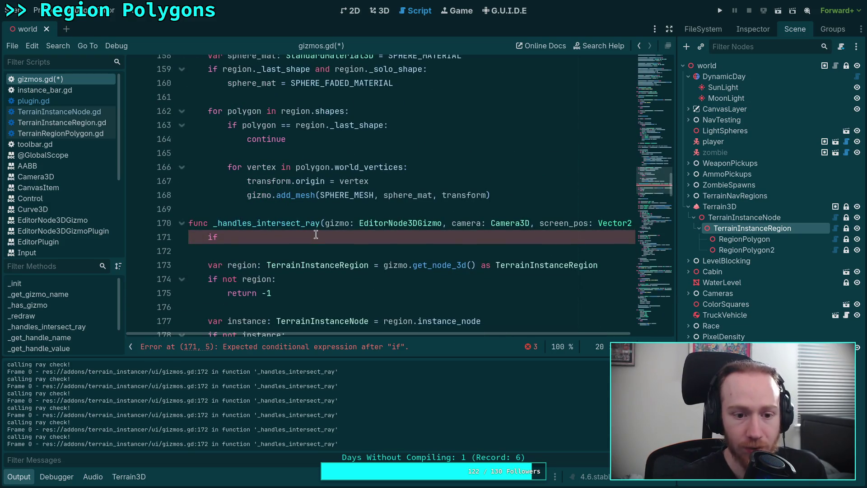
Complete 'if edited_handle:' with 'return -1' as its body
{"action": "left_click", "coordinate": [316, 235]}
{"action": "type", "text": "edited_handle"}
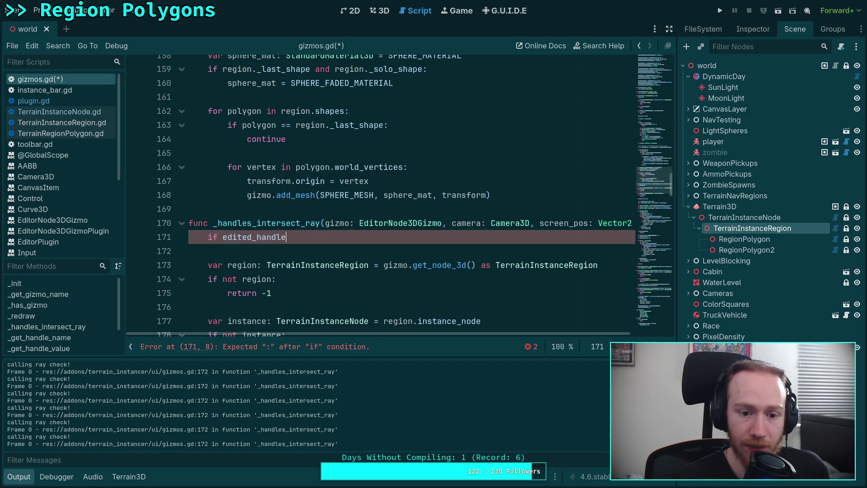
{"action": "type", "text": ":"}
{"action": "key", "text": "Return"}
{"action": "type", "text": "return -1"}
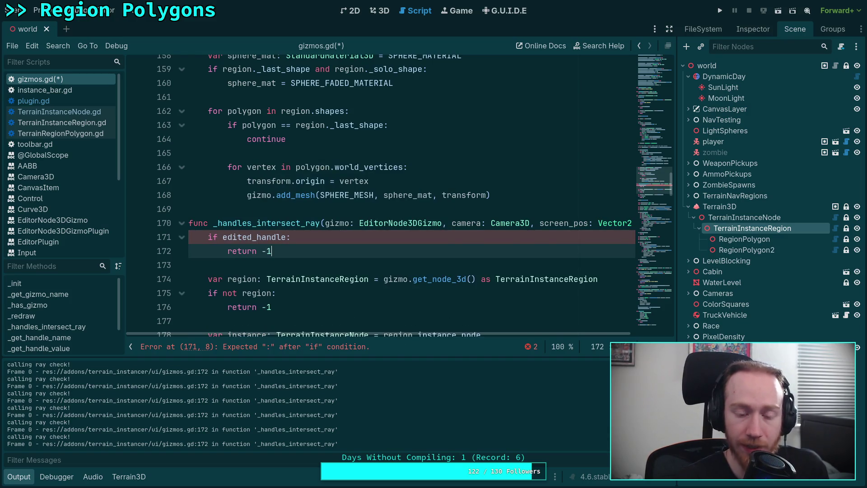
{"action": "key", "text": "Return"}
{"action": "key", "text": "Return"}
{"action": "key", "text": "BackSpace"}
Add 'if not Input.is_mouse_button_pressed(MOUSE_BUTTON_LEFT): return -1' below it
{"action": "type", "text": "i"}
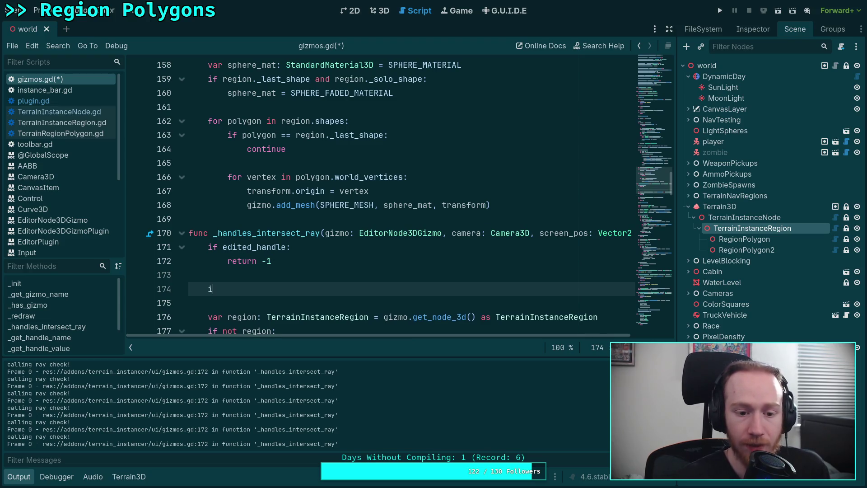
{"action": "type", "text": "f"}
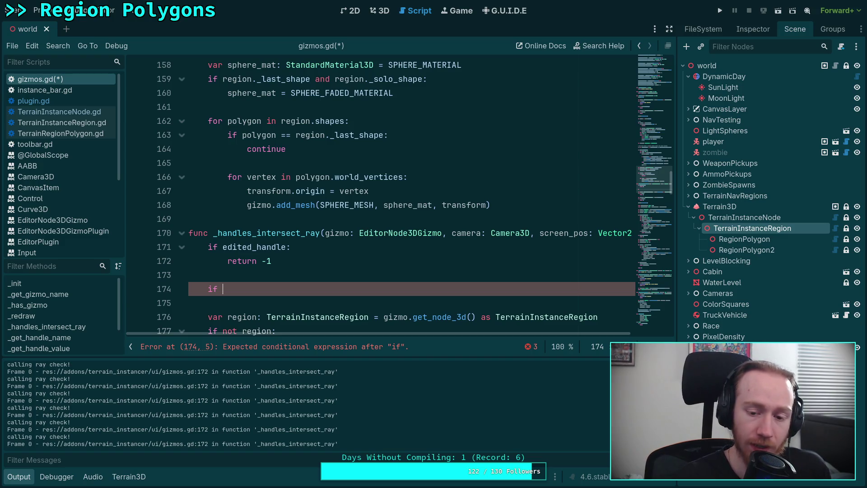
{"action": "type", "text": "not Input."}
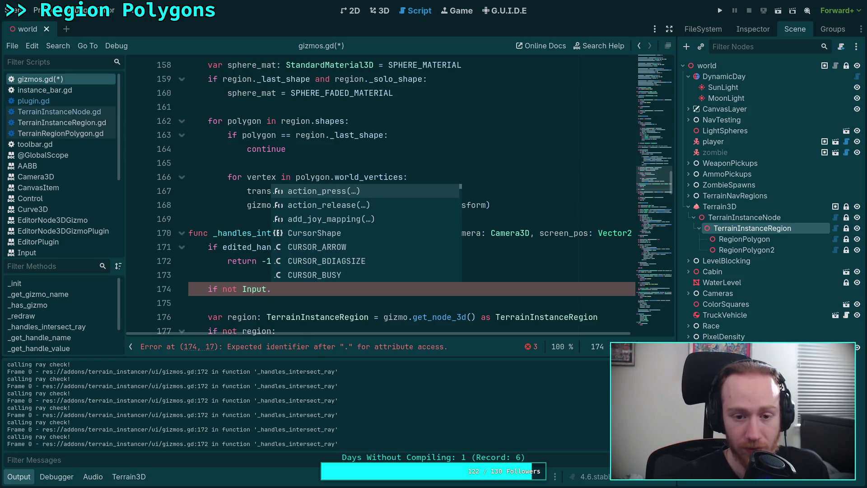
{"action": "type", "text": "mouse"}
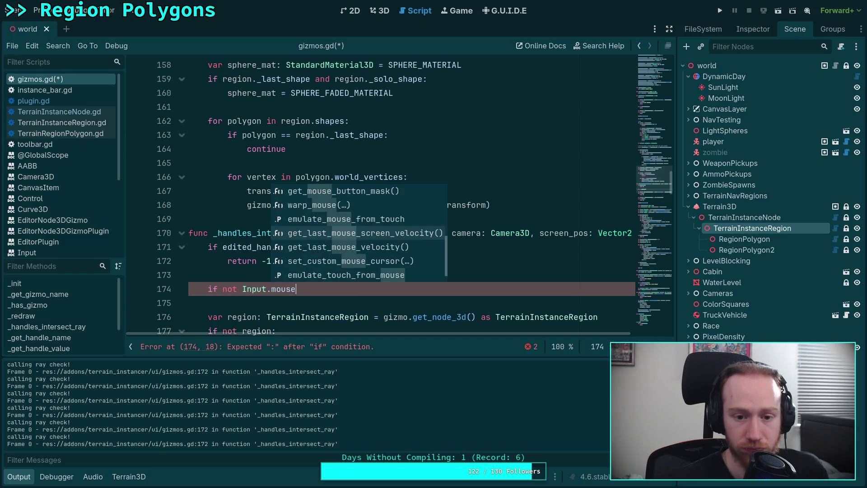
{"action": "scroll", "coordinate": [359, 232], "scroll_direction": "up", "scroll_amount": 3}
{"action": "scroll", "coordinate": [359, 233], "scroll_direction": "up", "scroll_amount": 1}
{"action": "key", "text": "Return"}
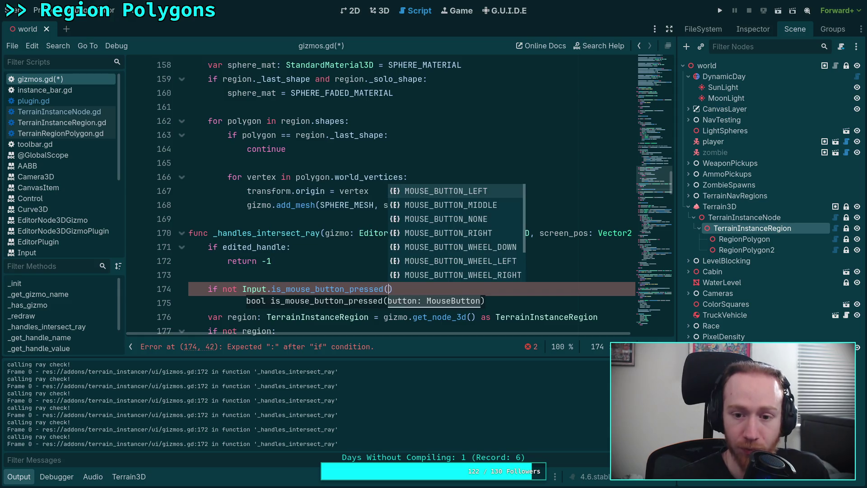
{"action": "key", "text": "Return"}
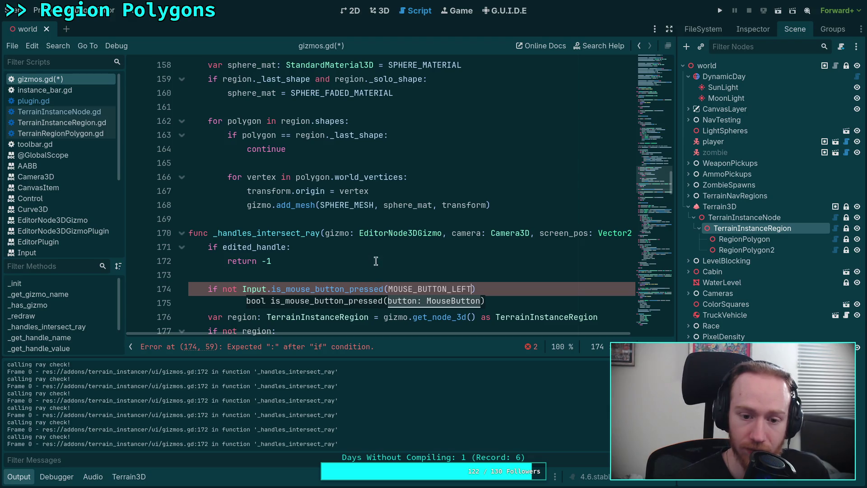
{"action": "mouse_move", "coordinate": [354, 292]}
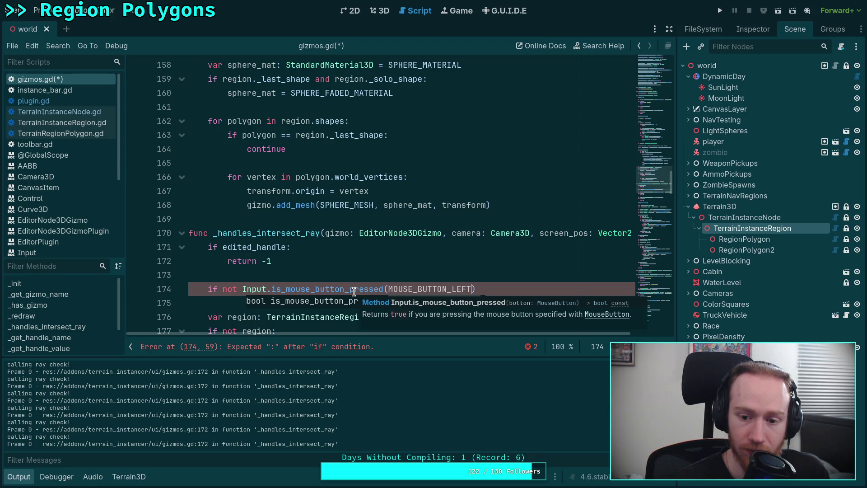
{"action": "type", "text": ":"}
{"action": "key", "text": "Return"}
{"action": "type", "text": "return -1"}
{"action": "scroll", "coordinate": [210, 166], "scroll_direction": "down", "scroll_amount": 2}
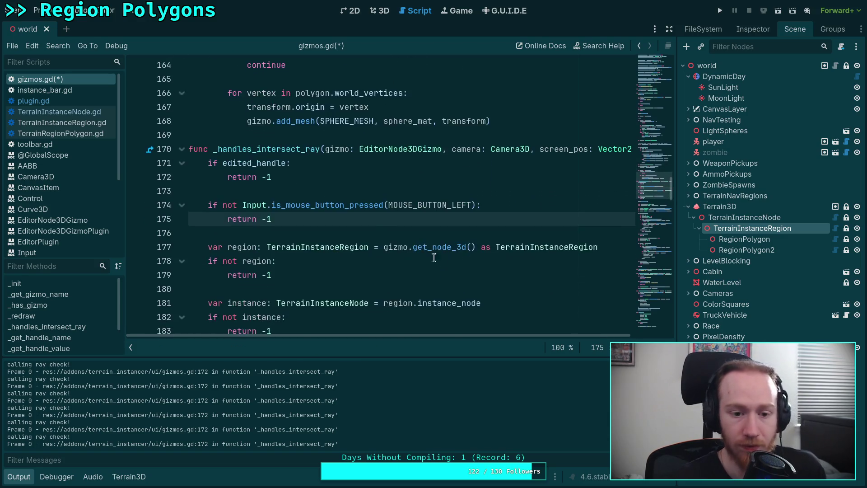
Add the comment '# Do not allow calling this method while editing or without clicking' above the checks
{"action": "left_click", "coordinate": [210, 166]}
{"action": "key", "text": "Return"}
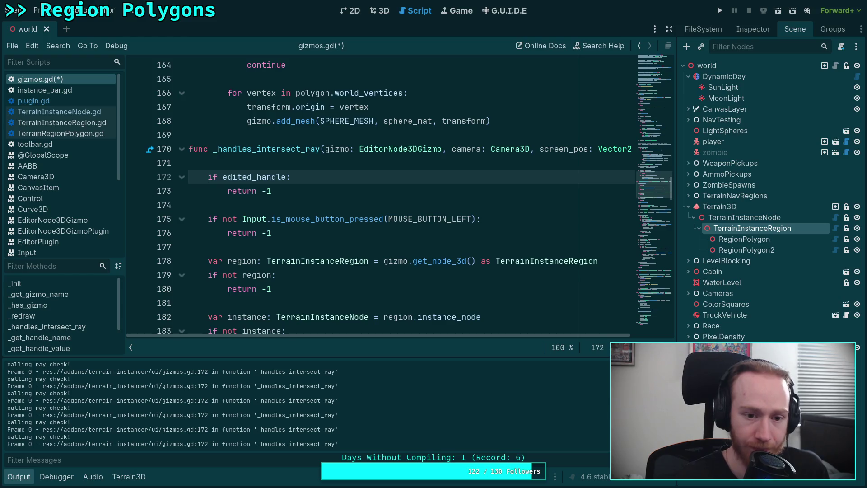
{"action": "key", "text": "Up"}
{"action": "type", "text": "# Do not allow "}
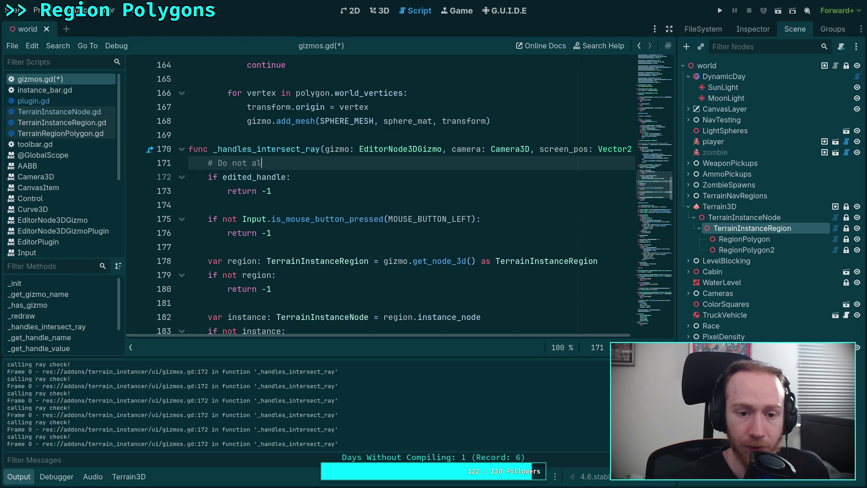
{"action": "type", "text": "cal"}
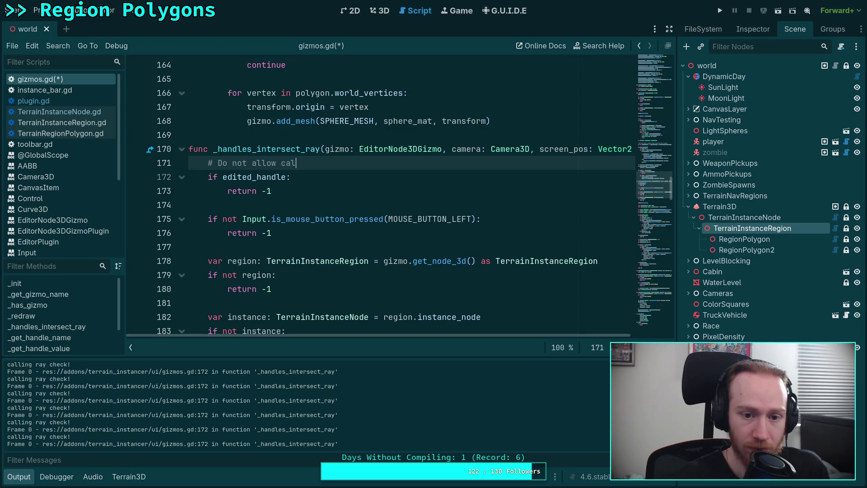
{"action": "type", "text": "ling this method while editi"}
{"action": "type", "text": "ng or "}
{"action": "type", "text": "whil"}
{"action": "type", "text": "e"}
{"action": "key", "text": "BackSpace"}
{"action": "key", "text": "BackSpace"}
{"action": "key", "text": "BackSpace"}
{"action": "type", "text": "ithout clicking"}
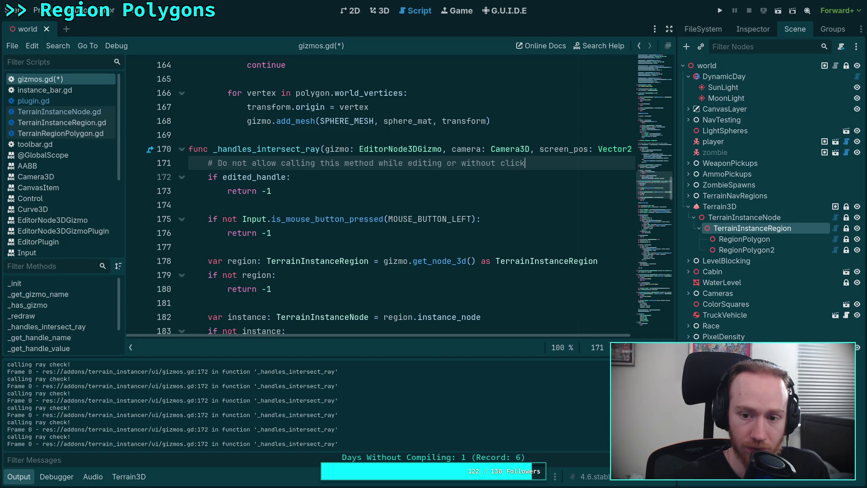
Move the mouse-button condition into the edited_handle check with 'or' and delete the leftover if block
{"action": "left_click_drag", "start_coordinate": [223, 219], "coordinate": [477, 218]}
{"action": "right_click", "coordinate": [307, 216]}
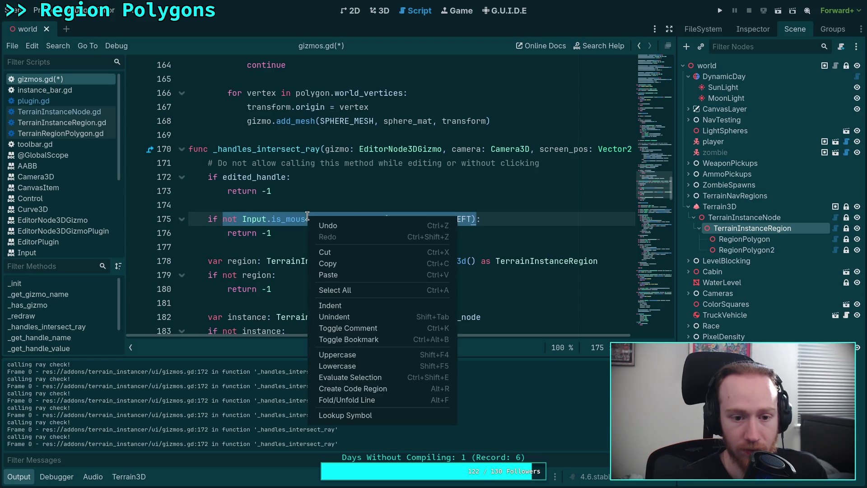
{"action": "left_click", "coordinate": [326, 252]}
{"action": "left_click", "coordinate": [283, 179]}
{"action": "type", "text": "or"}
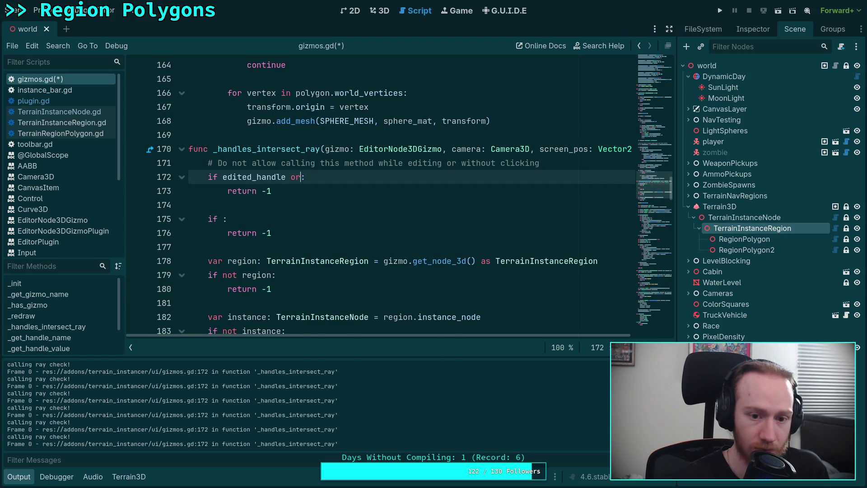
{"action": "key", "text": "ctrl+v"}
{"action": "left_click_drag", "start_coordinate": [276, 232], "coordinate": [195, 205]}
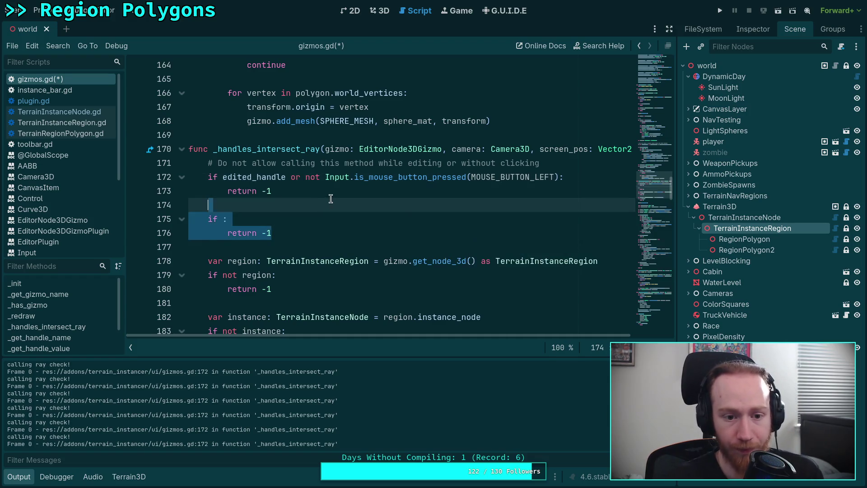
{"action": "key", "text": "BackSpace"}
{"action": "key", "text": "BackSpace"}
Wrap the mouse-button condition in parentheses and save gizmos.gd
{"action": "left_click", "coordinate": [306, 177]}
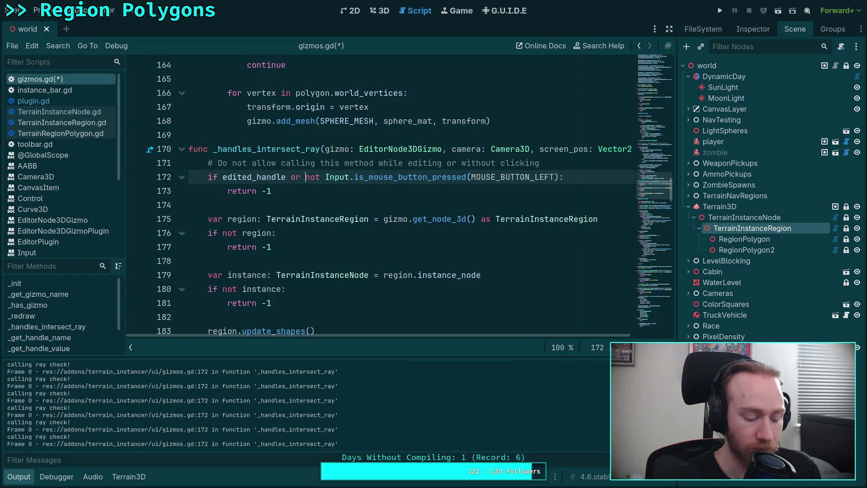
{"action": "type", "text": "("}
{"action": "left_click", "coordinate": [559, 177]}
{"action": "type", "text": ")"}
{"action": "key", "text": "ctrl+s"}
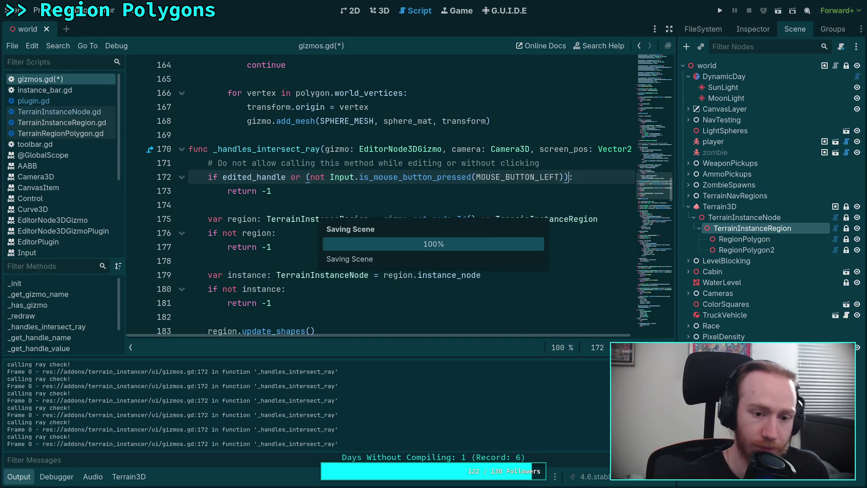
{"action": "left_click", "coordinate": [392, 15]}
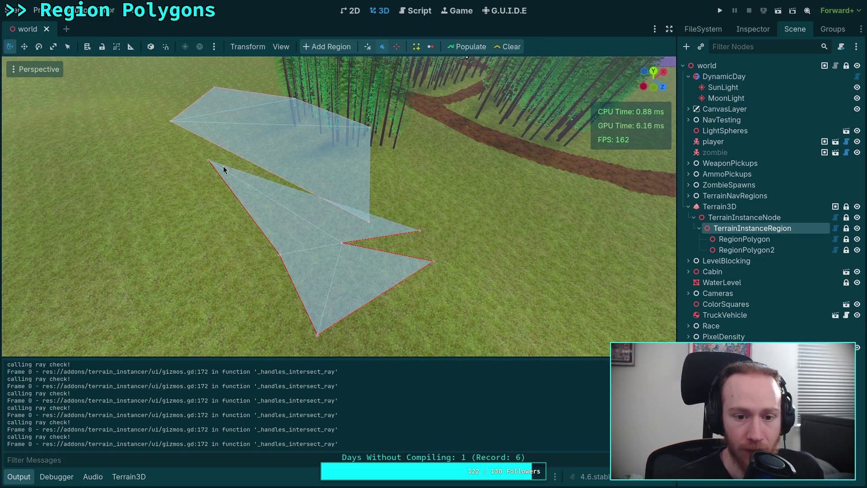
Reshape the lower region polygon by dragging four of its vertices
{"action": "mouse_move", "coordinate": [420, 231]}
{"action": "left_mouse_down"}
{"action": "mouse_move", "coordinate": [372, 220]}
{"action": "mouse_move", "coordinate": [385, 217]}
{"action": "mouse_move", "coordinate": [346, 217]}
{"action": "mouse_move", "coordinate": [313, 236]}
{"action": "mouse_move", "coordinate": [306, 212]}
{"action": "left_mouse_up"}
{"action": "left_click_drag", "start_coordinate": [280, 254], "coordinate": [114, 309]}
{"action": "left_click_drag", "start_coordinate": [211, 161], "coordinate": [176, 227]}
{"action": "mouse_move", "coordinate": [343, 244]}
{"action": "left_mouse_down"}
{"action": "mouse_move", "coordinate": [386, 237]}
{"action": "mouse_move", "coordinate": [342, 255]}
{"action": "left_mouse_up"}
Draw a new triangular RegionPolygon3 with three vertices on the terrain
{"action": "left_click", "coordinate": [440, 201]}
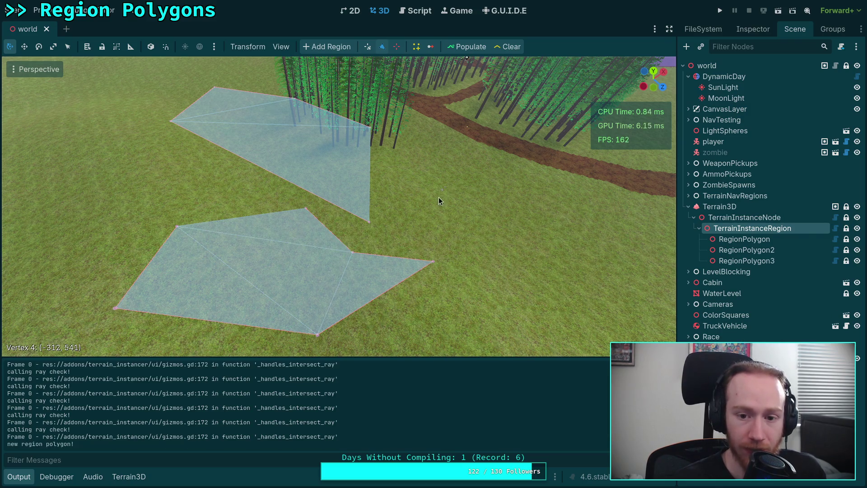
{"action": "left_click", "coordinate": [512, 240]}
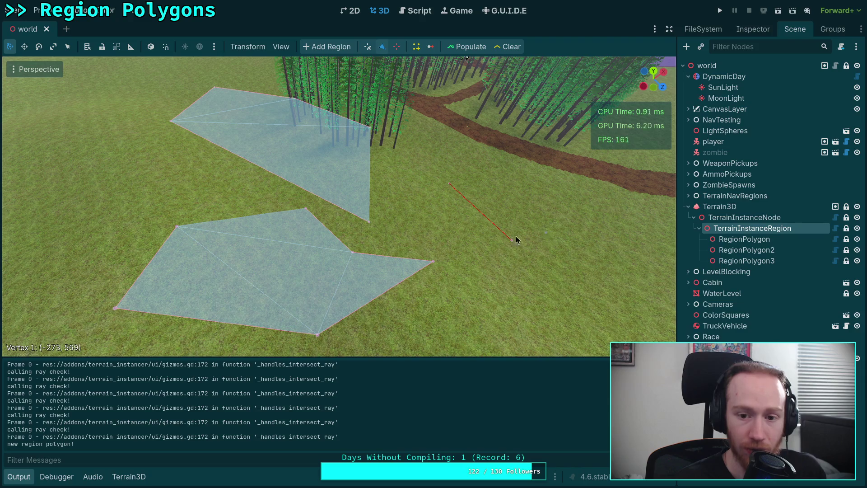
{"action": "left_click", "coordinate": [412, 233]}
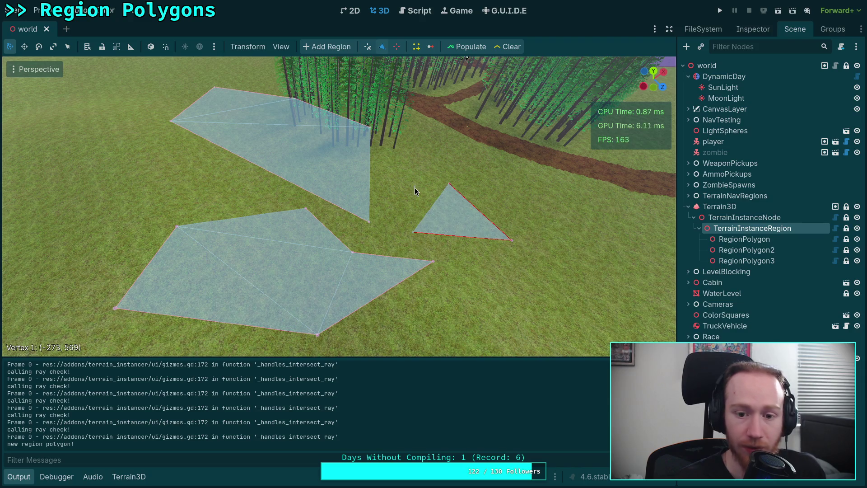
{"action": "left_click", "coordinate": [416, 12]}
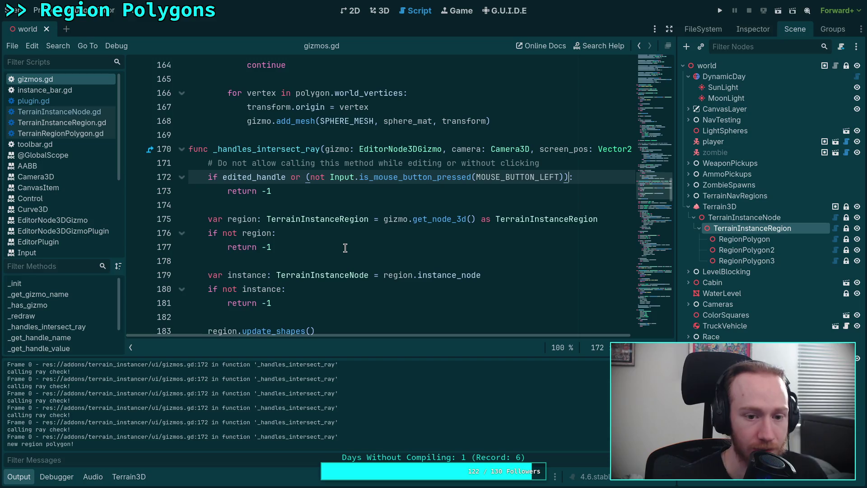
Collapse the Output panel and open plugin.gd
{"action": "scroll", "coordinate": [345, 248], "scroll_direction": "up", "scroll_amount": 6}
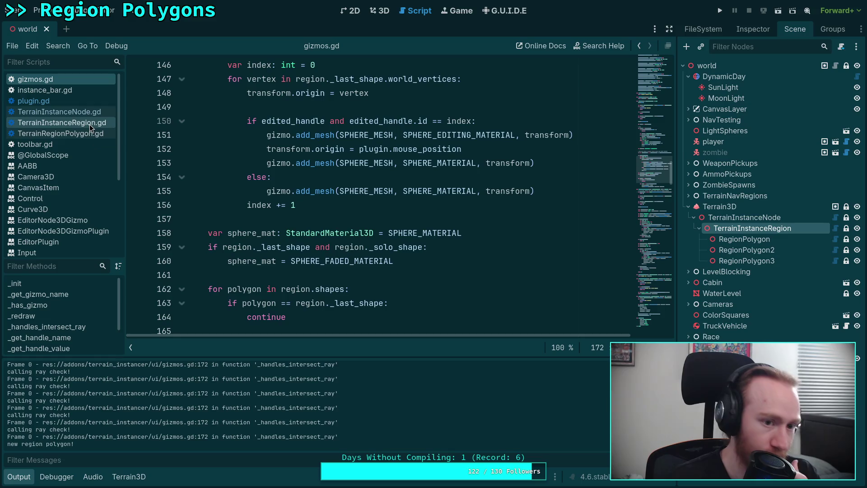
{"action": "left_click", "coordinate": [19, 477]}
{"action": "scroll", "coordinate": [232, 330], "scroll_direction": "down", "scroll_amount": 9}
{"action": "scroll", "coordinate": [232, 331], "scroll_direction": "up", "scroll_amount": 9}
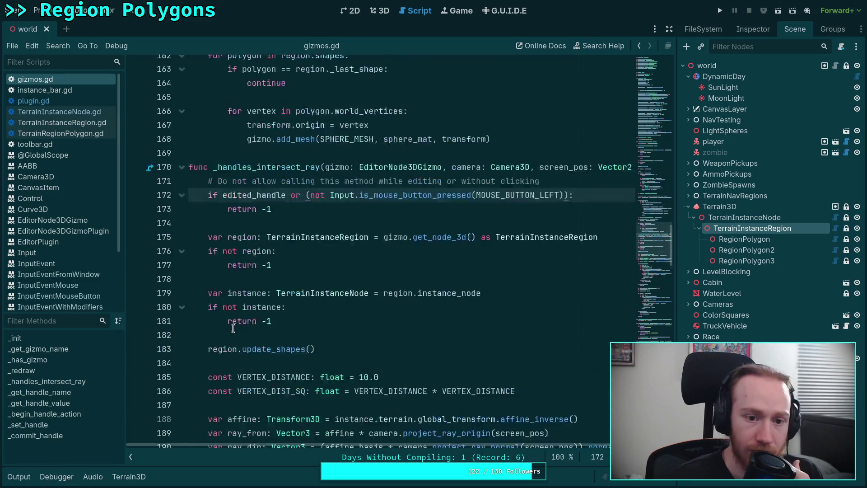
{"action": "left_click", "coordinate": [67, 98]}
Find the add_vertex_new_shape call and jump to its definition with Lookup Symbol
{"action": "scroll", "coordinate": [281, 244], "scroll_direction": "down", "scroll_amount": 17}
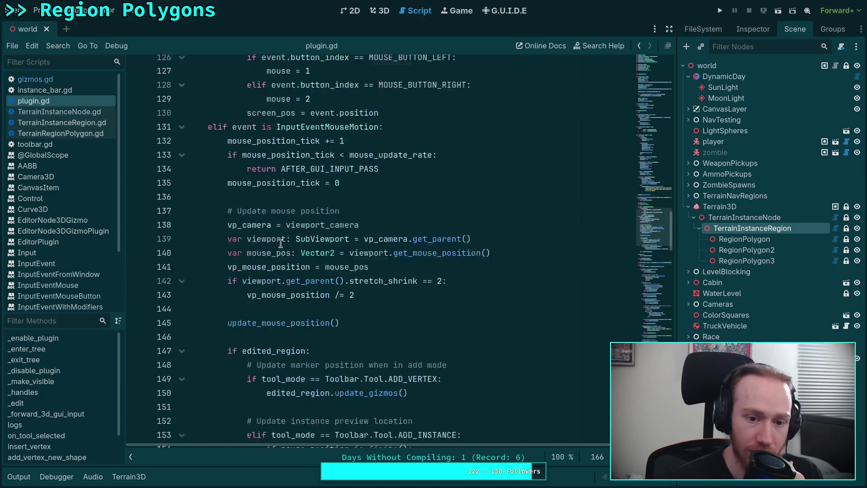
{"action": "scroll", "coordinate": [281, 244], "scroll_direction": "down", "scroll_amount": 12}
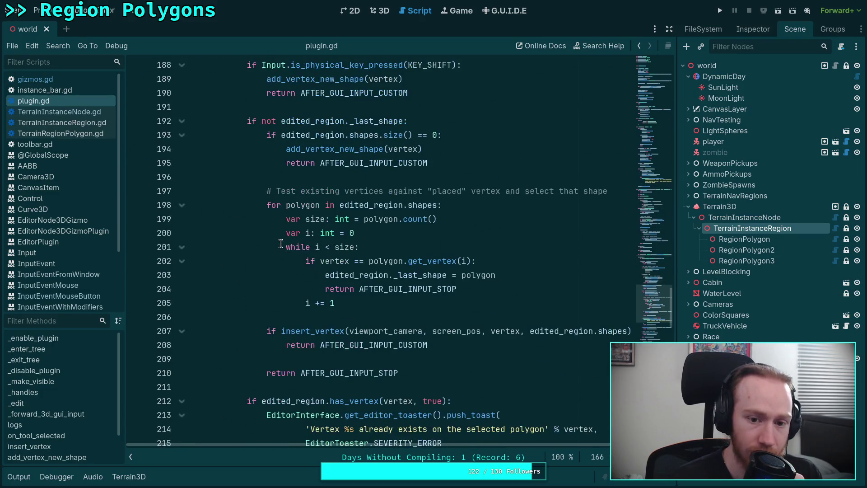
{"action": "scroll", "coordinate": [281, 244], "scroll_direction": "down", "scroll_amount": 4}
{"action": "double_click", "coordinate": [313, 288]}
{"action": "scroll", "coordinate": [307, 290], "scroll_direction": "up", "scroll_amount": 4}
{"action": "scroll", "coordinate": [307, 289], "scroll_direction": "up", "scroll_amount": 5}
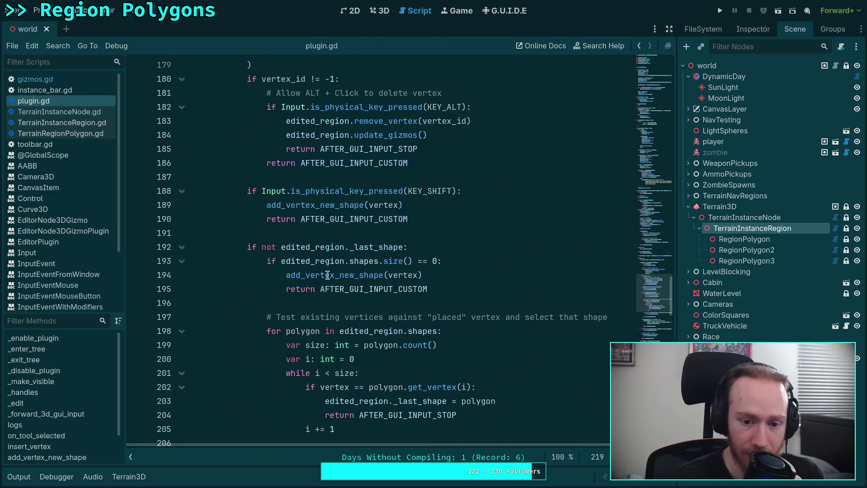
{"action": "double_click", "coordinate": [324, 275]}
{"action": "right_click", "coordinate": [325, 275]}
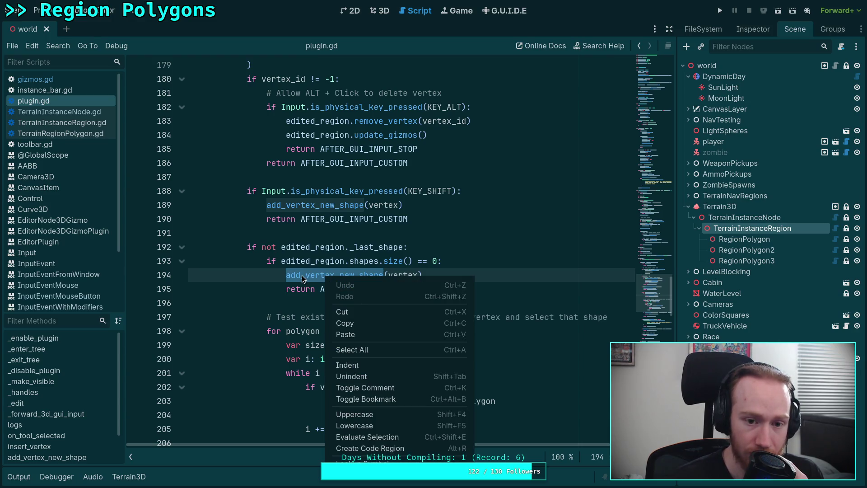
{"action": "key", "text": "Escape"}
{"action": "scroll", "coordinate": [319, 275], "scroll_direction": "down", "scroll_amount": 5}
{"action": "scroll", "coordinate": [318, 275], "scroll_direction": "up", "scroll_amount": 3}
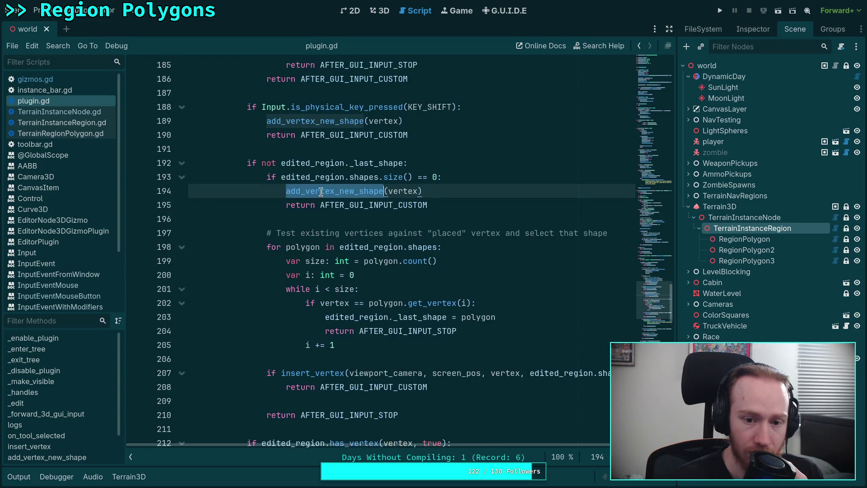
{"action": "right_click", "coordinate": [324, 194]}
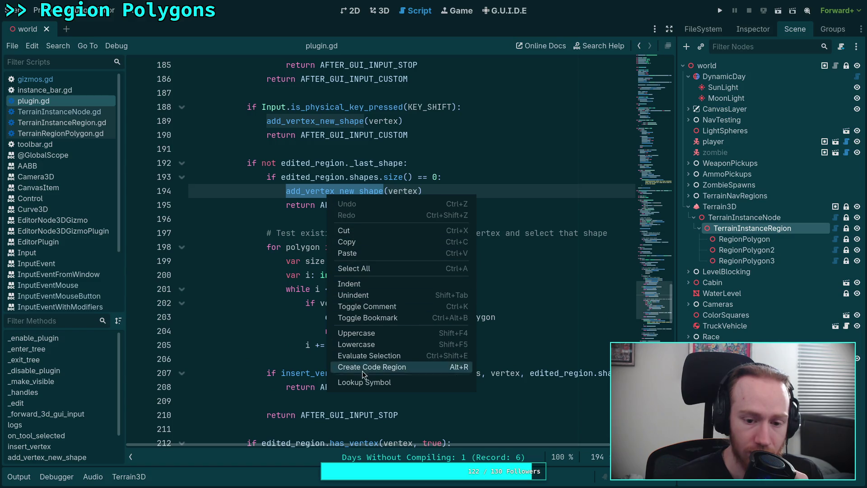
{"action": "left_click", "coordinate": [362, 383]}
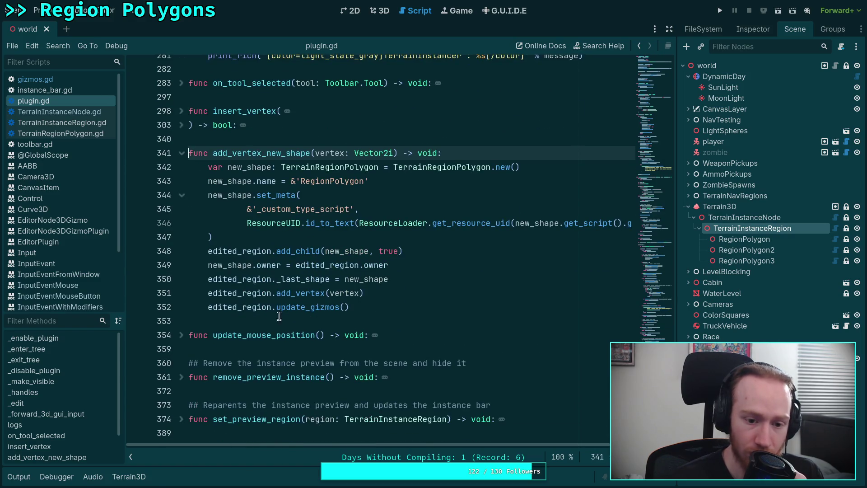
Change update_gizmos() on line 352 to update_gizmos.call_deferred() and save plugin.gd
{"action": "left_click", "coordinate": [252, 308]}
{"action": "left_click", "coordinate": [312, 308]}
{"action": "double_click", "coordinate": [311, 307]}
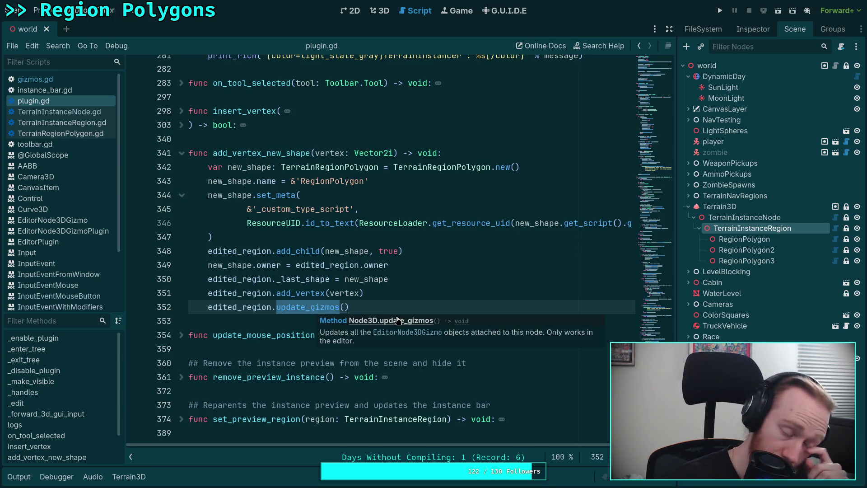
{"action": "left_click", "coordinate": [374, 303]}
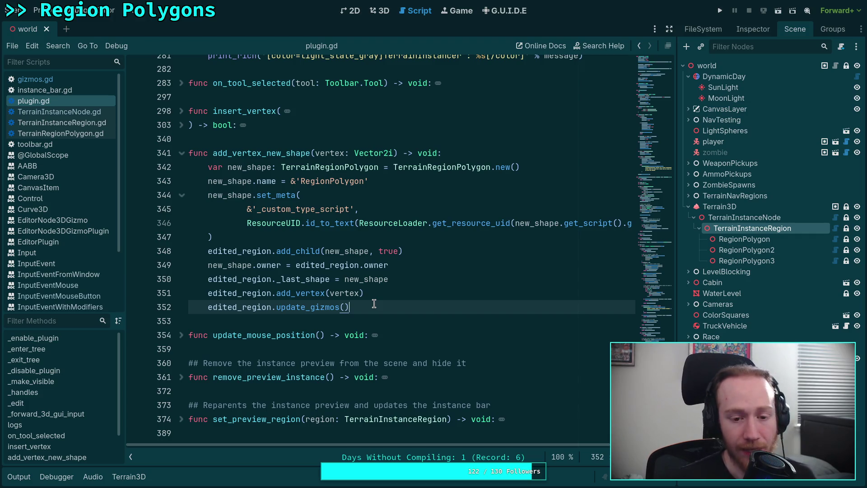
{"action": "key", "text": "BackSpace"}
{"action": "key", "text": "BackSpace"}
{"action": "type", "text": ".call"}
{"action": "key", "text": "Down"}
{"action": "key", "text": "Down"}
{"action": "key", "text": "Return"}
{"action": "key", "text": "ctrl+s"}
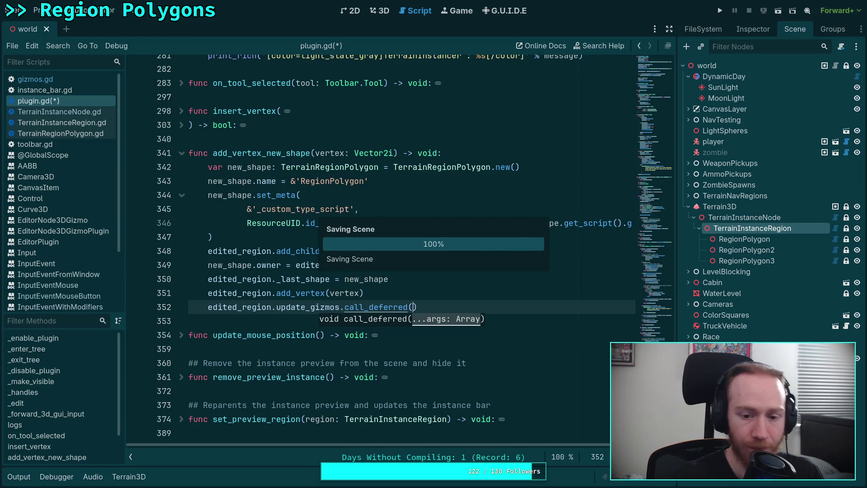
{"action": "left_click", "coordinate": [379, 11]}
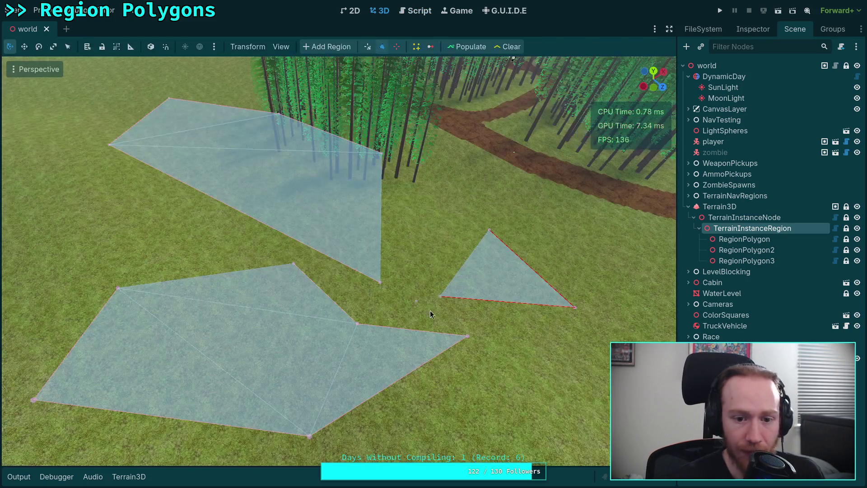
Place a single-vertex polygon, then start RegionPolygon5 with two vertices from the grass onto the road
{"action": "left_click", "coordinate": [430, 221]}
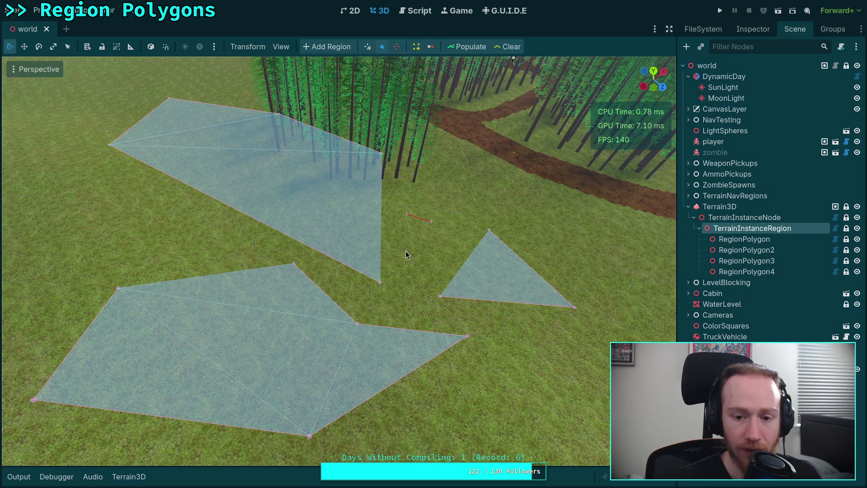
{"action": "mouse_move", "coordinate": [410, 261]}
{"action": "left_mouse_down"}
{"action": "mouse_move", "coordinate": [389, 283]}
{"action": "mouse_move", "coordinate": [370, 253]}
{"action": "mouse_move", "coordinate": [343, 234]}
{"action": "mouse_move", "coordinate": [343, 192]}
{"action": "mouse_move", "coordinate": [376, 269]}
{"action": "left_mouse_up"}
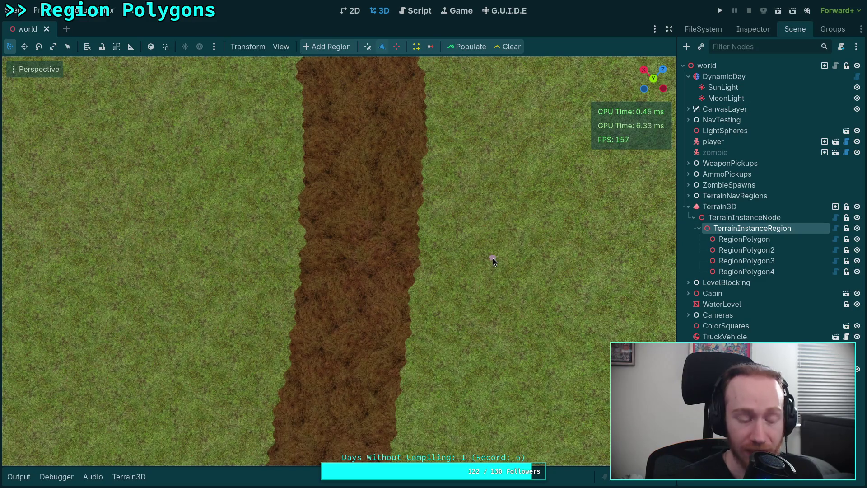
{"action": "left_click", "coordinate": [356, 284]}
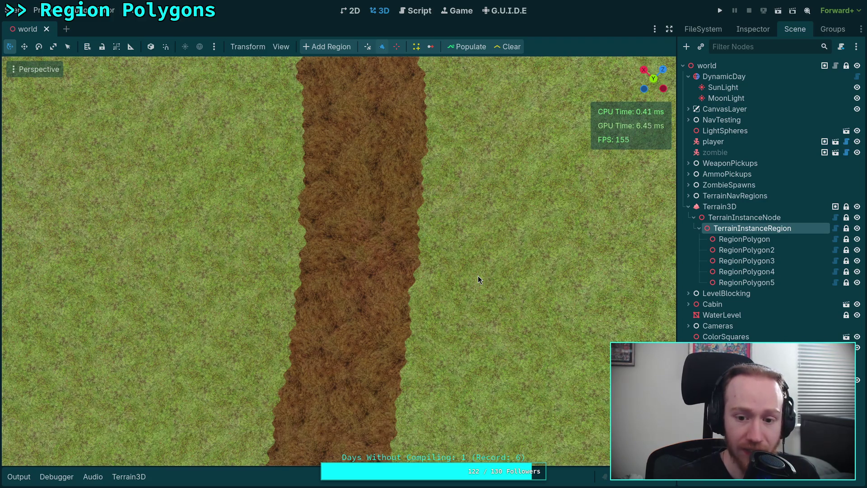
{"action": "left_click", "coordinate": [229, 265]}
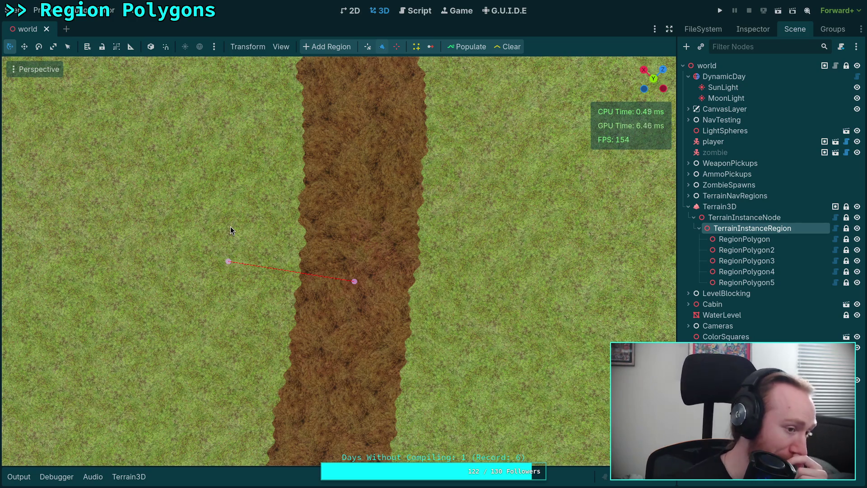
Replace update_gizmos.call_deferred() on line 352 with update_gizmos() and save plugin.gd
{"action": "left_click", "coordinate": [410, 12]}
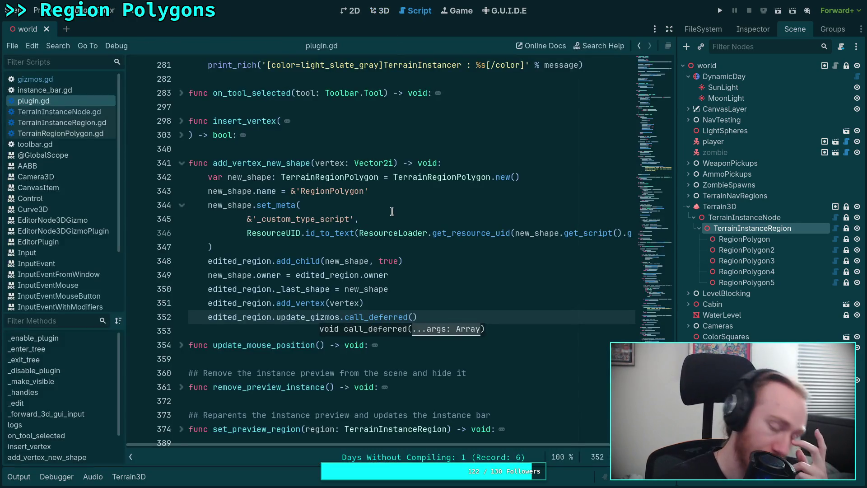
{"action": "left_click", "coordinate": [382, 276]}
{"action": "left_click", "coordinate": [384, 331]}
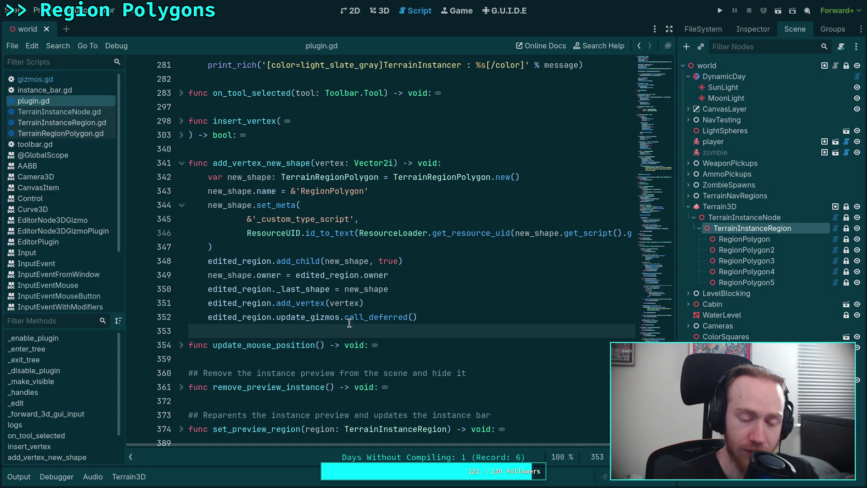
{"action": "left_click_drag", "start_coordinate": [346, 317], "coordinate": [277, 317]}
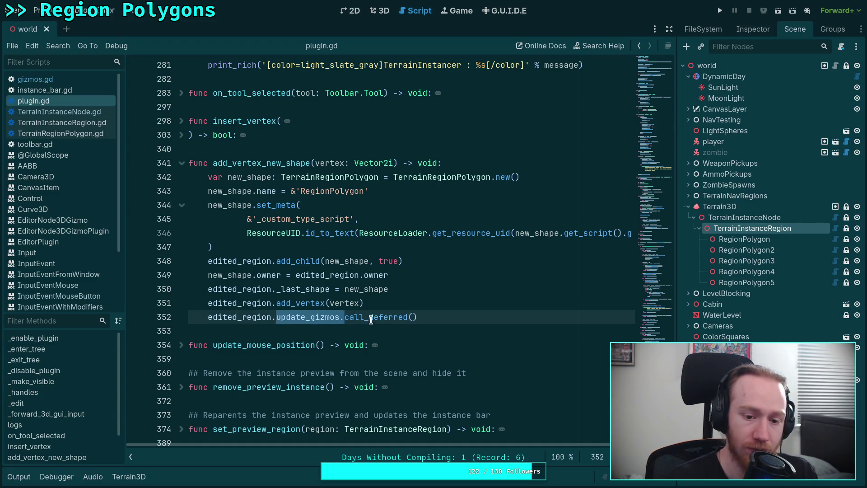
{"action": "key", "text": "BackSpace"}
{"action": "left_click_drag", "start_coordinate": [349, 317], "coordinate": [277, 317]}
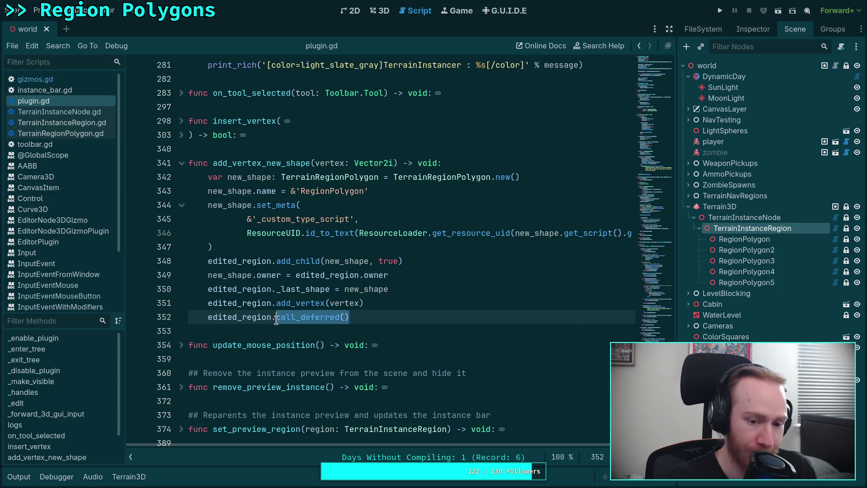
{"action": "type", "text": "upda"}
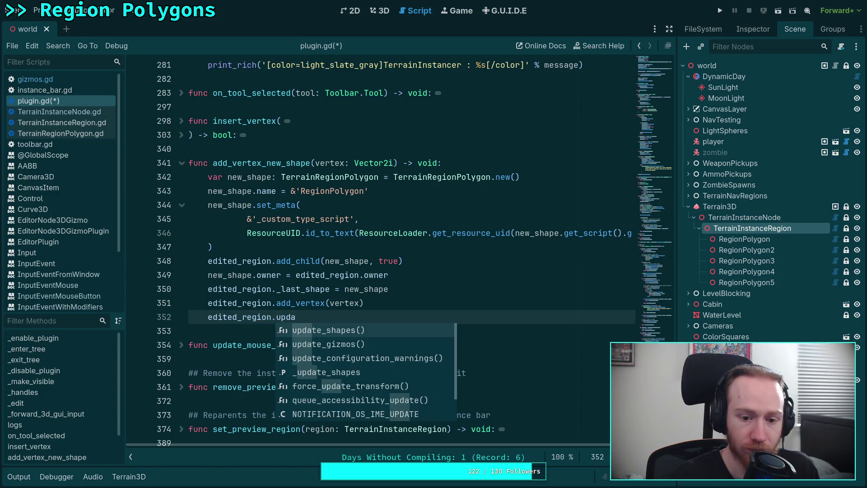
{"action": "key", "text": "Return"}
{"action": "key", "text": "ctrl+s"}
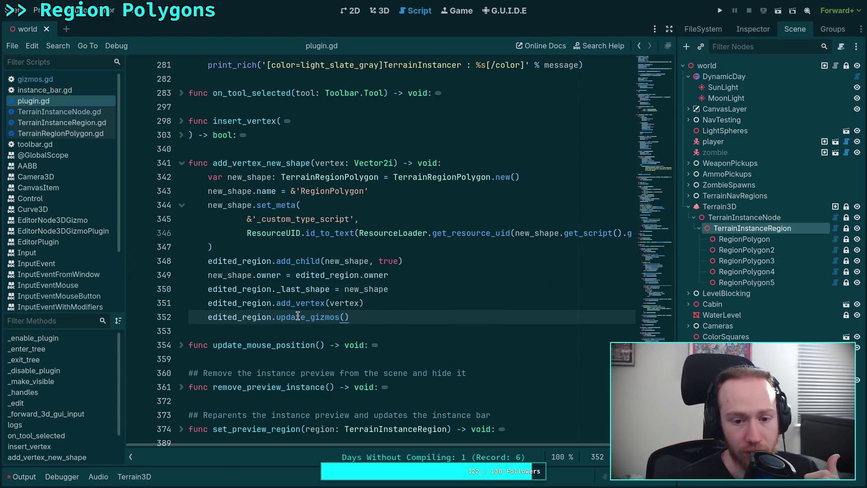
Inspect the add_child call on line 348, then return to the 3D terrain view
{"action": "left_click", "coordinate": [296, 260]}
{"action": "mouse_move", "coordinate": [296, 260]}
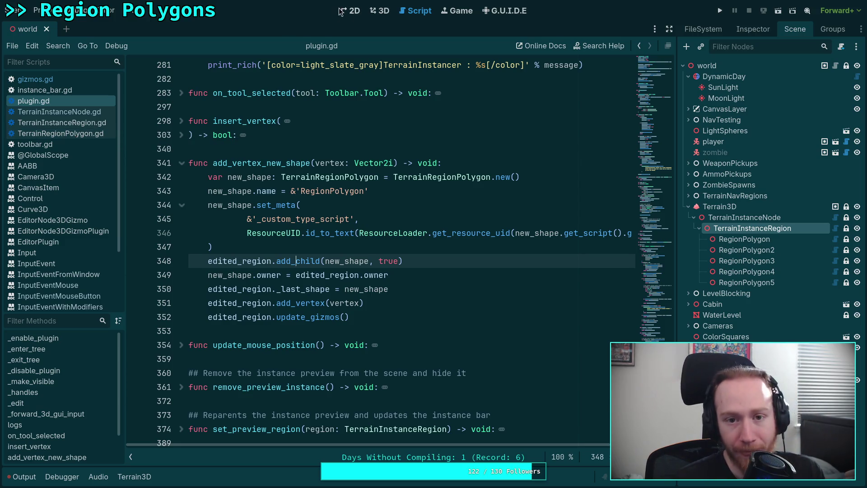
{"action": "left_click", "coordinate": [381, 14]}
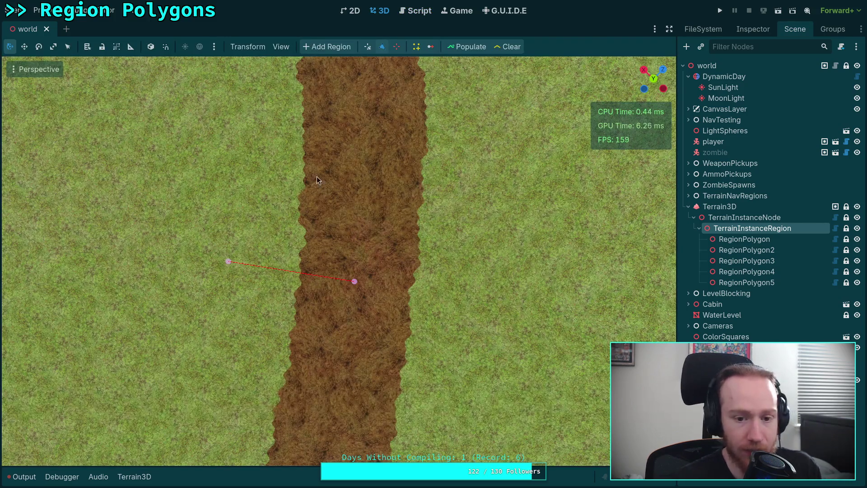
Start a new region polygon and click several vertices in the 3D viewport to test placement
{"action": "left_click", "coordinate": [281, 157]}
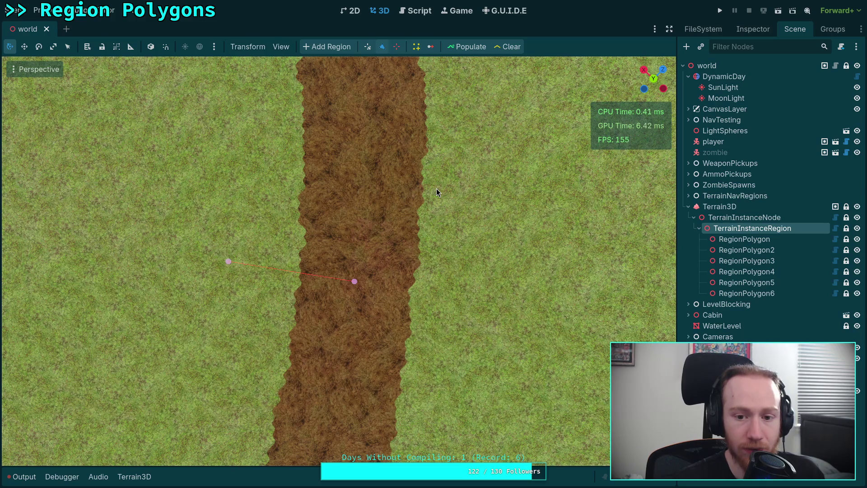
{"action": "left_click", "coordinate": [337, 241]}
{"action": "left_click", "coordinate": [223, 199]}
{"action": "left_click", "coordinate": [143, 246]}
{"action": "left_click", "coordinate": [224, 199]}
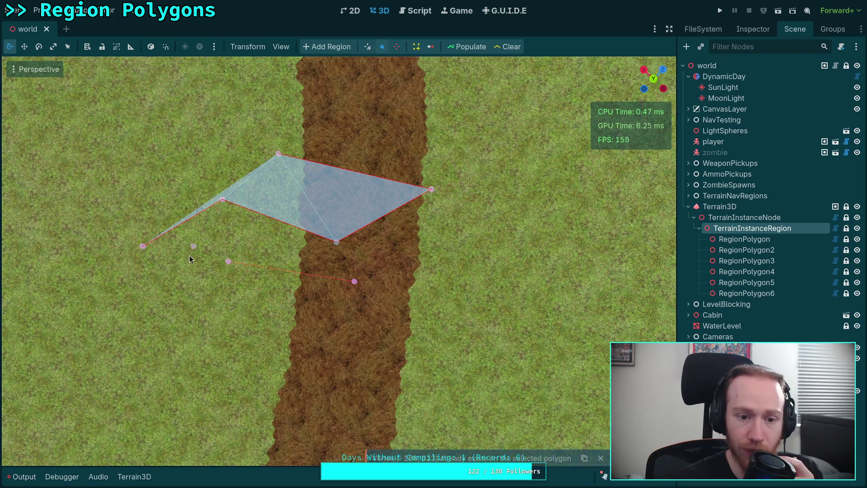
{"action": "left_click_drag", "start_coordinate": [290, 255], "coordinate": [226, 244]}
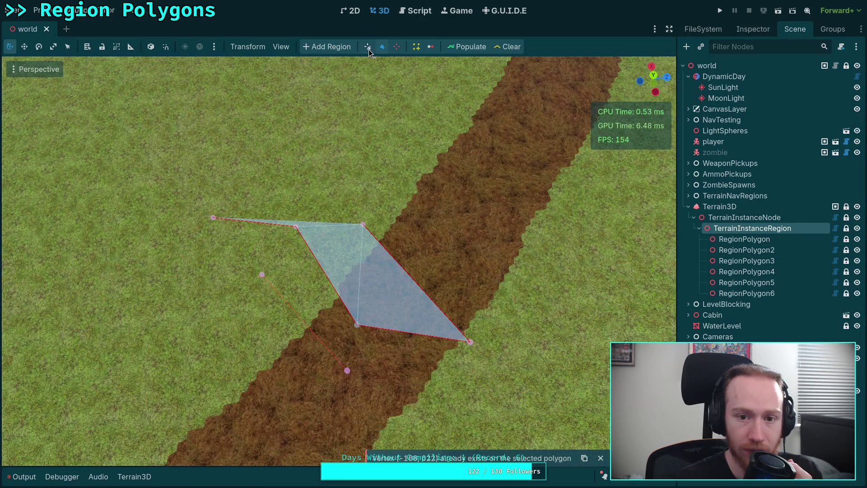
Reselect TerrainInstanceRegion from the scene tree and add more vertices to the polygon
{"action": "left_click", "coordinate": [730, 284]}
{"action": "left_click", "coordinate": [747, 229]}
{"action": "left_click", "coordinate": [296, 227]}
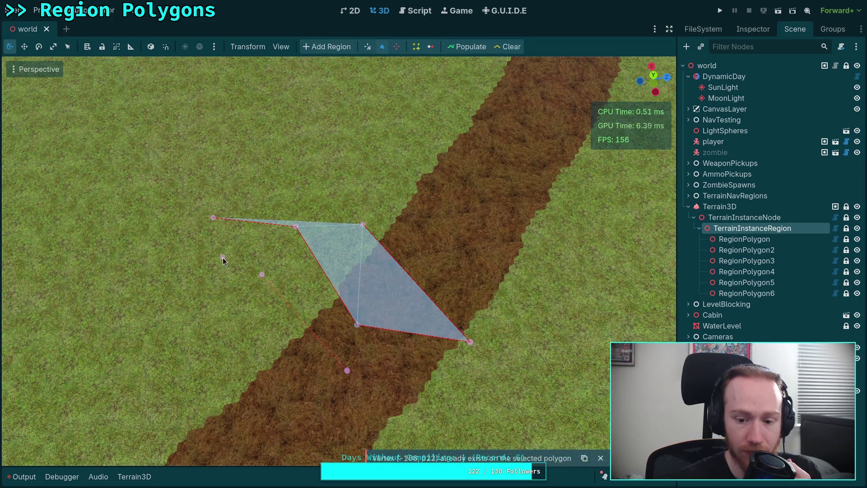
{"action": "left_click", "coordinate": [261, 274]}
{"action": "left_click", "coordinate": [297, 176]}
{"action": "left_click", "coordinate": [241, 175]}
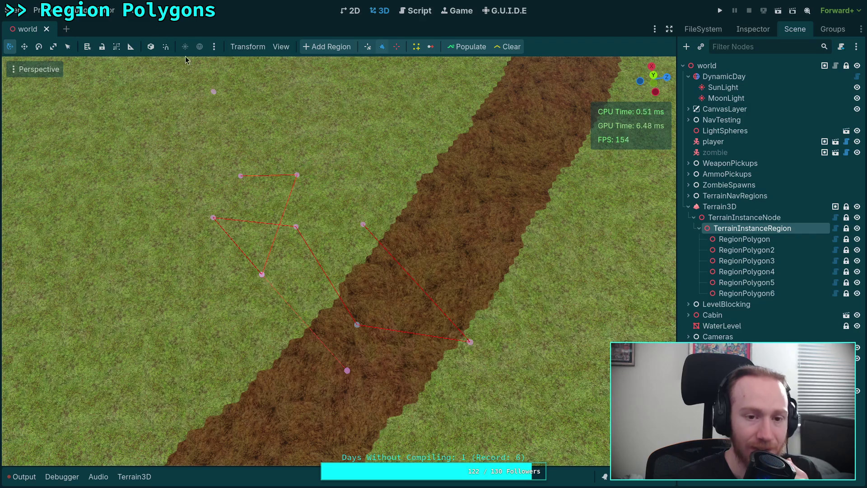
Reload the current project, then drag vertices outward to enlarge the triangle
{"action": "left_click", "coordinate": [39, 10]}
{"action": "left_click", "coordinate": [106, 132]}
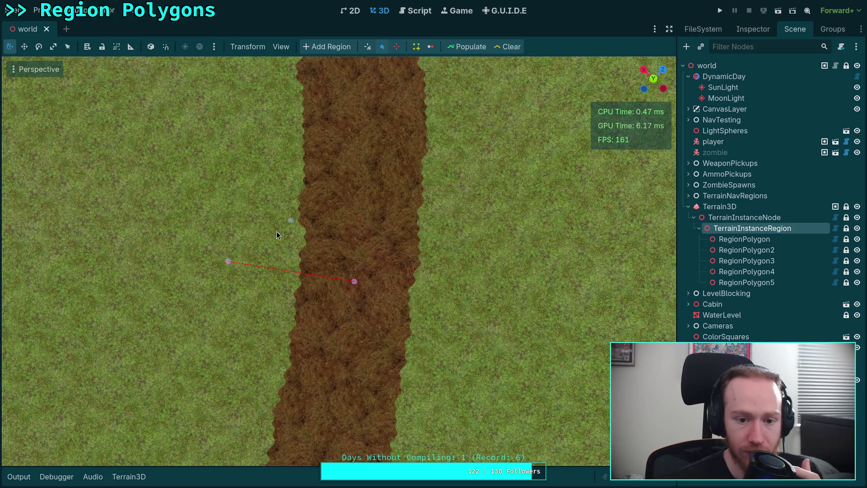
{"action": "mouse_move", "coordinate": [229, 262]}
{"action": "left_mouse_down"}
{"action": "mouse_move", "coordinate": [221, 382]}
{"action": "mouse_move", "coordinate": [188, 257]}
{"action": "left_mouse_up"}
{"action": "mouse_move", "coordinate": [355, 281]}
{"action": "left_mouse_down"}
{"action": "mouse_move", "coordinate": [300, 349]}
{"action": "mouse_move", "coordinate": [432, 223]}
{"action": "left_mouse_up"}
{"action": "left_click", "coordinate": [326, 300]}
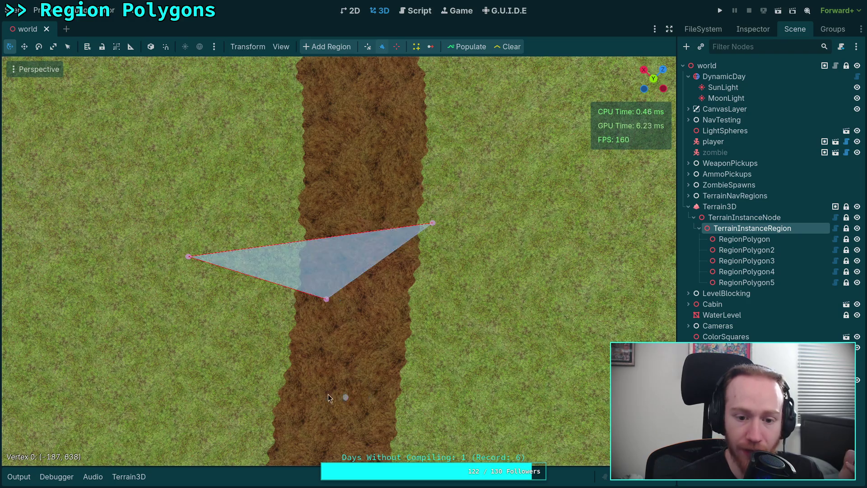
{"action": "mouse_move", "coordinate": [327, 299]}
{"action": "left_mouse_down"}
{"action": "mouse_move", "coordinate": [310, 316]}
{"action": "mouse_move", "coordinate": [275, 410]}
{"action": "left_mouse_up"}
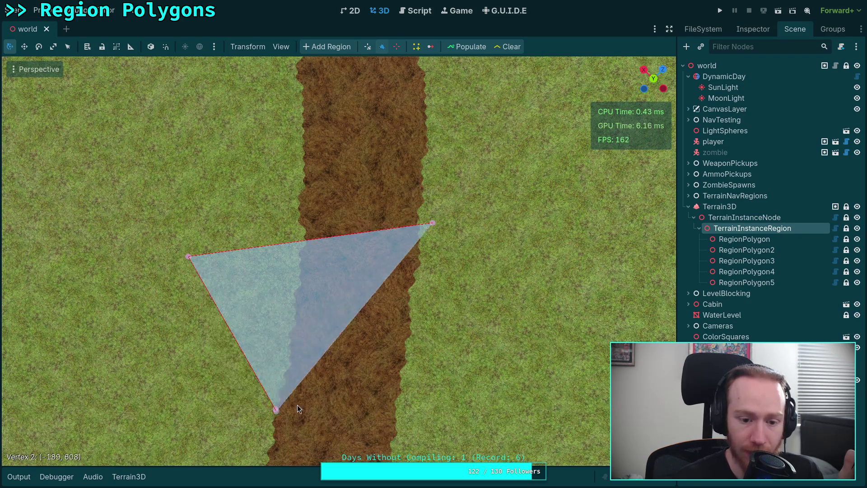
Pull out a top vertex and add a lower-right one, forming a five-point area, then return to plugin.gd
{"action": "mouse_move", "coordinate": [298, 242]}
{"action": "left_mouse_down"}
{"action": "mouse_move", "coordinate": [271, 101]}
{"action": "mouse_move", "coordinate": [279, 150]}
{"action": "left_mouse_up"}
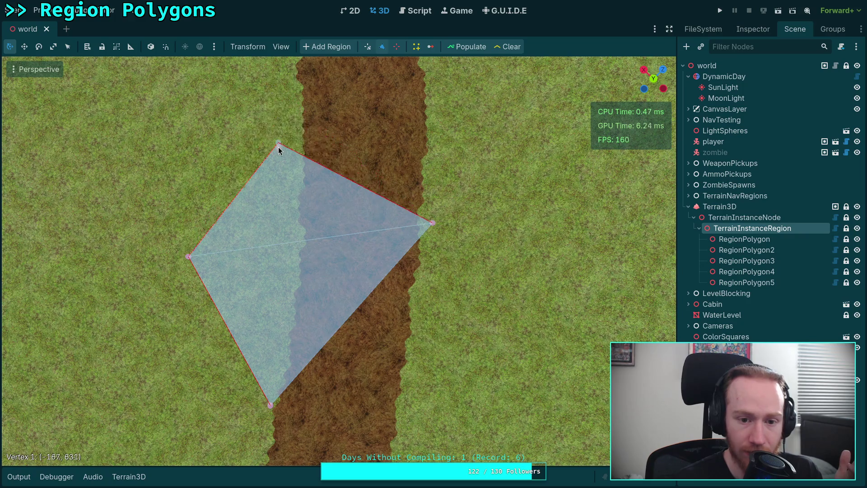
{"action": "left_click", "coordinate": [366, 328]}
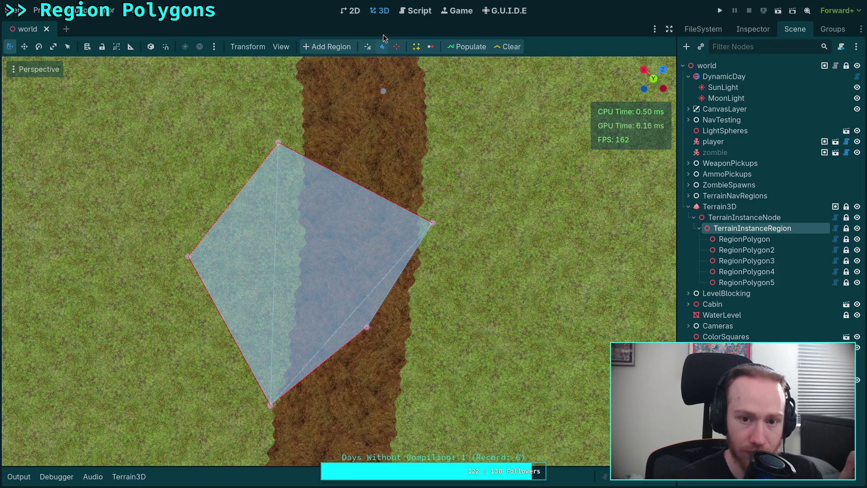
{"action": "left_click", "coordinate": [415, 11]}
{"action": "scroll", "coordinate": [297, 443], "scroll_direction": "left", "scroll_amount": 3}
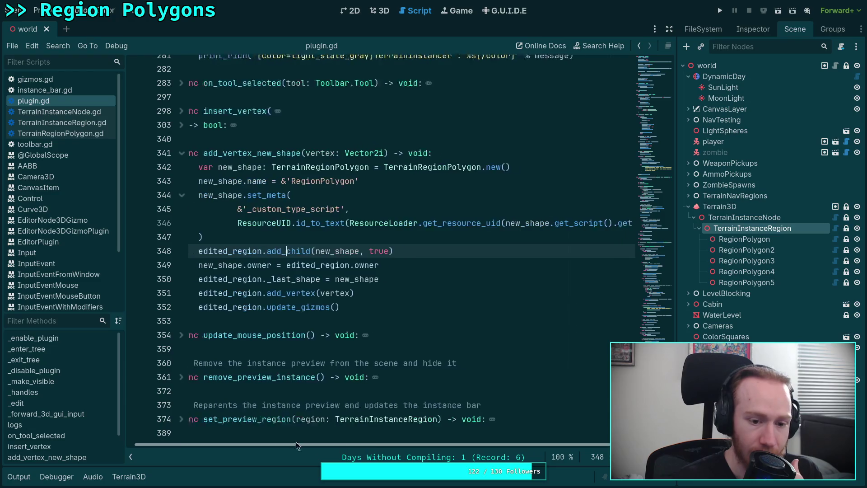
Jump to add_vertex's definition in TerrainInstanceRegion.gd and inspect its changed, update and return lines
{"action": "right_click", "coordinate": [314, 295]}
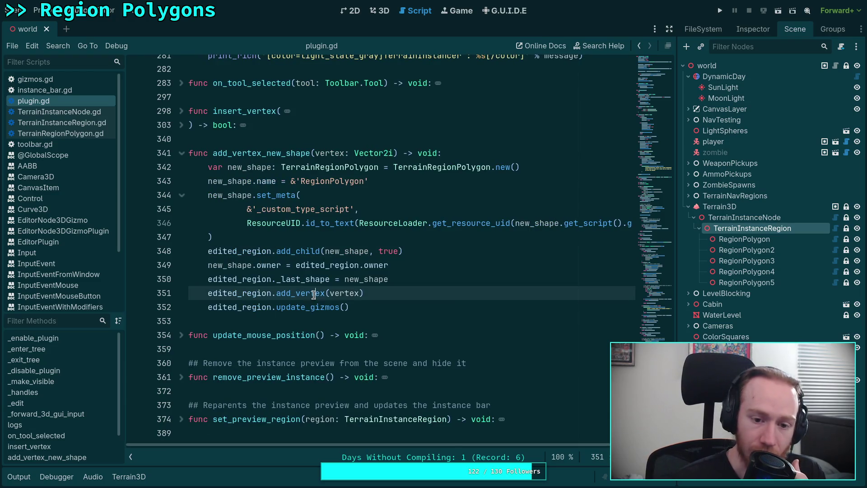
{"action": "left_click", "coordinate": [357, 435]}
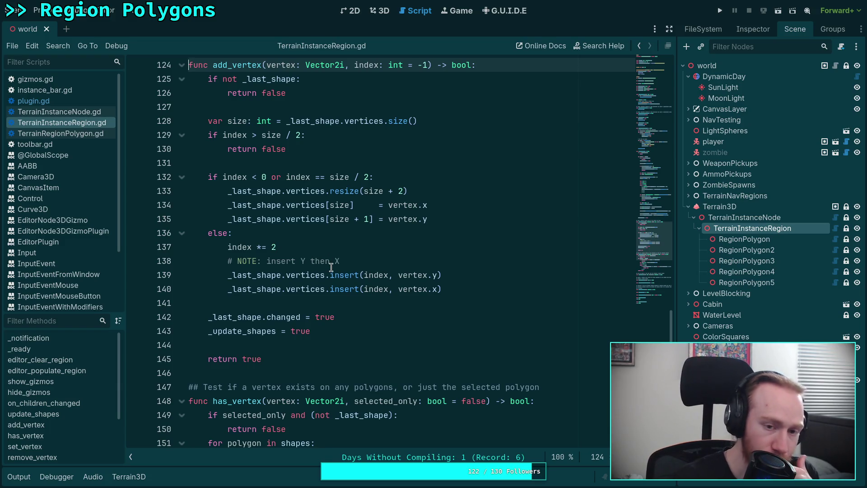
{"action": "left_click_drag", "start_coordinate": [334, 331], "coordinate": [209, 318]}
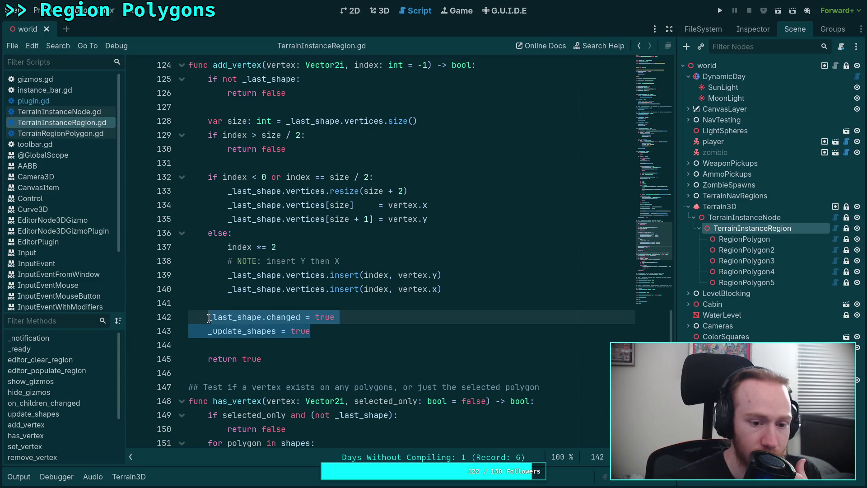
{"action": "left_click", "coordinate": [288, 357]}
{"action": "left_click", "coordinate": [352, 11]}
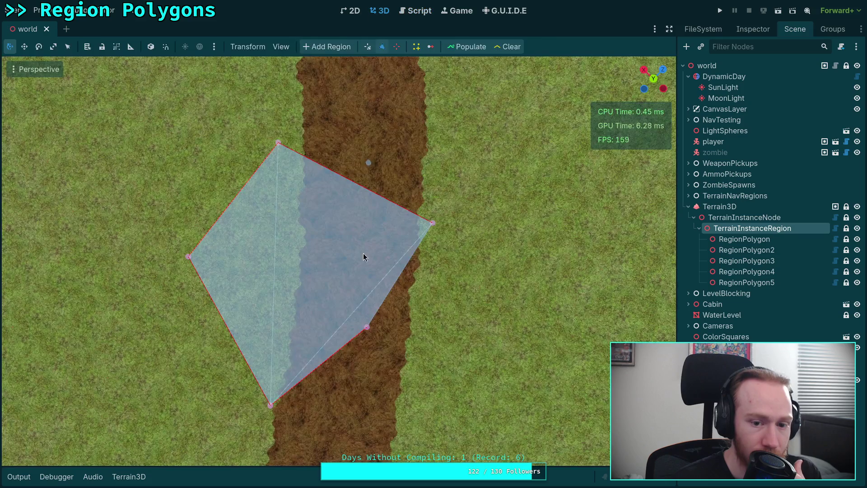
{"action": "left_click", "coordinate": [416, 10]}
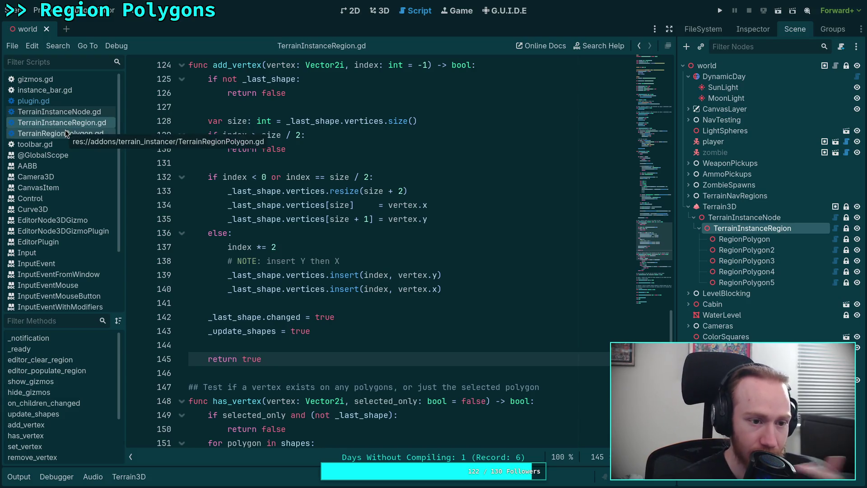
Open plugin.gd and inspect the insert_vertex call and AFTER_GUI_INPUT_CUSTOM on lines 219–220
{"action": "left_click", "coordinate": [32, 100]}
{"action": "scroll", "coordinate": [375, 258], "scroll_direction": "up", "scroll_amount": 15}
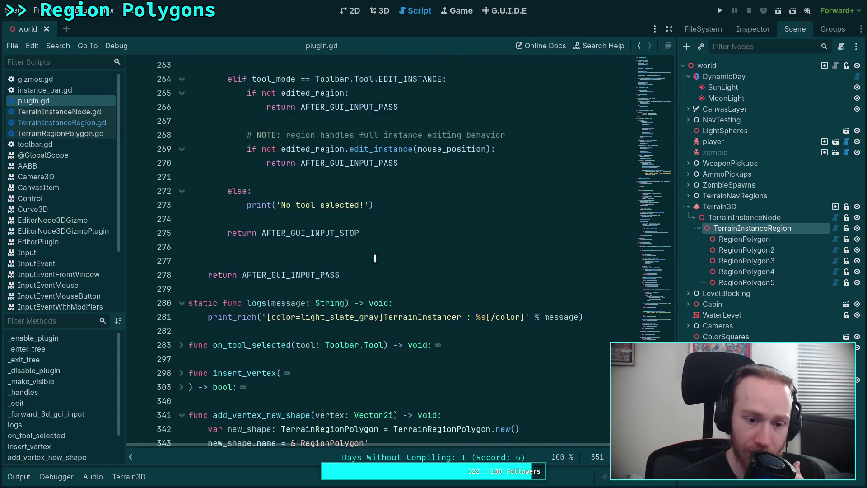
{"action": "scroll", "coordinate": [375, 258], "scroll_direction": "up", "scroll_amount": 2}
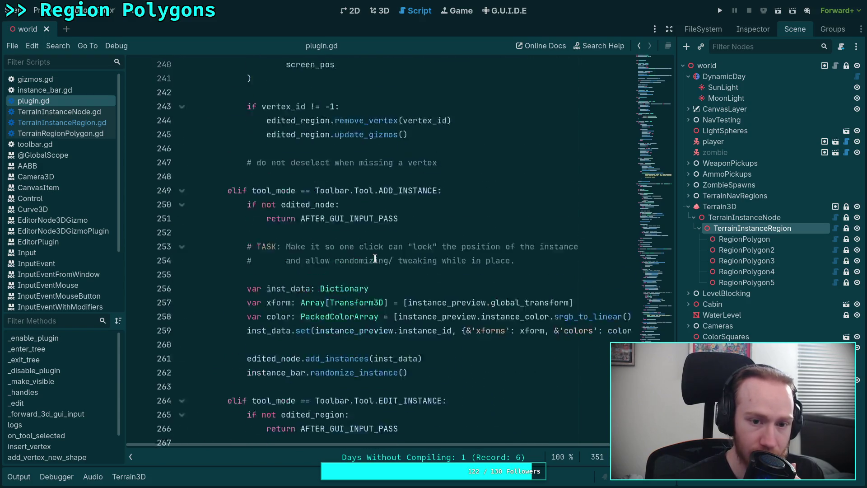
{"action": "scroll", "coordinate": [375, 258], "scroll_direction": "up", "scroll_amount": 6}
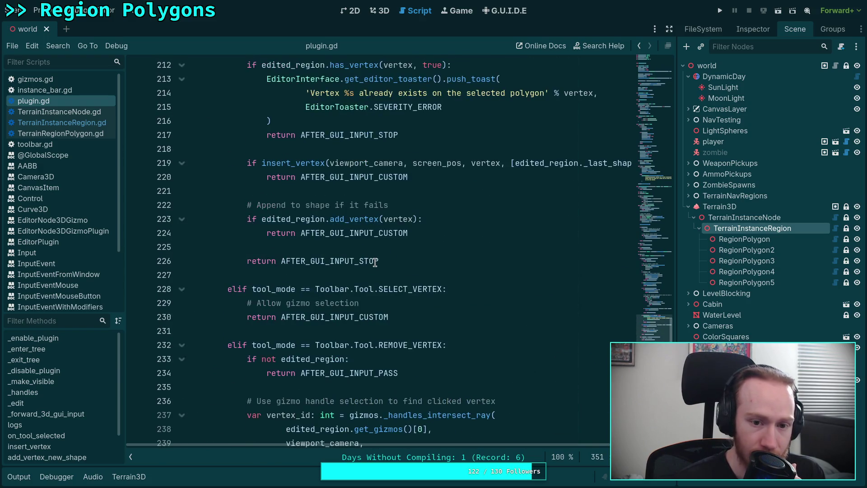
{"action": "scroll", "coordinate": [375, 262], "scroll_direction": "up", "scroll_amount": 2}
{"action": "double_click", "coordinate": [305, 246]}
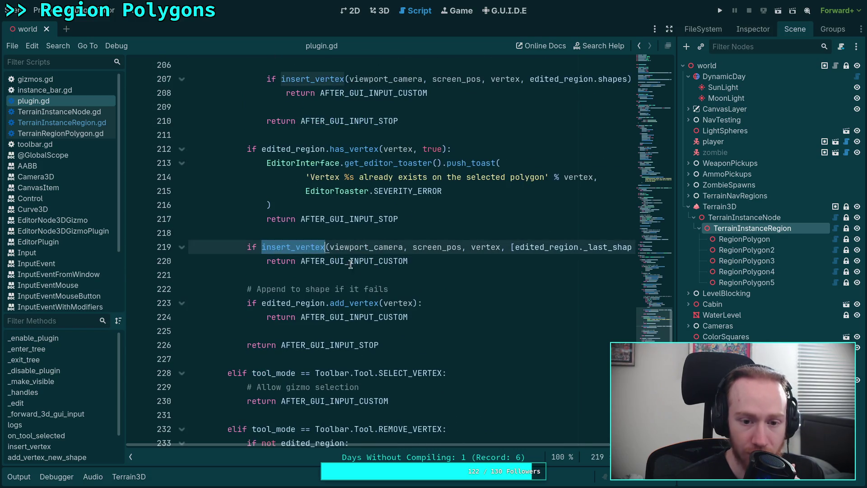
{"action": "double_click", "coordinate": [361, 261]}
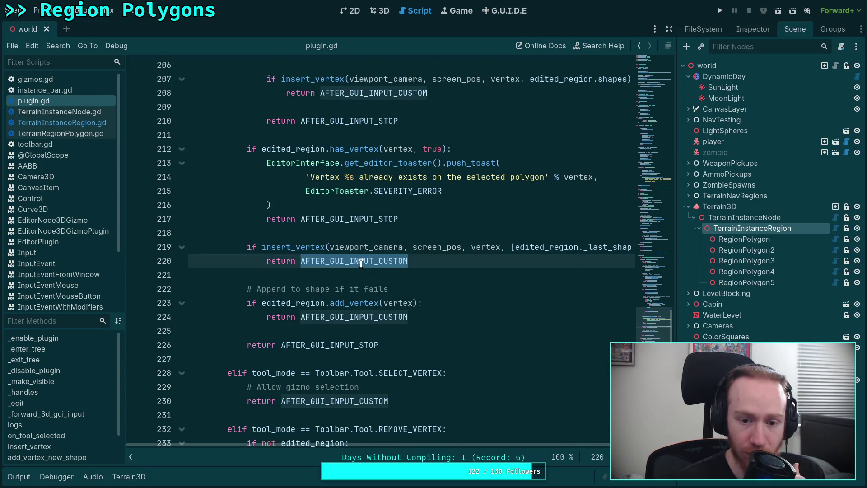
{"action": "left_click", "coordinate": [306, 247]}
Expand the folded insert_vertex function and mark its add_vertex and update_gizmos calls on lines 335–336
{"action": "scroll", "coordinate": [307, 247], "scroll_direction": "down", "scroll_amount": 20}
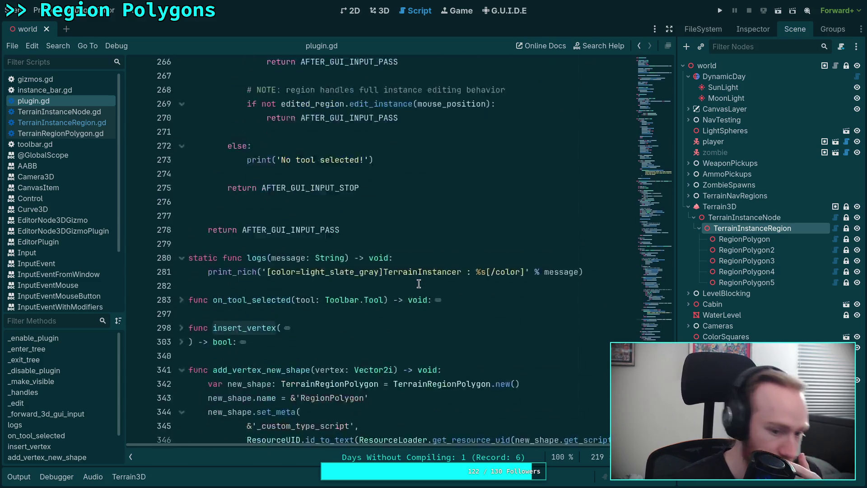
{"action": "scroll", "coordinate": [419, 283], "scroll_direction": "down", "scroll_amount": 3}
{"action": "left_click", "coordinate": [181, 114]}
{"action": "scroll", "coordinate": [396, 223], "scroll_direction": "down", "scroll_amount": 7}
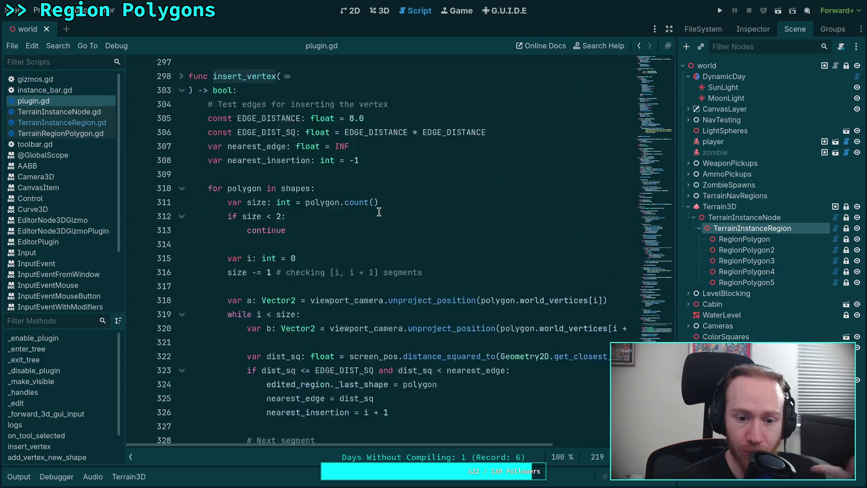
{"action": "scroll", "coordinate": [396, 222], "scroll_direction": "down", "scroll_amount": 3}
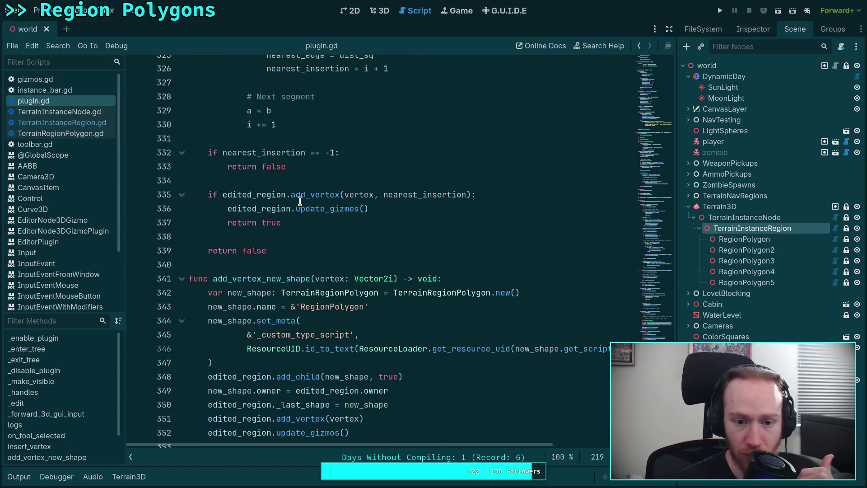
{"action": "double_click", "coordinate": [304, 195]}
{"action": "scroll", "coordinate": [300, 196], "scroll_direction": "down", "scroll_amount": 1}
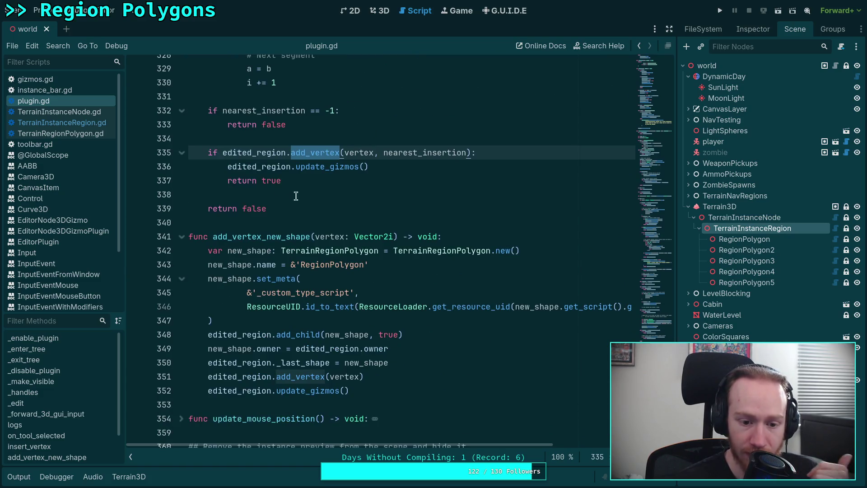
{"action": "double_click", "coordinate": [325, 167]}
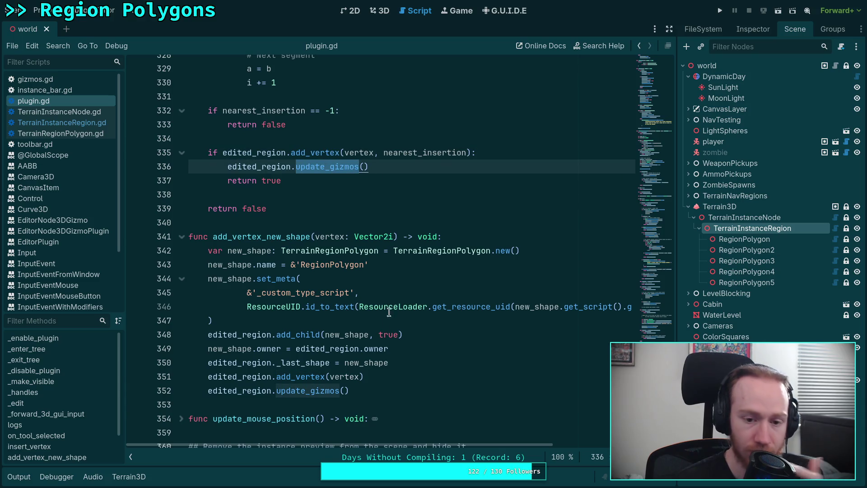
{"action": "mouse_move", "coordinate": [378, 348]}
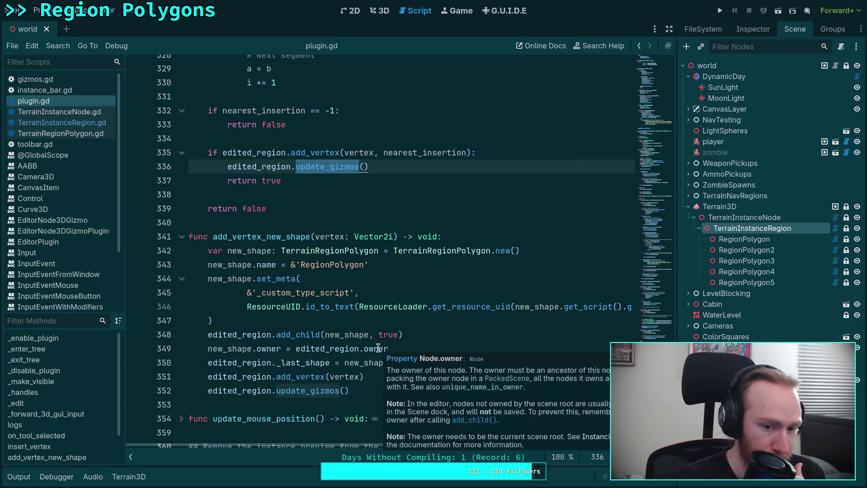
Inspect the add_vertex_new_shape function, then open TerrainInstanceRegion.gd from the Scripts list
{"action": "double_click", "coordinate": [271, 237]}
{"action": "right_click", "coordinate": [273, 238]}
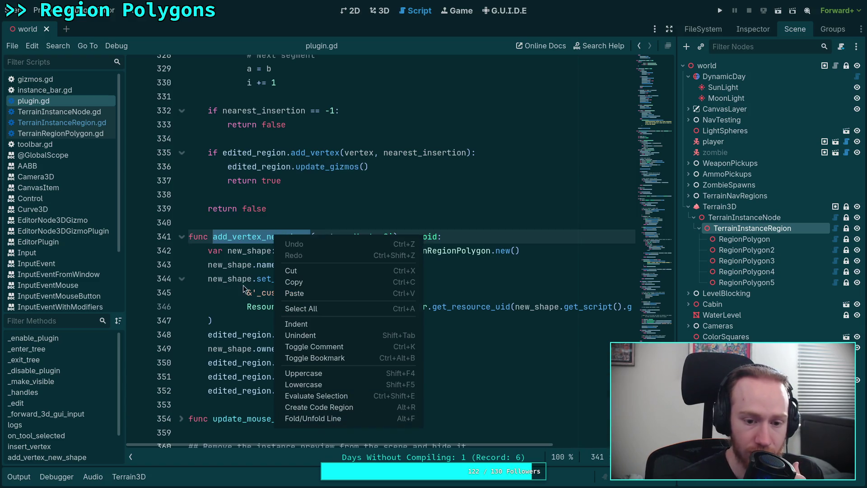
{"action": "left_click", "coordinate": [241, 235]}
{"action": "scroll", "coordinate": [350, 302], "scroll_direction": "up", "scroll_amount": 20}
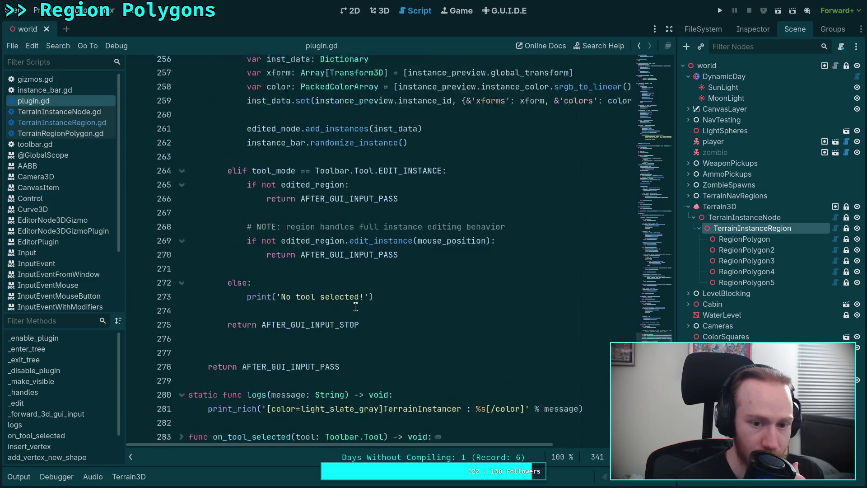
{"action": "scroll", "coordinate": [355, 306], "scroll_direction": "up", "scroll_amount": 14}
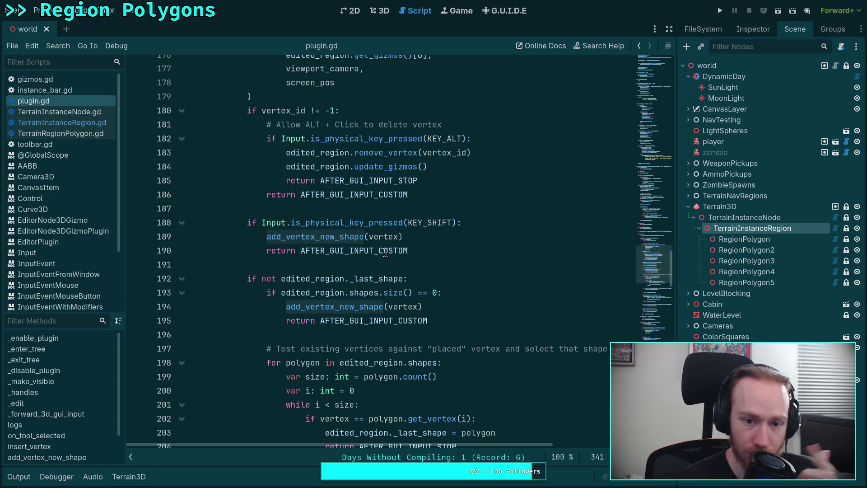
{"action": "scroll", "coordinate": [396, 258], "scroll_direction": "up", "scroll_amount": 1}
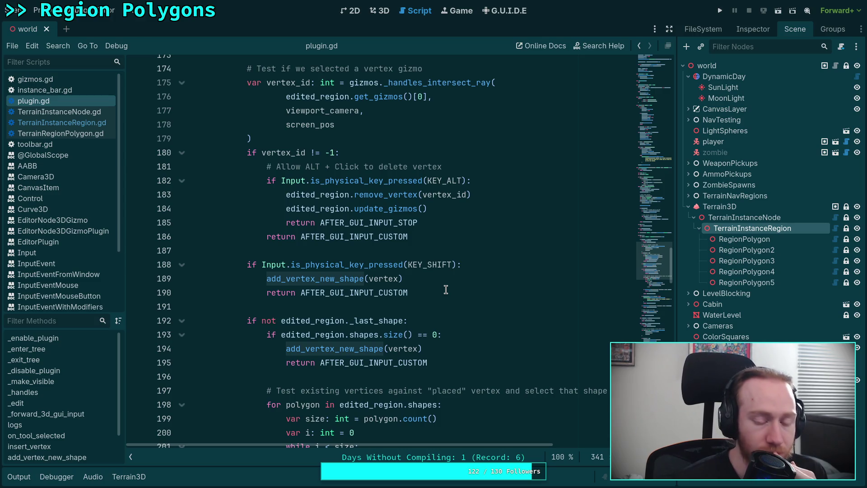
{"action": "scroll", "coordinate": [446, 290], "scroll_direction": "up", "scroll_amount": 1}
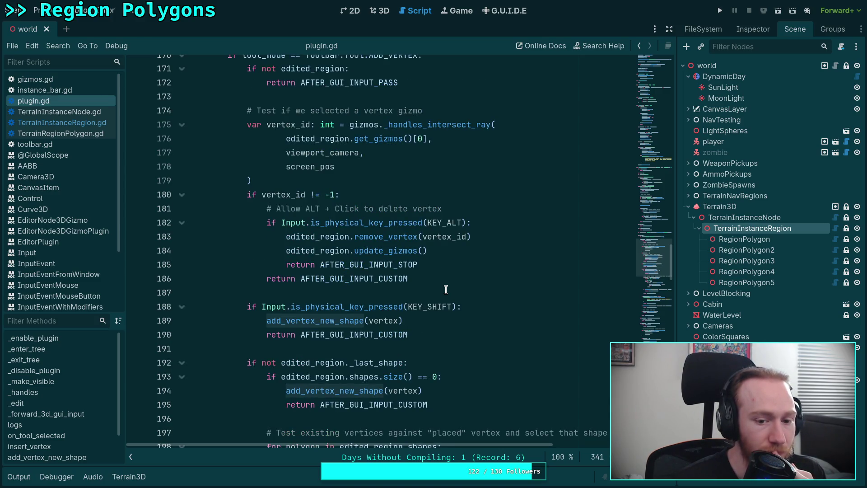
{"action": "scroll", "coordinate": [446, 289], "scroll_direction": "down", "scroll_amount": 20}
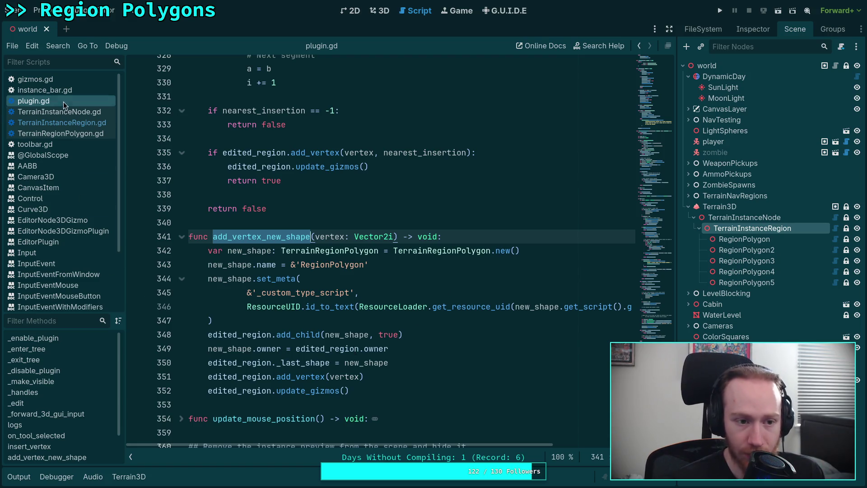
{"action": "left_click", "coordinate": [62, 122]}
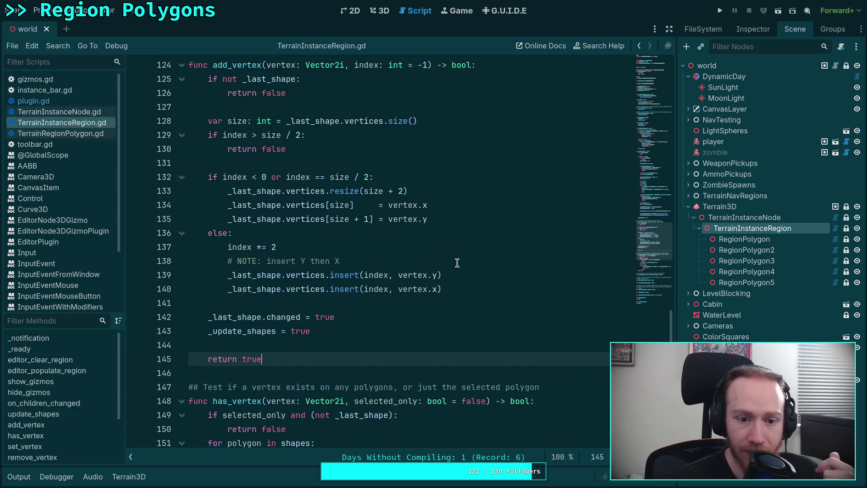
Scroll through TerrainInstanceRegion.gd, marking the update_shapes call on line 70
{"action": "mouse_move", "coordinate": [650, 256]}
{"action": "left_mouse_down"}
{"action": "mouse_move", "coordinate": [659, 120]}
{"action": "mouse_move", "coordinate": [656, 161]}
{"action": "left_mouse_up"}
{"action": "scroll", "coordinate": [380, 269], "scroll_direction": "up", "scroll_amount": 2}
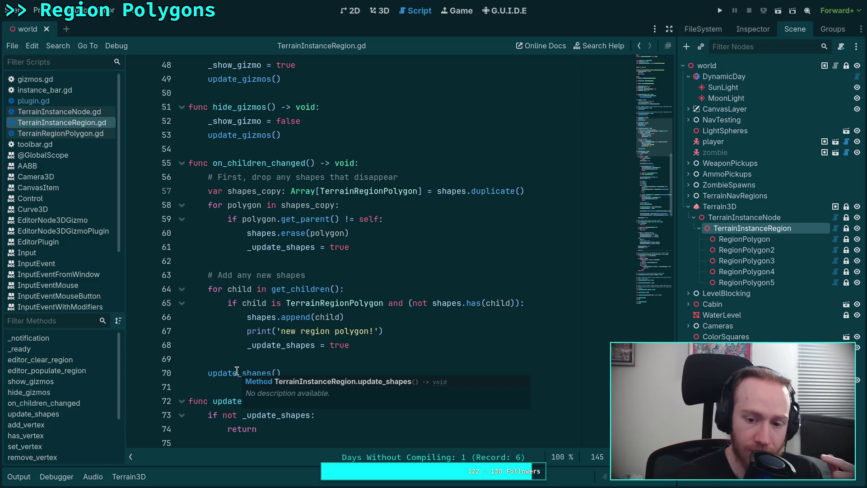
{"action": "left_click", "coordinate": [237, 370]}
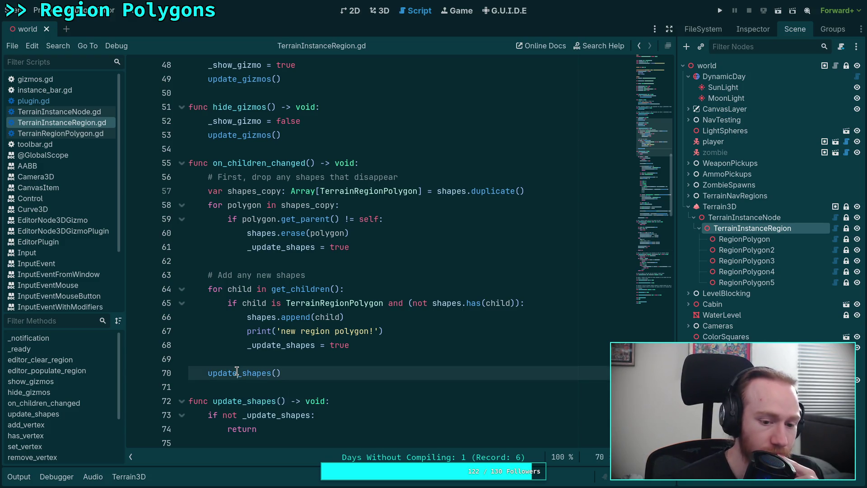
{"action": "scroll", "coordinate": [267, 316], "scroll_direction": "down", "scroll_amount": 3}
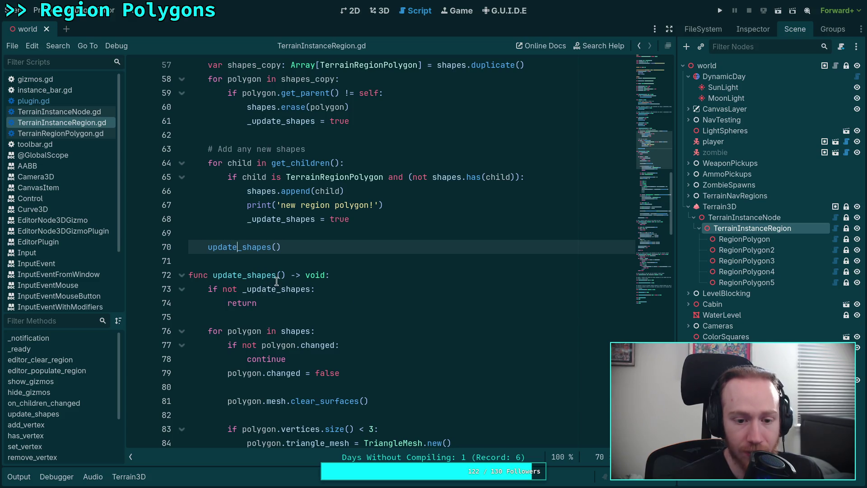
{"action": "scroll", "coordinate": [271, 303], "scroll_direction": "down", "scroll_amount": 3}
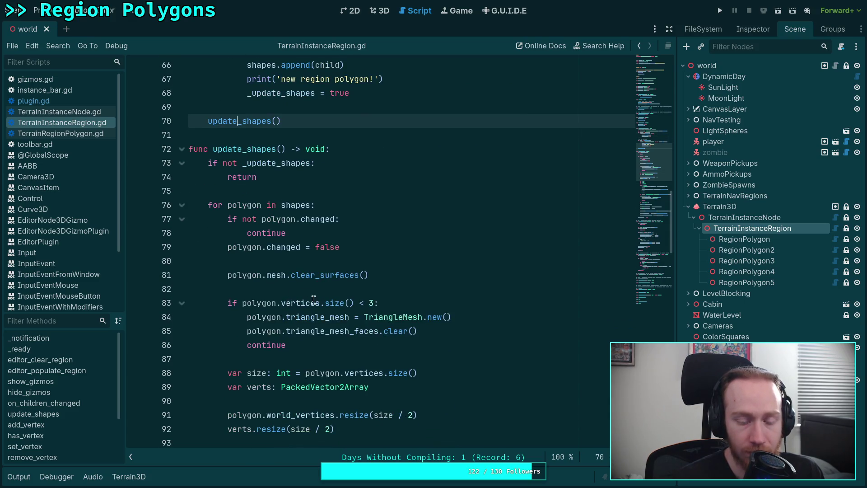
{"action": "mouse_move", "coordinate": [333, 301]}
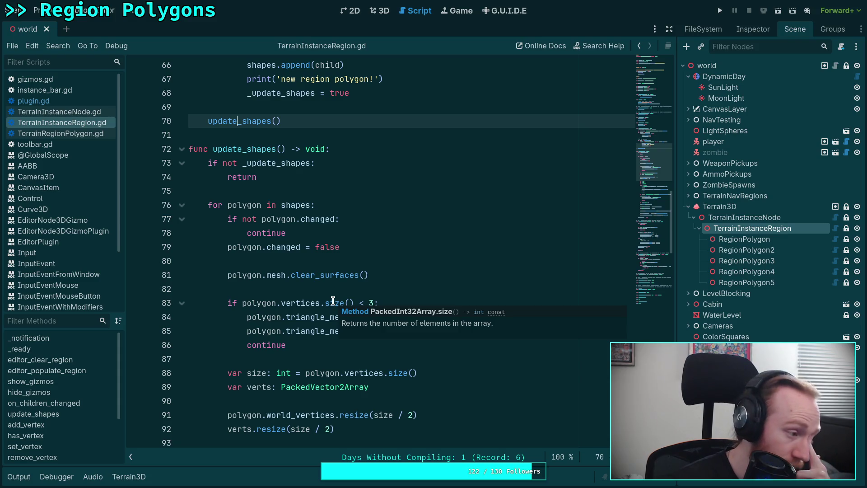
{"action": "scroll", "coordinate": [333, 301], "scroll_direction": "down", "scroll_amount": 1}
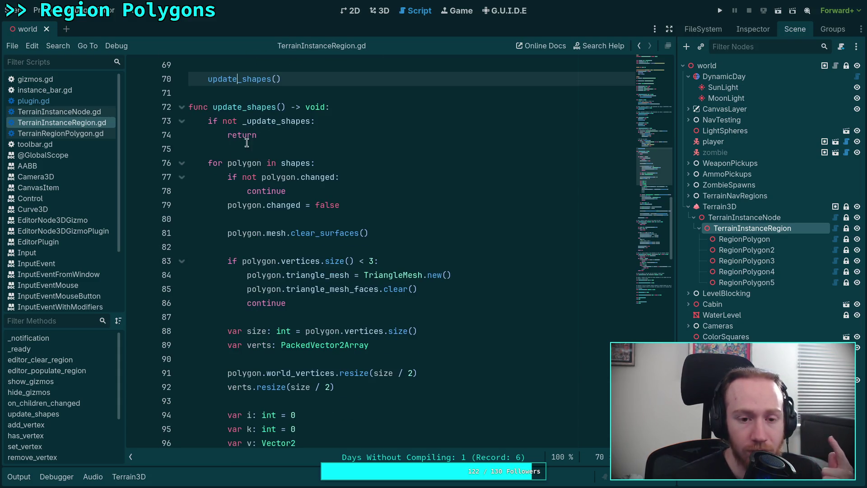
{"action": "scroll", "coordinate": [271, 195], "scroll_direction": "down", "scroll_amount": 2}
{"action": "mouse_move", "coordinate": [262, 181]}
{"action": "scroll", "coordinate": [298, 301], "scroll_direction": "down", "scroll_amount": 2}
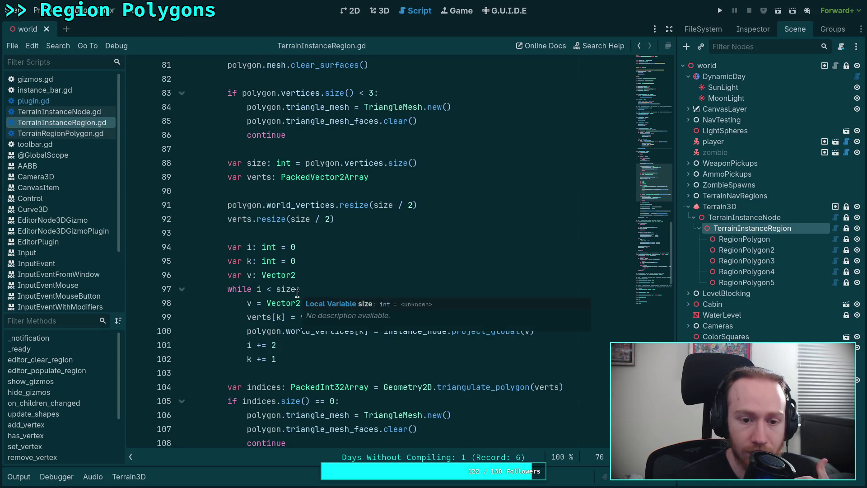
{"action": "scroll", "coordinate": [298, 293], "scroll_direction": "up", "scroll_amount": 1}
{"action": "scroll", "coordinate": [371, 294], "scroll_direction": "down", "scroll_amount": 3}
{"action": "scroll", "coordinate": [395, 298], "scroll_direction": "down", "scroll_amount": 4}
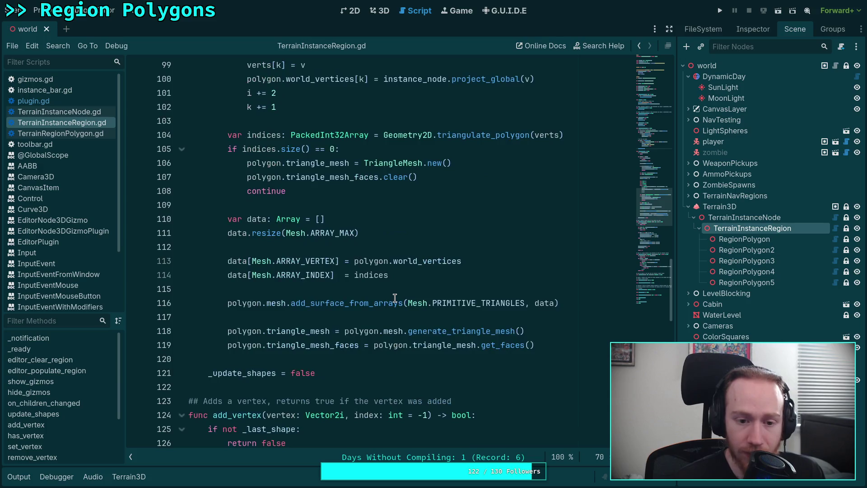
{"action": "scroll", "coordinate": [337, 285], "scroll_direction": "up", "scroll_amount": 5}
{"action": "scroll", "coordinate": [337, 285], "scroll_direction": "up", "scroll_amount": 4}
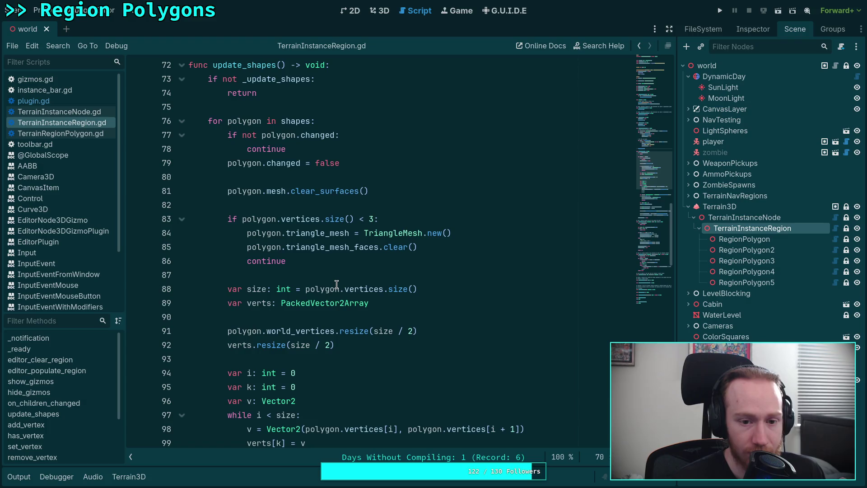
{"action": "scroll", "coordinate": [337, 284], "scroll_direction": "down", "scroll_amount": 16}
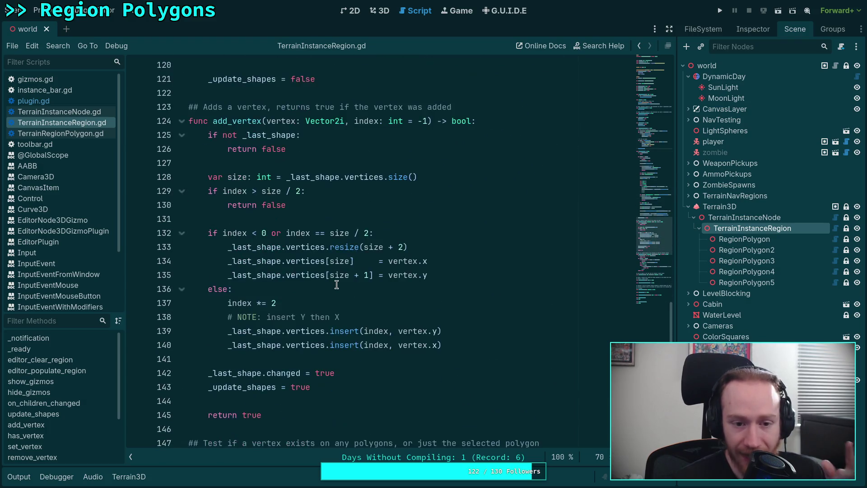
Mark _last_shape and _update_shapes on lines 142–143 in add_vertex, then go back to plugin.gd
{"action": "left_click", "coordinate": [253, 387]}
{"action": "left_click", "coordinate": [261, 375]}
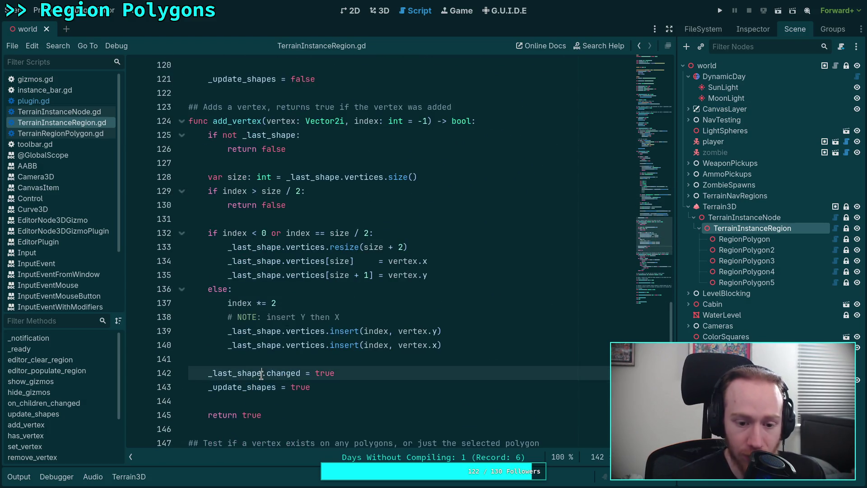
{"action": "double_click", "coordinate": [261, 376]}
{"action": "double_click", "coordinate": [257, 387]}
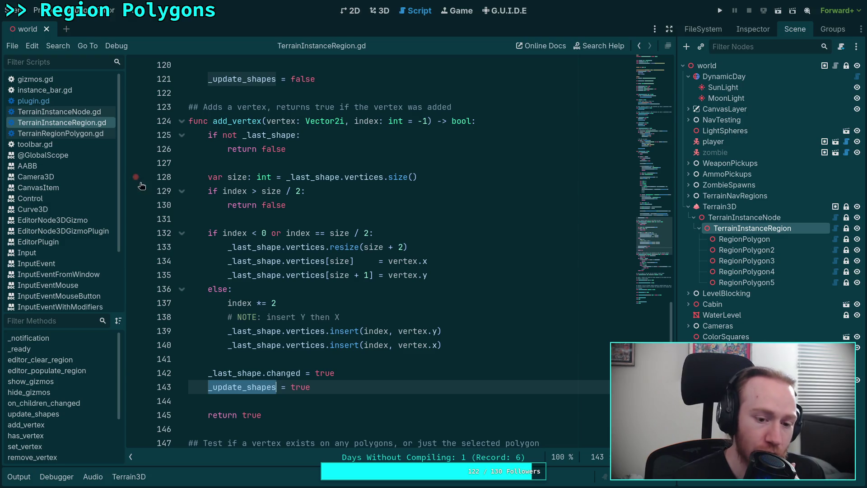
{"action": "left_click", "coordinate": [63, 103]}
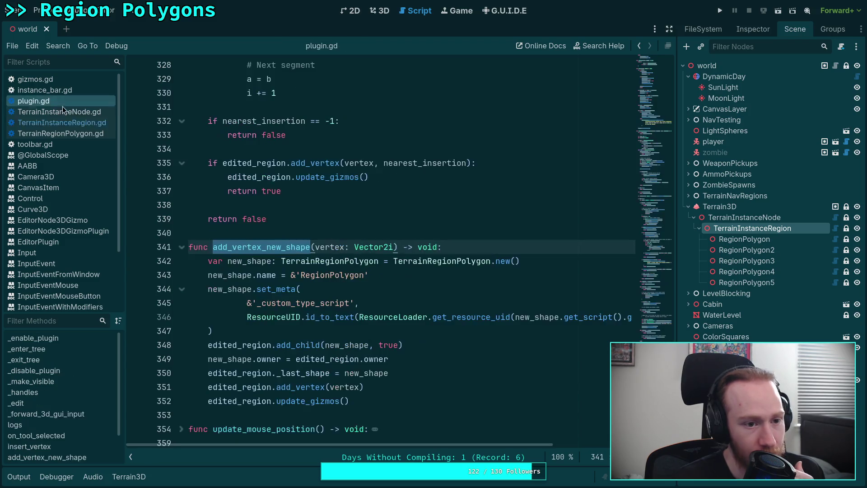
Inspect the _last_shape assignment on line 350, then switch to the 3D scene view
{"action": "double_click", "coordinate": [280, 374]}
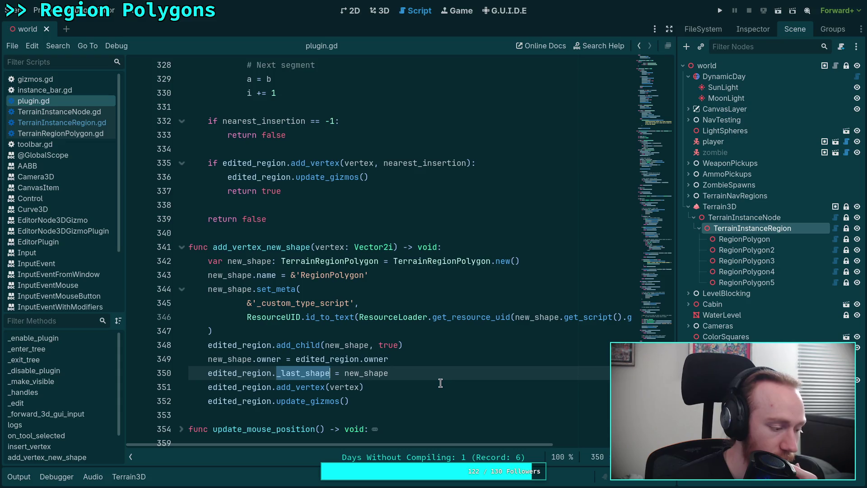
{"action": "left_click", "coordinate": [380, 10]}
Place region vertices right of the dirt path, up-right, near the top, and extending left over the path
{"action": "left_click", "coordinate": [492, 299]}
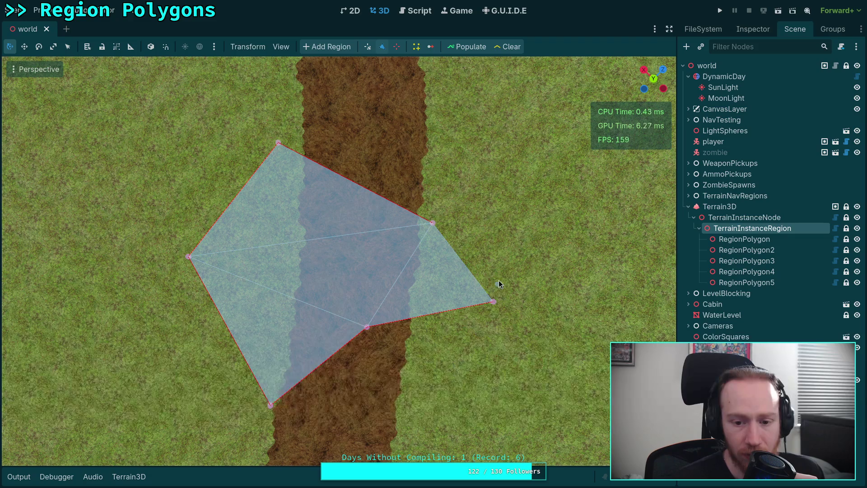
{"action": "left_click", "coordinate": [557, 201]}
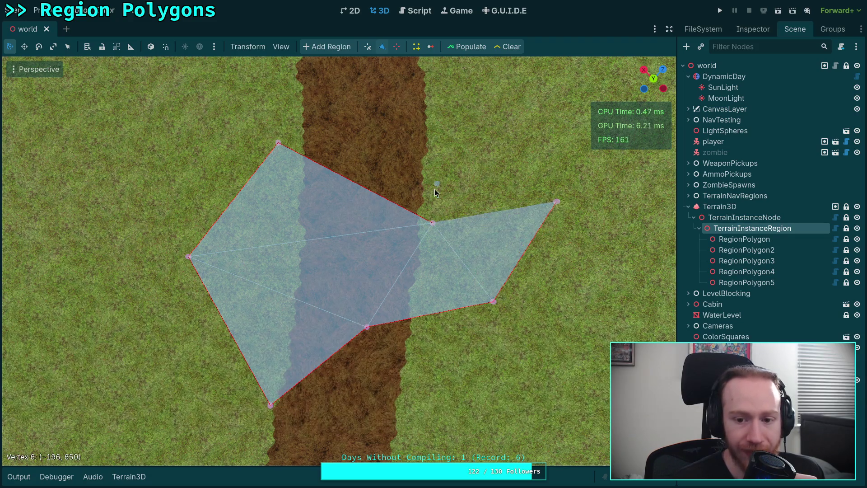
{"action": "left_click", "coordinate": [480, 116]}
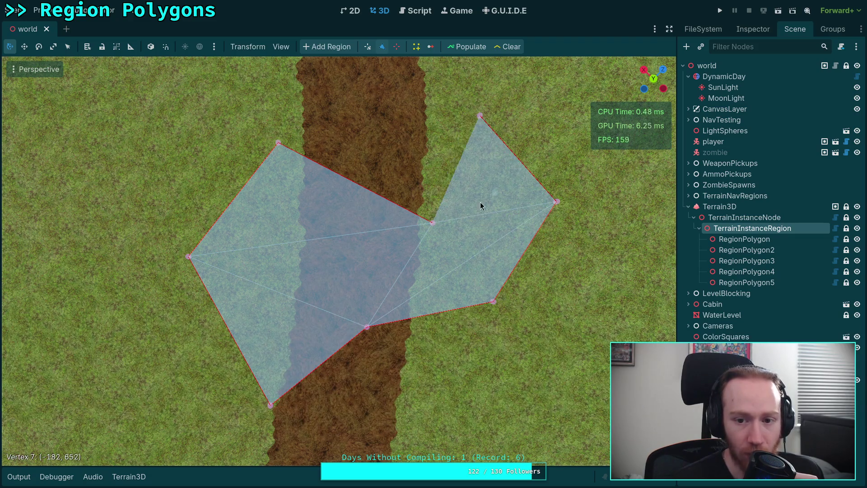
{"action": "left_click", "coordinate": [350, 92]}
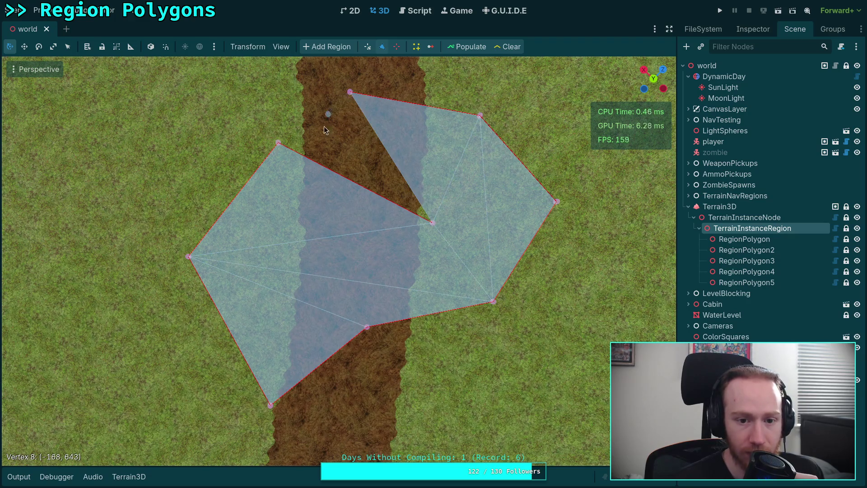
{"action": "left_click", "coordinate": [328, 135]}
Add vertices that cut a notch into the polygon over the path, then switch to the script editor
{"action": "left_click", "coordinate": [307, 114]}
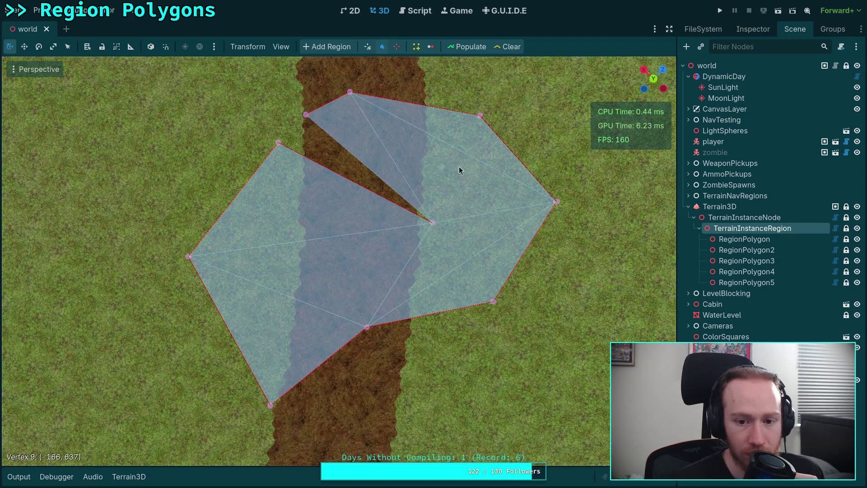
{"action": "left_click", "coordinate": [442, 167]}
{"action": "left_click", "coordinate": [433, 190]}
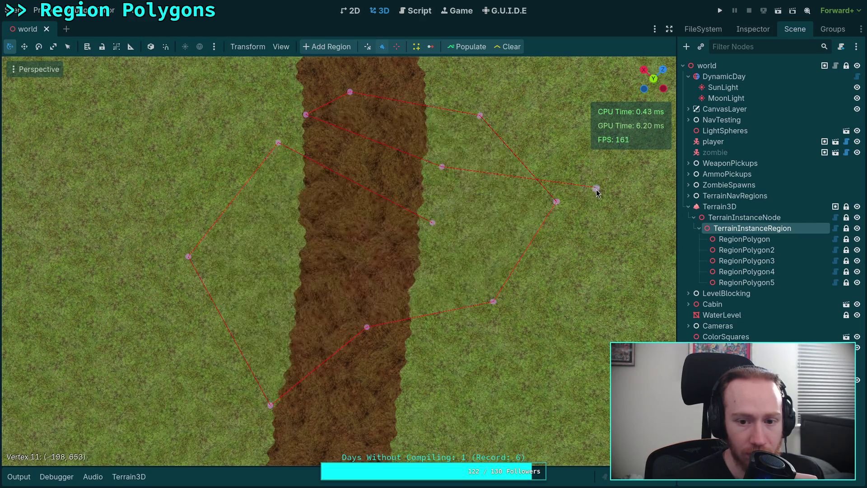
{"action": "mouse_move", "coordinate": [399, 182]}
{"action": "left_mouse_down"}
{"action": "mouse_move", "coordinate": [298, 137]}
{"action": "mouse_move", "coordinate": [379, 176]}
{"action": "left_mouse_up"}
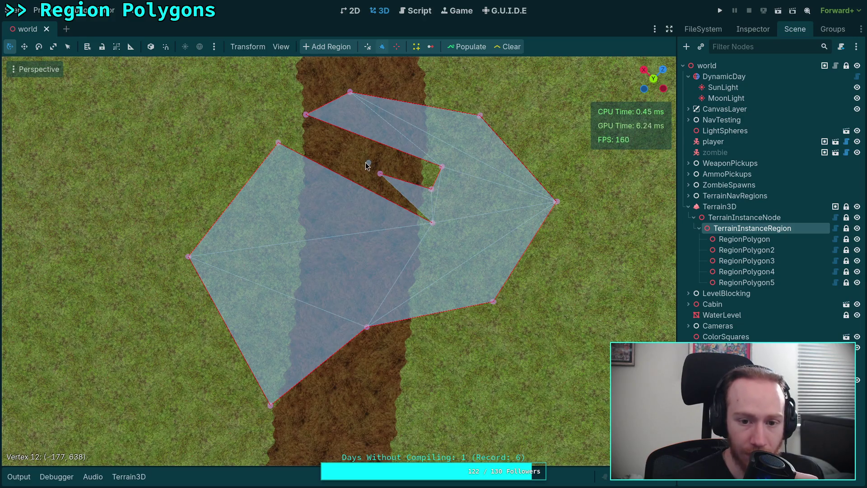
{"action": "left_click", "coordinate": [362, 158]}
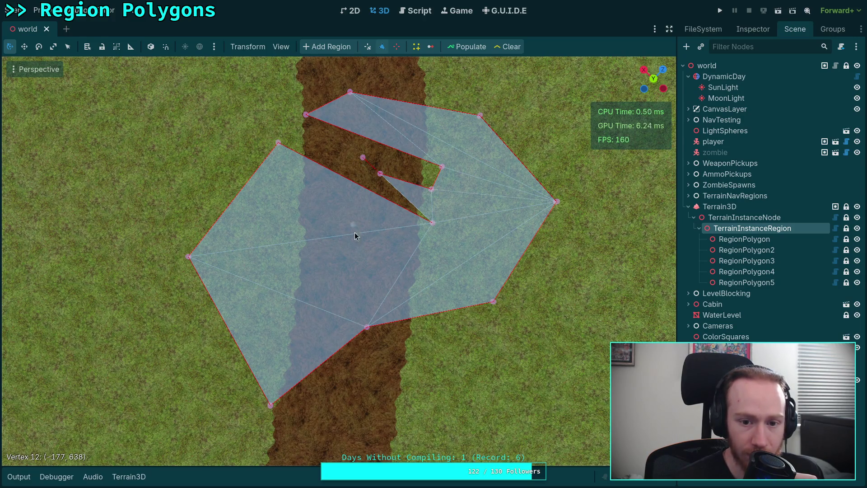
{"action": "left_click", "coordinate": [419, 12]}
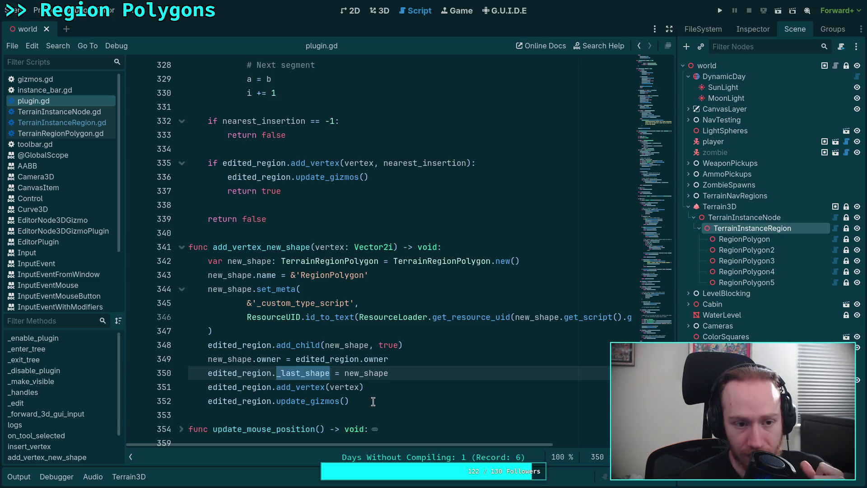
Open gizmos.gd, scroll through _handles_intersect_ray, and place the caret after the edited_handle declaration
{"action": "left_click", "coordinate": [64, 79]}
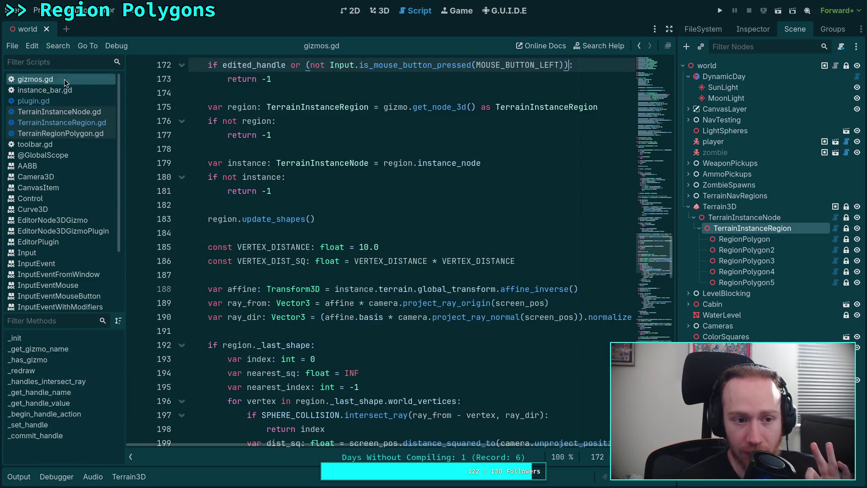
{"action": "scroll", "coordinate": [357, 308], "scroll_direction": "up", "scroll_amount": 2}
{"action": "scroll", "coordinate": [358, 308], "scroll_direction": "up", "scroll_amount": 1}
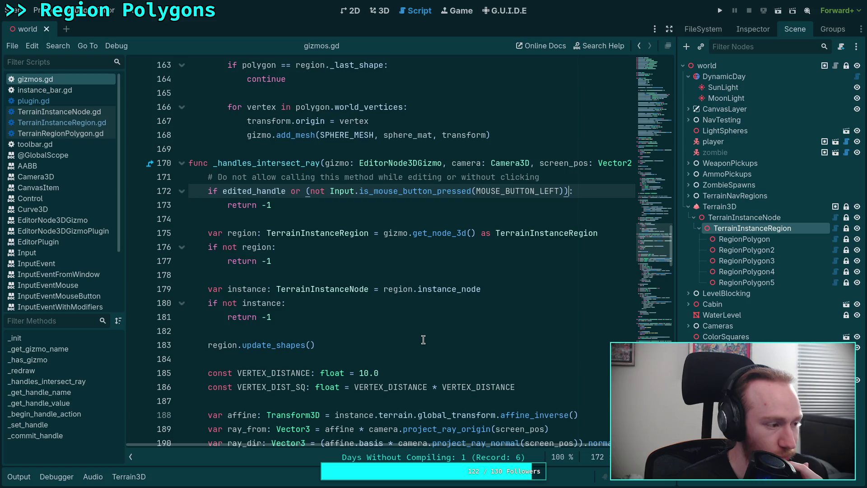
{"action": "scroll", "coordinate": [423, 340], "scroll_direction": "down", "scroll_amount": 2}
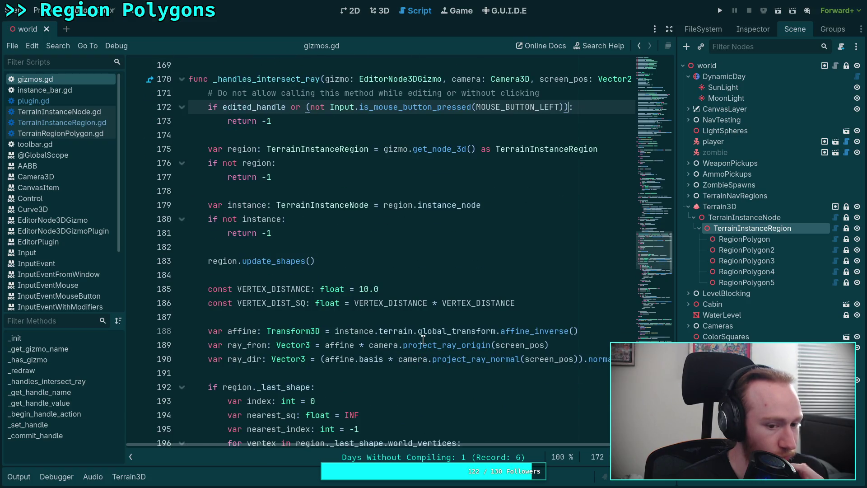
{"action": "scroll", "coordinate": [423, 340], "scroll_direction": "up", "scroll_amount": 20}
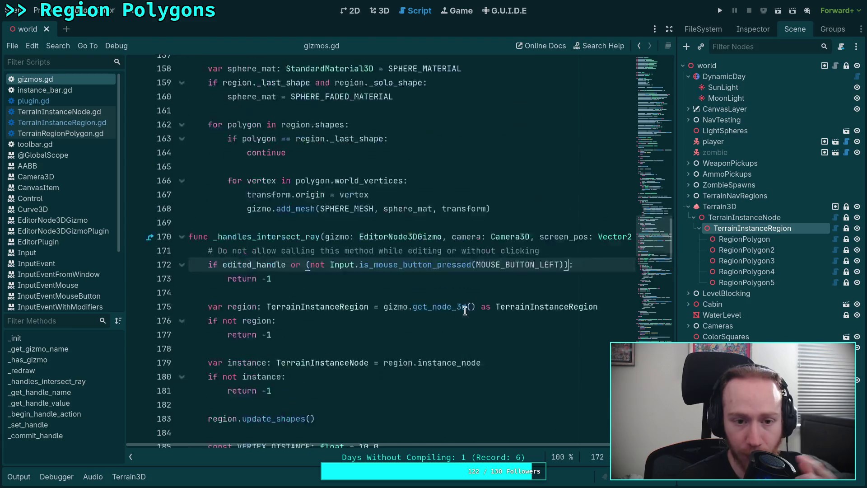
{"action": "scroll", "coordinate": [470, 215], "scroll_direction": "down", "scroll_amount": 4}
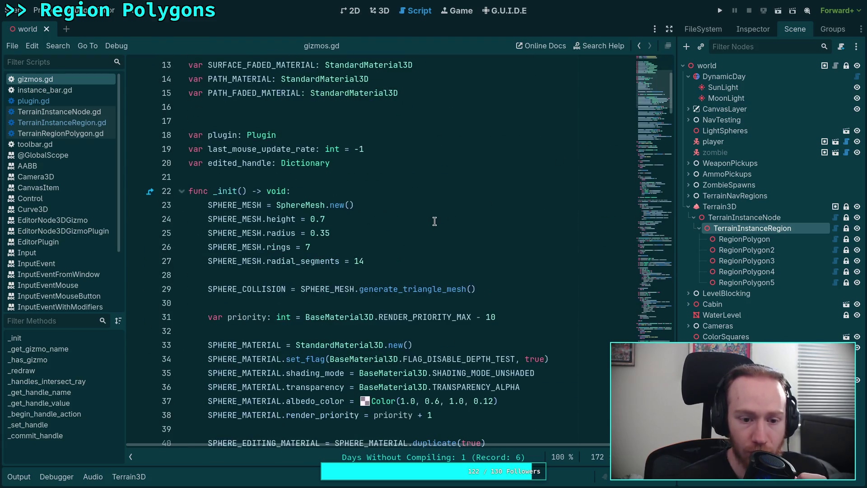
{"action": "scroll", "coordinate": [452, 212], "scroll_direction": "down", "scroll_amount": 1}
{"action": "scroll", "coordinate": [432, 208], "scroll_direction": "up", "scroll_amount": 2}
{"action": "left_click", "coordinate": [432, 208]}
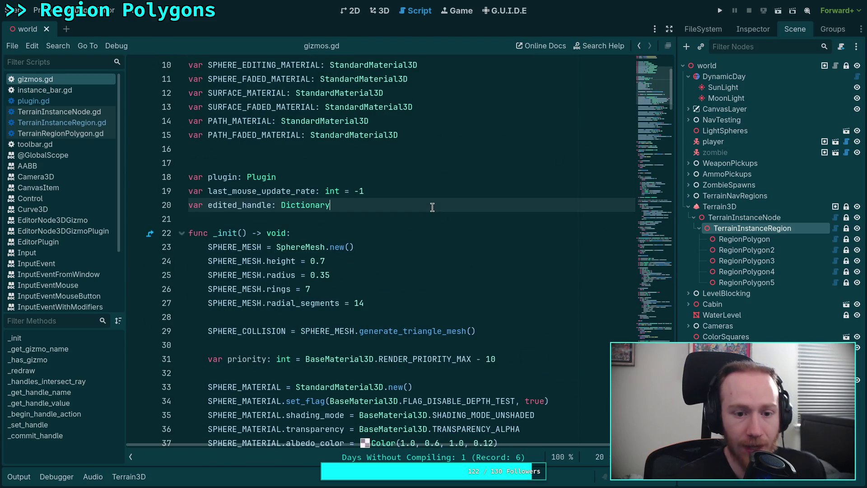
Declare 'var force_next_edit: int = -1' below the edited_handle variable
{"action": "key", "text": "Return"}
{"action": "type", "text": "var "}
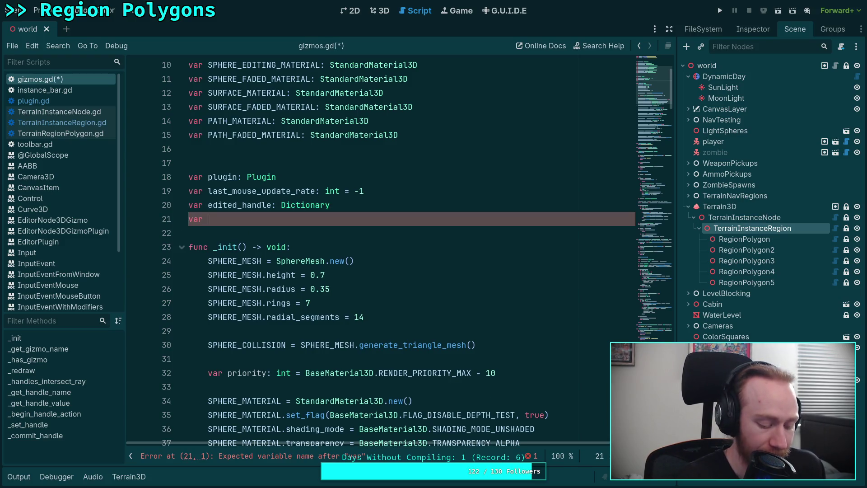
{"action": "type", "text": "force_next_edit: int = -1"}
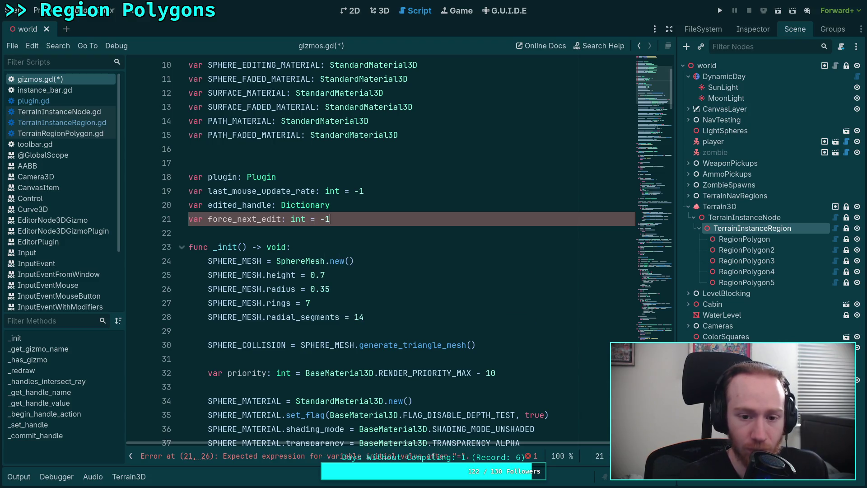
{"action": "left_click_drag", "start_coordinate": [662, 85], "coordinate": [652, 248]}
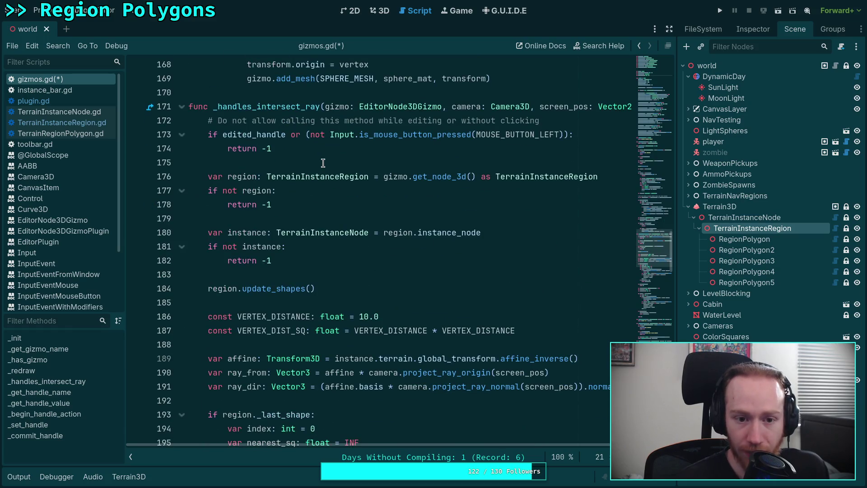
Add an if-check on force_next_edit against -1 at the top of _handles_intersect_ray
{"action": "left_click", "coordinate": [211, 125]}
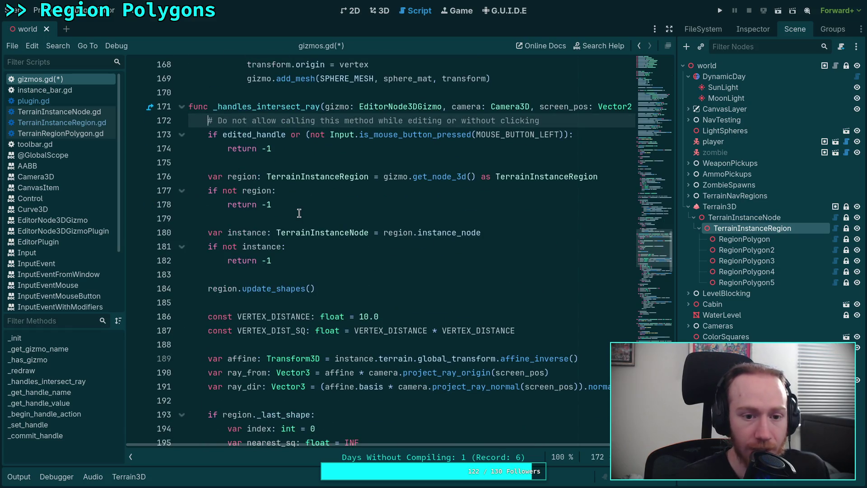
{"action": "key", "text": "Return"}
{"action": "key", "text": "Return"}
{"action": "key", "text": "Up"}
{"action": "key", "text": "Up"}
{"action": "type", "text": "if fo"}
{"action": "key", "text": "Return"}
{"action": "type", "text": "-1:"}
{"action": "key", "text": "Return"}
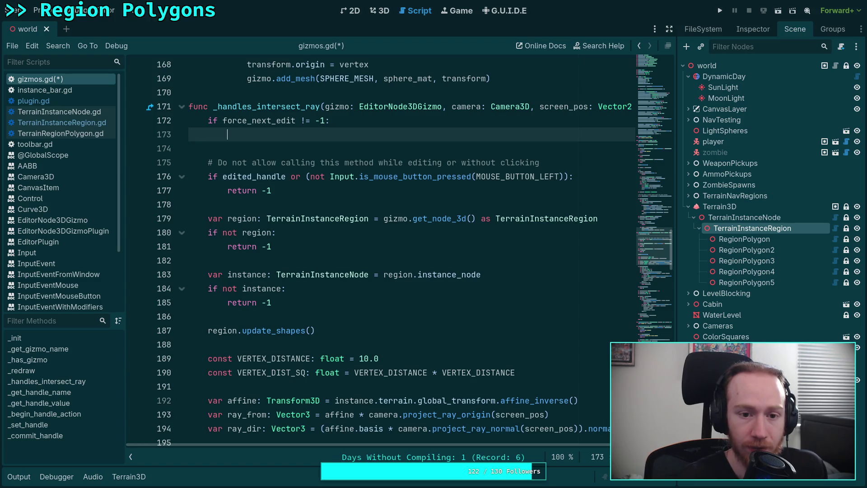
Inside the if block, store force_next_edit in a variable, reset it to -1, and return it
{"action": "type", "text": "var "}
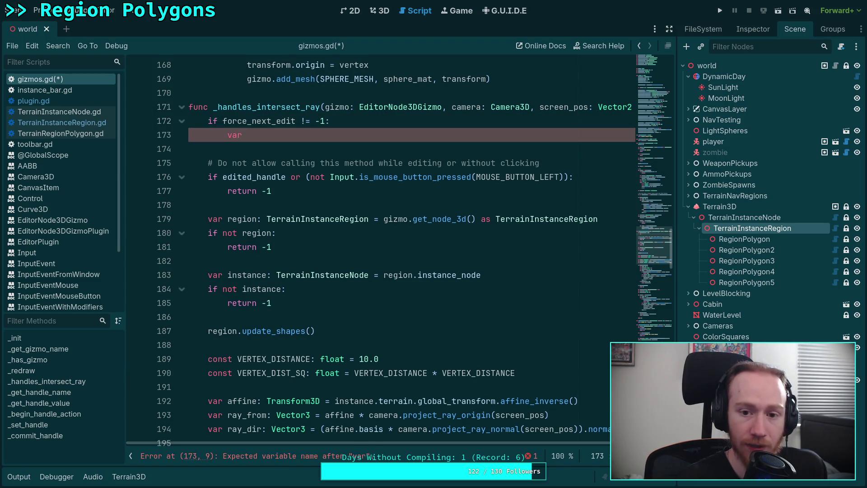
{"action": "type", "text": "result: int = f"}
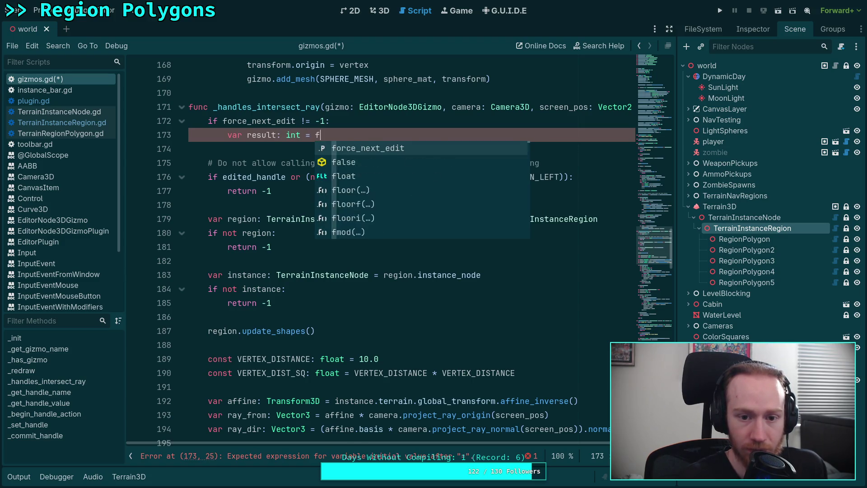
{"action": "key", "text": "Return"}
{"action": "key", "text": "Return"}
{"action": "type", "text": "for"}
{"action": "key", "text": "Return"}
{"action": "type", "text": "= "}
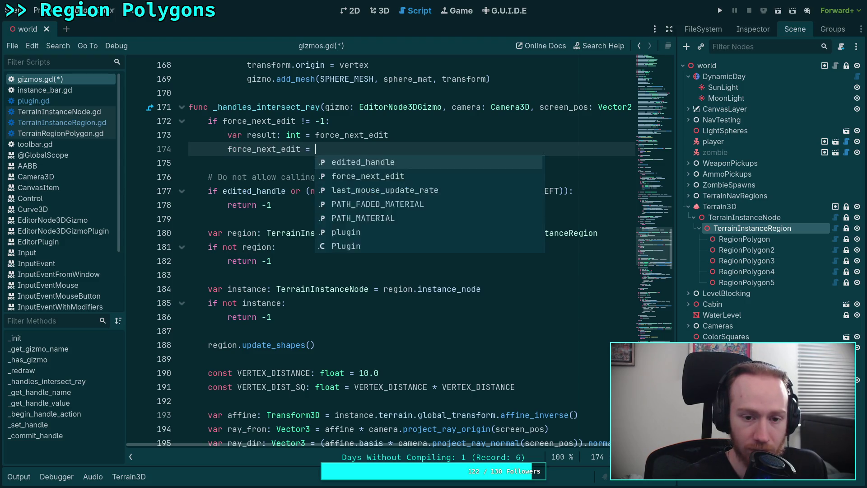
{"action": "type", "text": "-1"}
{"action": "key", "text": "Return"}
{"action": "type", "text": "return res"}
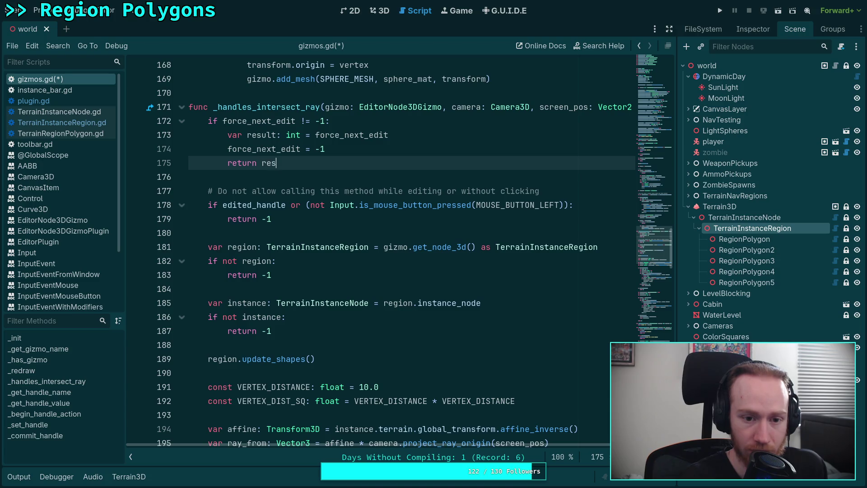
{"action": "key", "text": "BackSpace"}
{"action": "key", "text": "BackSpace"}
{"action": "key", "text": "BackSpace"}
{"action": "type", "text": "edit"}
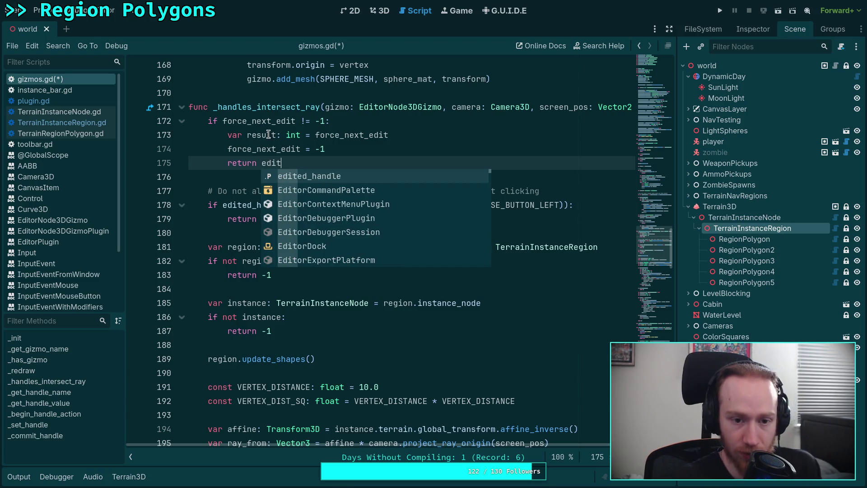
Shorten the temporary variable's name throughout the block and save gizmos.gd
{"action": "double_click", "coordinate": [268, 134]}
{"action": "type", "text": "edit"}
{"action": "double_click", "coordinate": [250, 136]}
{"action": "type", "text": "e"}
{"action": "double_click", "coordinate": [276, 163]}
{"action": "type", "text": "e"}
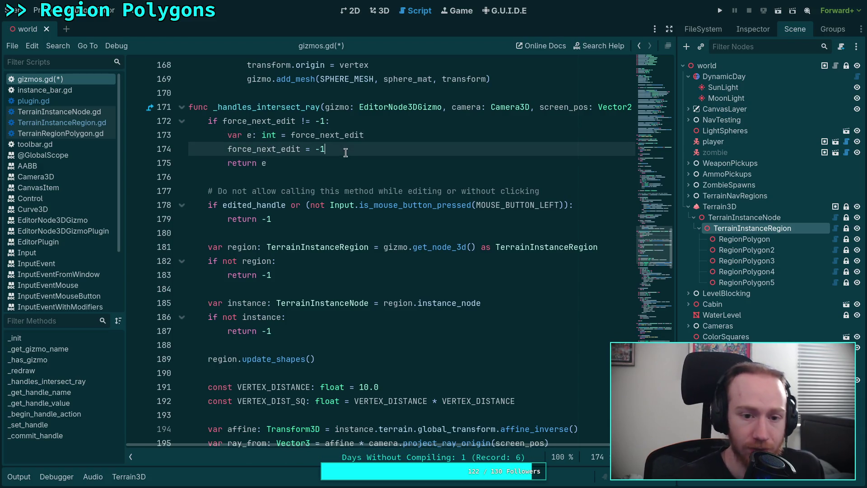
{"action": "left_click", "coordinate": [252, 136]}
{"action": "left_click", "coordinate": [349, 171]}
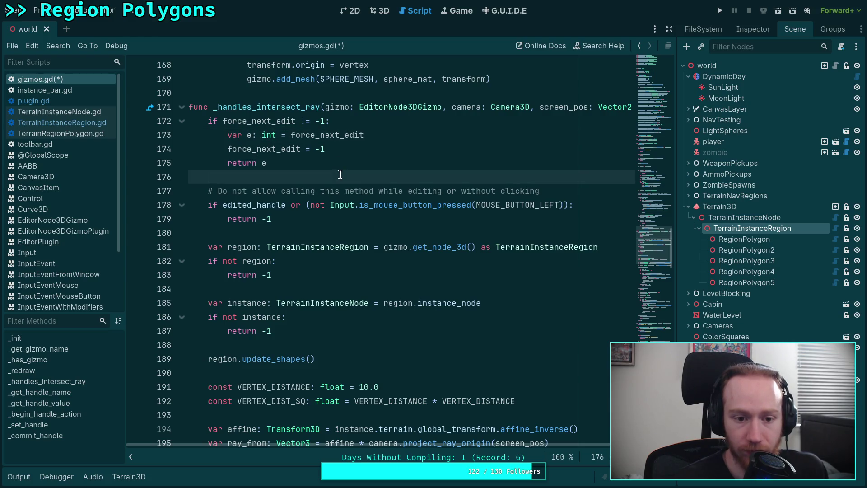
{"action": "key", "text": "ctrl+s"}
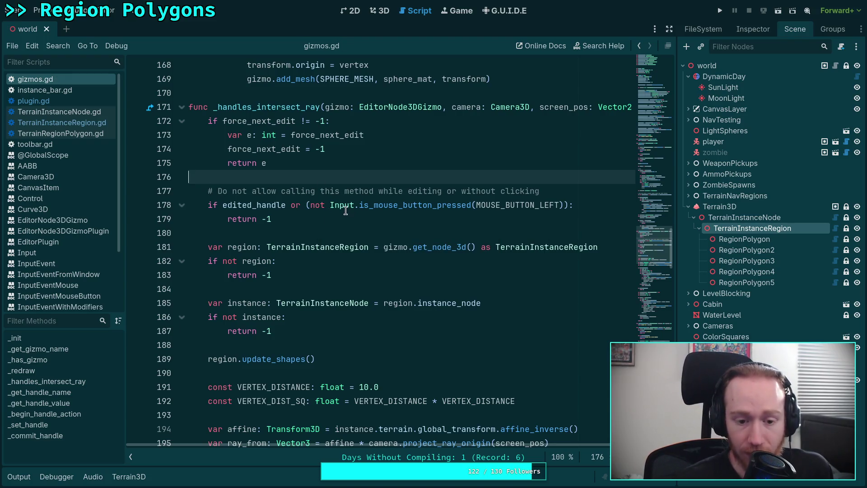
{"action": "left_click", "coordinate": [49, 90]}
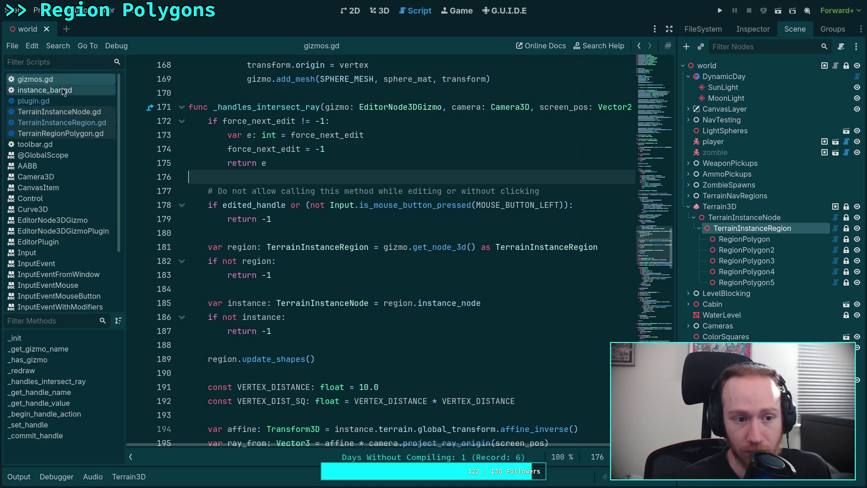
In plugin.gd's add_vertex_new_shape, add 'gizmos.force_next_edit = 0' after the add_vertex call and save
{"action": "left_click", "coordinate": [33, 101]}
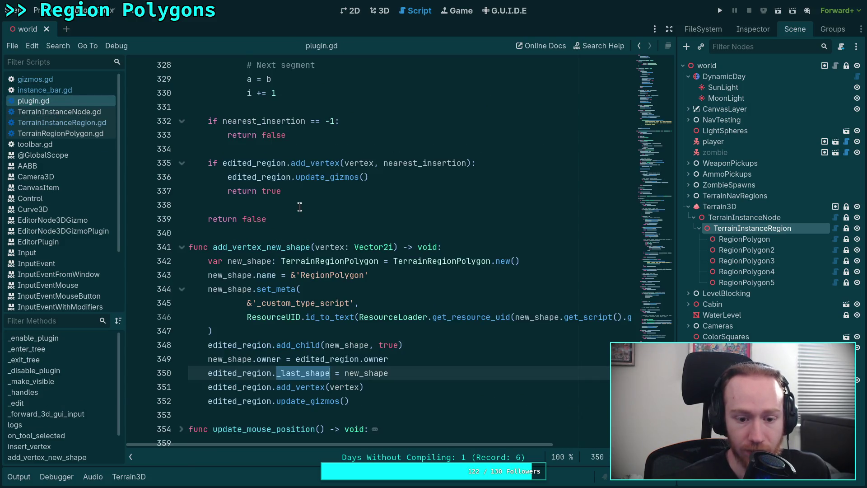
{"action": "scroll", "coordinate": [316, 217], "scroll_direction": "down", "scroll_amount": 2}
{"action": "left_click", "coordinate": [401, 303]}
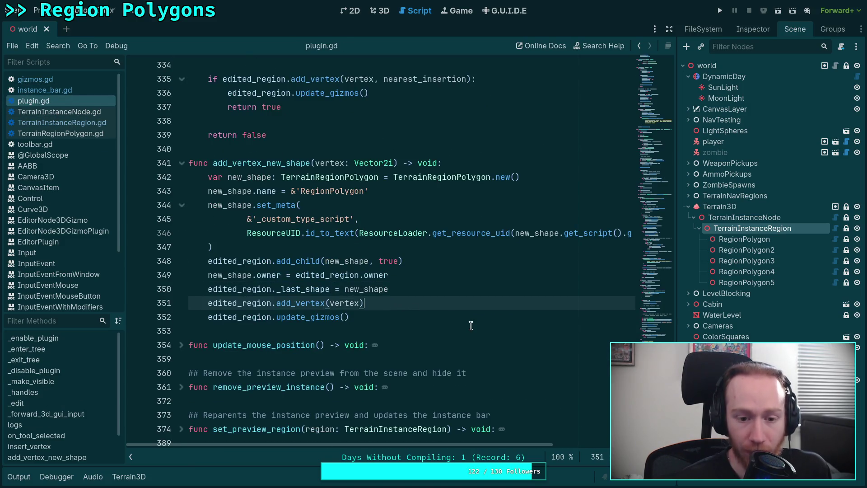
{"action": "key", "text": "Down"}
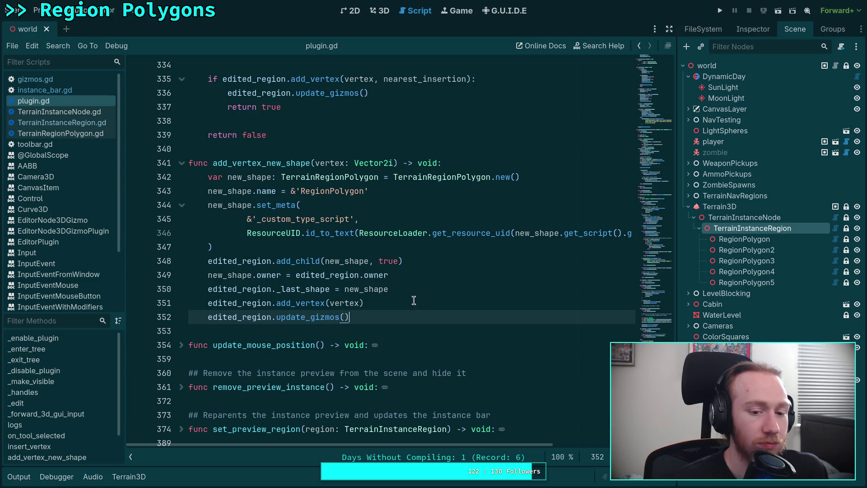
{"action": "left_click", "coordinate": [428, 307]}
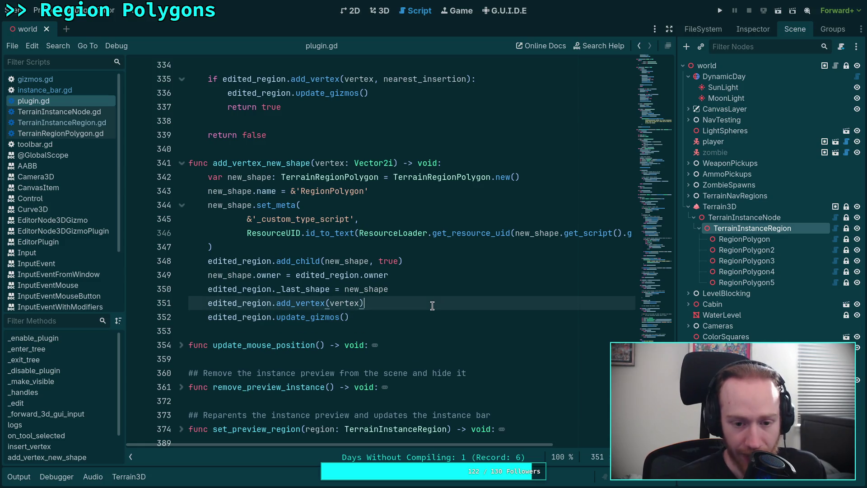
{"action": "mouse_move", "coordinate": [287, 304]}
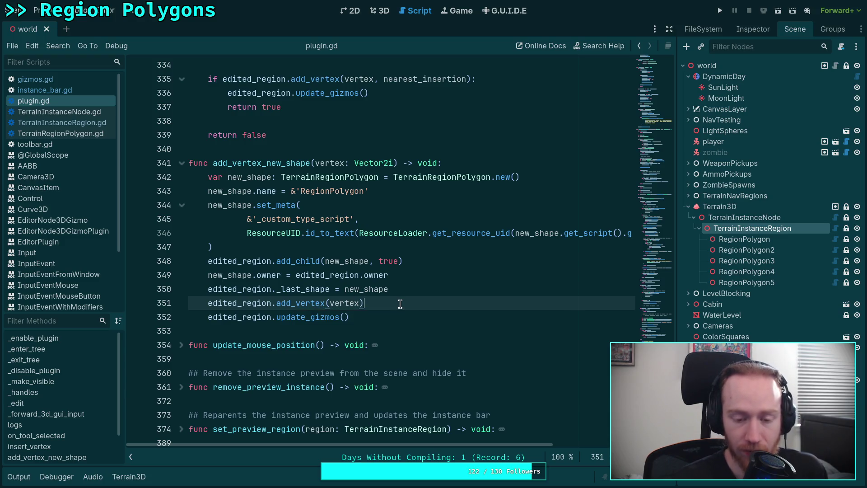
{"action": "key", "text": "Return"}
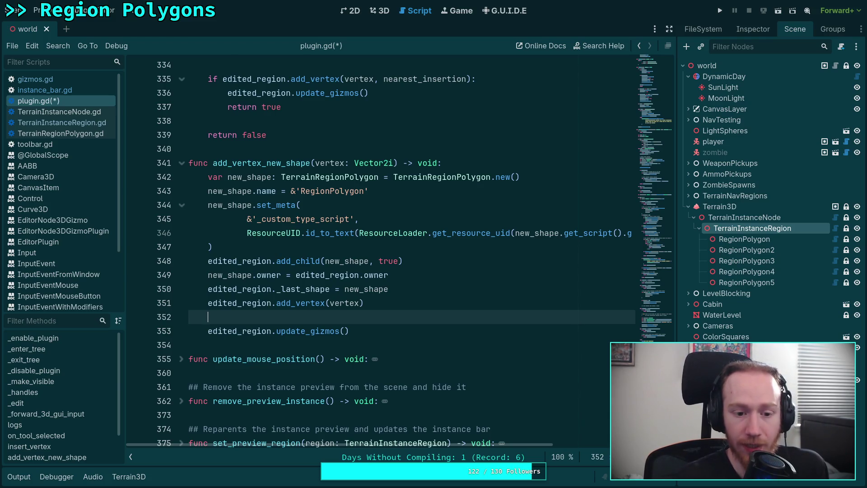
{"action": "type", "text": "gizmos"}
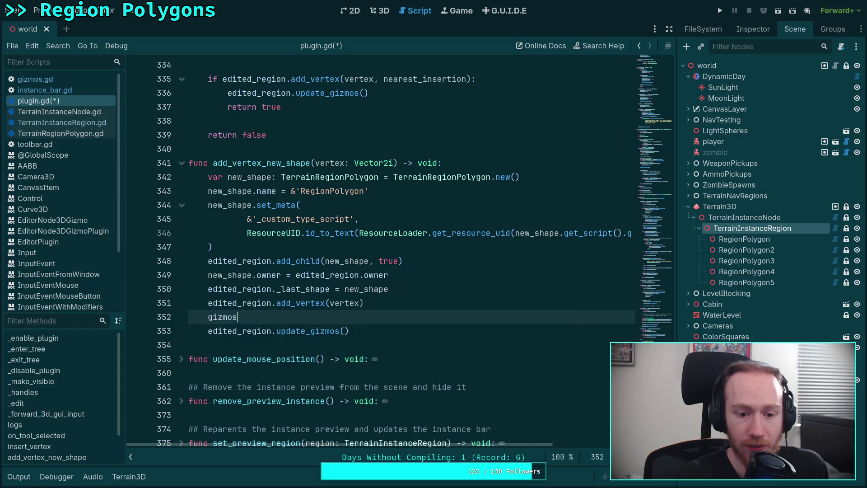
{"action": "type", "text": ".for"}
{"action": "key", "text": "Return"}
{"action": "type", "text": "= "}
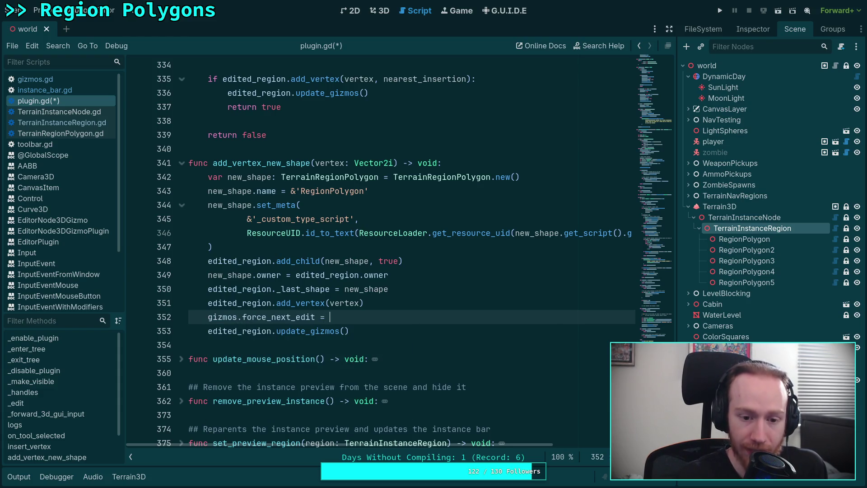
{"action": "type", "text": "0"}
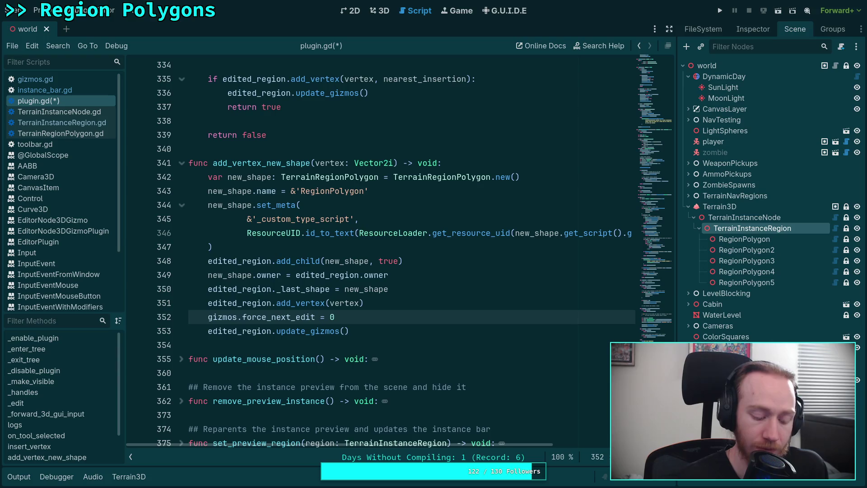
{"action": "key", "text": "ctrl+s"}
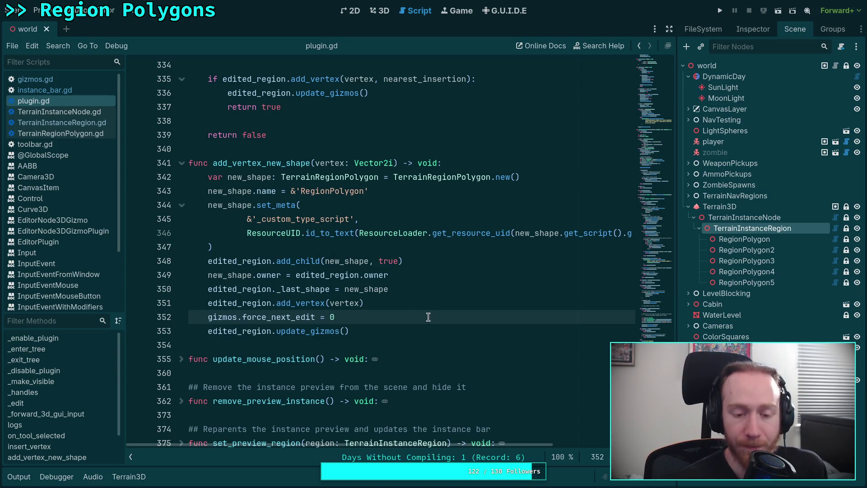
{"action": "scroll", "coordinate": [406, 314], "scroll_direction": "up", "scroll_amount": 8}
{"action": "scroll", "coordinate": [401, 311], "scroll_direction": "down", "scroll_amount": 1}
{"action": "scroll", "coordinate": [404, 293], "scroll_direction": "up", "scroll_amount": 20}
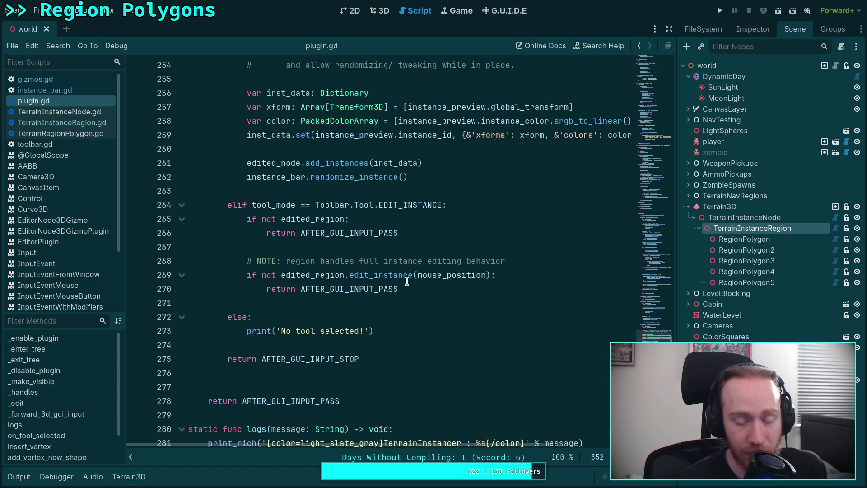
{"action": "scroll", "coordinate": [413, 286], "scroll_direction": "up", "scroll_amount": 3}
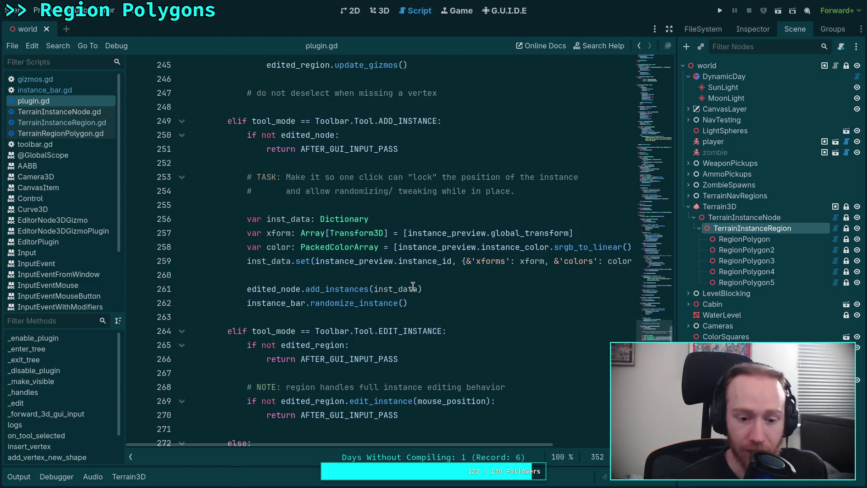
{"action": "scroll", "coordinate": [413, 287], "scroll_direction": "up", "scroll_amount": 12}
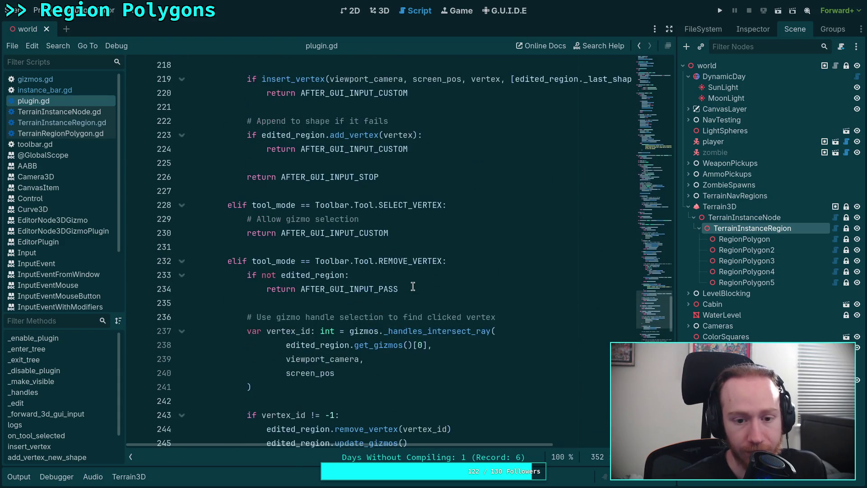
{"action": "scroll", "coordinate": [413, 287], "scroll_direction": "up", "scroll_amount": 14}
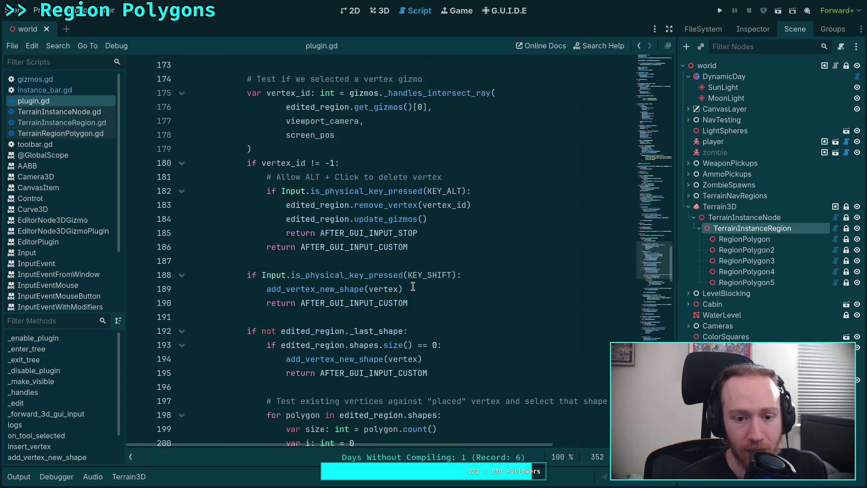
{"action": "scroll", "coordinate": [405, 285], "scroll_direction": "up", "scroll_amount": 1}
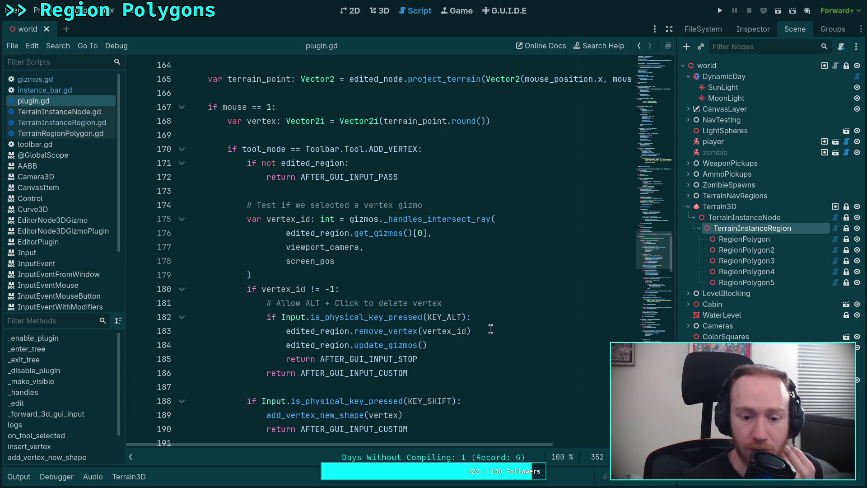
{"action": "scroll", "coordinate": [491, 329], "scroll_direction": "down", "scroll_amount": 2}
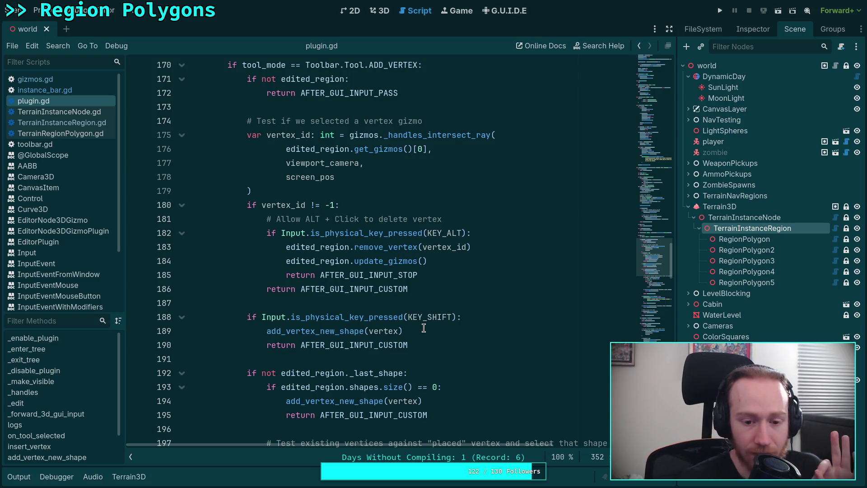
{"action": "left_click", "coordinate": [449, 332]}
{"action": "scroll", "coordinate": [440, 357], "scroll_direction": "down", "scroll_amount": 6}
{"action": "left_click", "coordinate": [436, 344]}
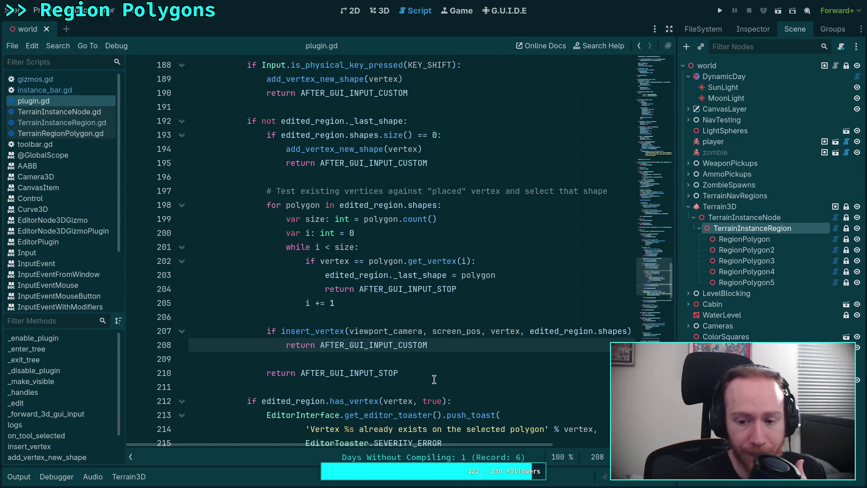
{"action": "double_click", "coordinate": [307, 331]}
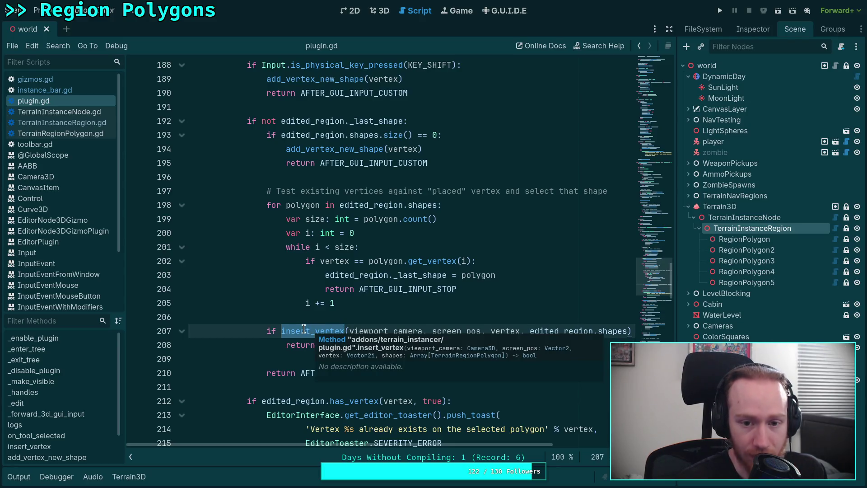
{"action": "scroll", "coordinate": [316, 333], "scroll_direction": "down", "scroll_amount": 6}
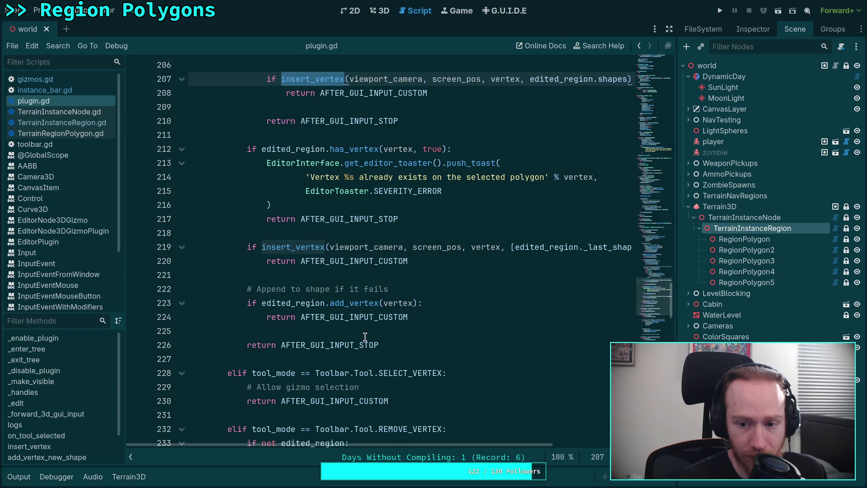
{"action": "scroll", "coordinate": [365, 337], "scroll_direction": "down", "scroll_amount": 20}
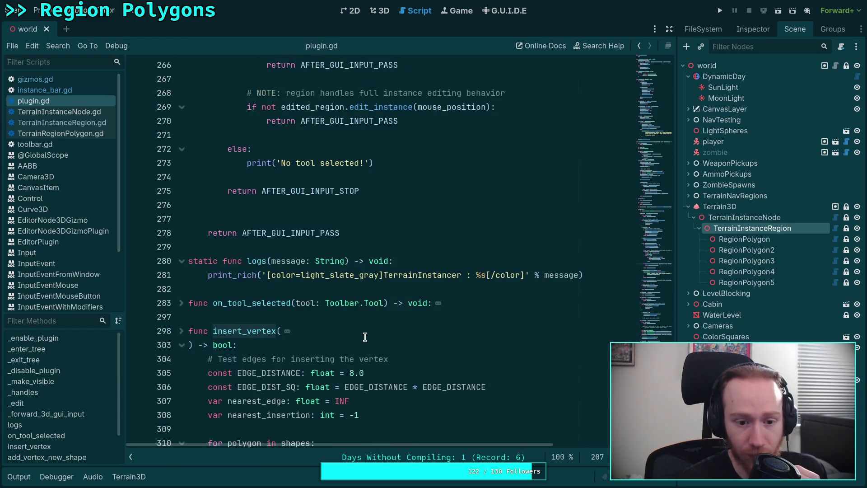
{"action": "scroll", "coordinate": [365, 337], "scroll_direction": "down", "scroll_amount": 13}
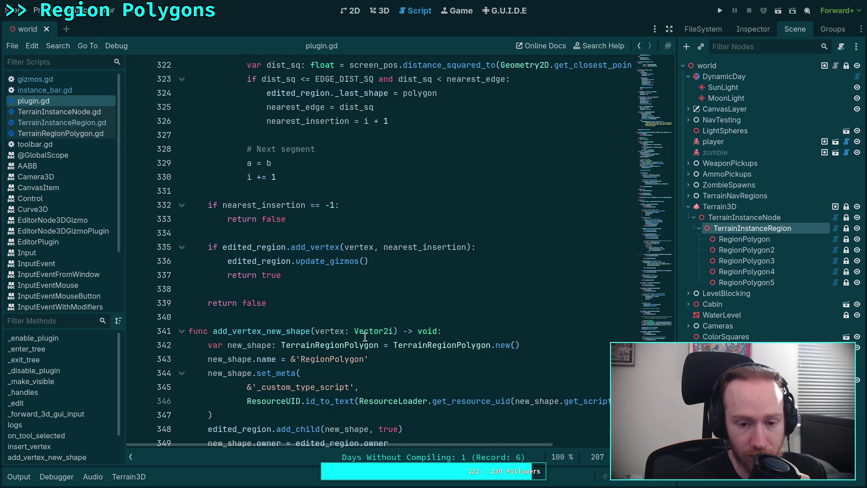
{"action": "scroll", "coordinate": [365, 336], "scroll_direction": "up", "scroll_amount": 1}
Below edited_region.add_vertex(...), add the line gizmos.force_next_edit = nearest_insertion
{"action": "left_click", "coordinate": [508, 289]}
{"action": "key", "text": "Return"}
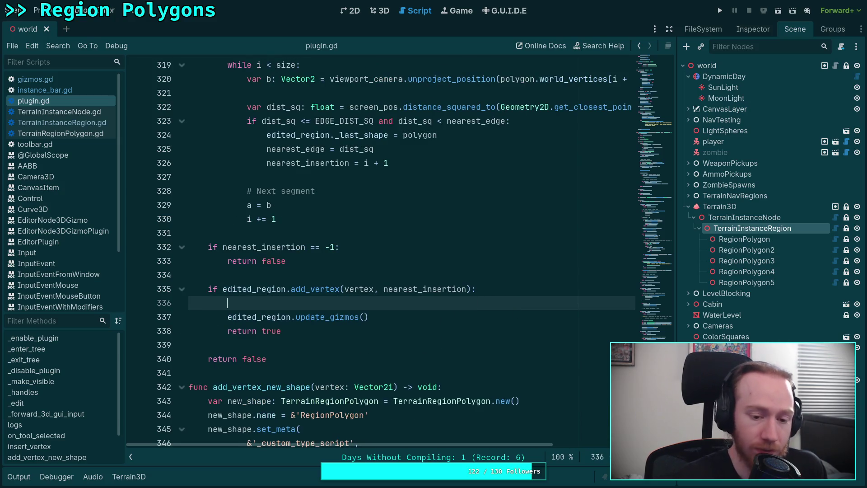
{"action": "type", "text": "giz"}
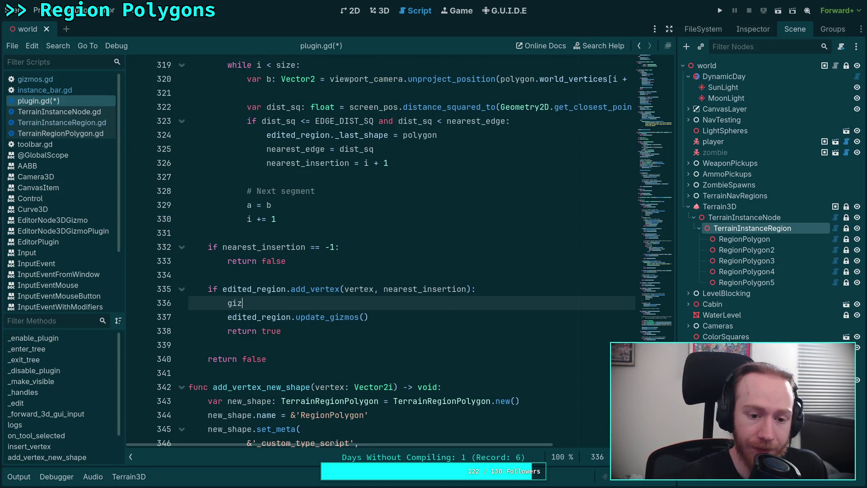
{"action": "type", "text": "mos.for"}
{"action": "key", "text": "Return"}
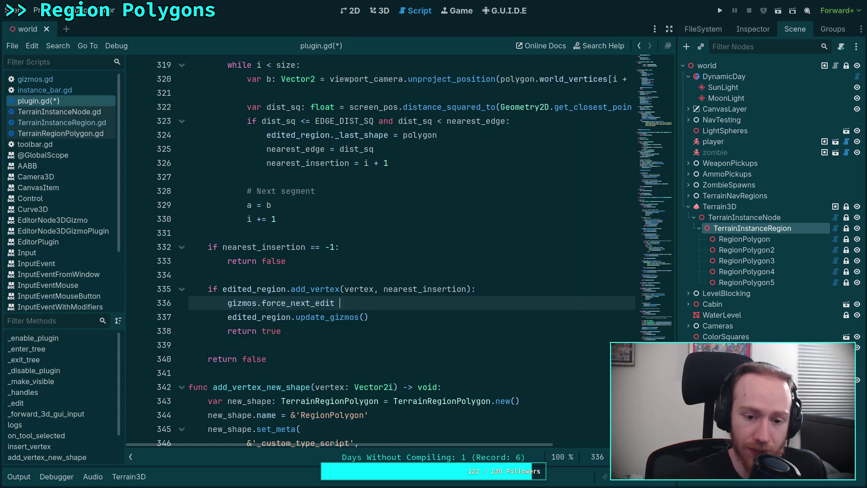
{"action": "type", "text": "= nea"}
{"action": "key", "text": "Down"}
{"action": "key", "text": "Return"}
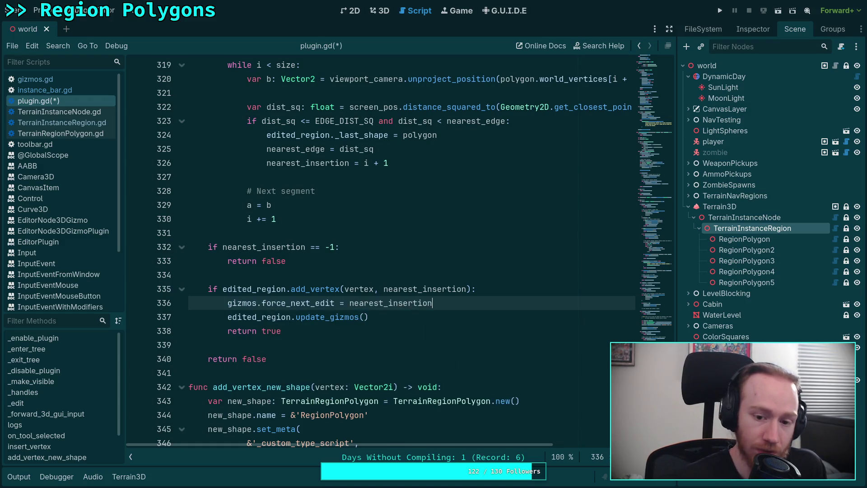
Save plugin.gd
{"action": "key", "text": "ctrl+s"}
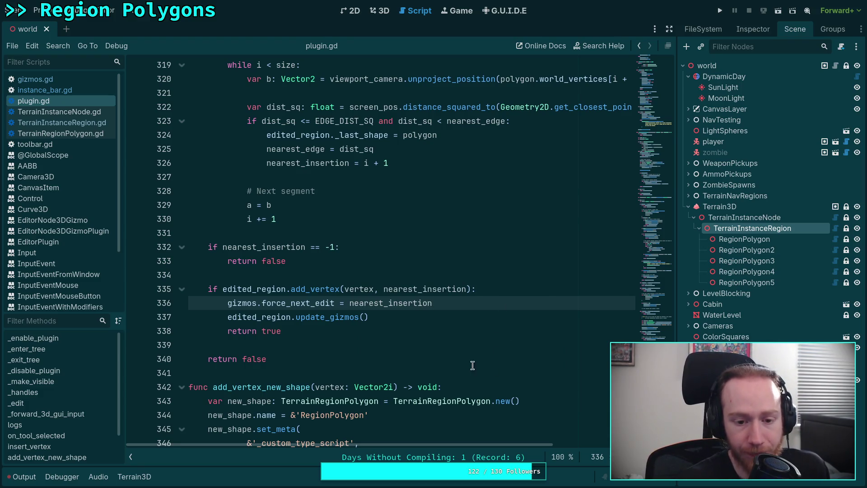
{"action": "scroll", "coordinate": [466, 364], "scroll_direction": "down", "scroll_amount": 6}
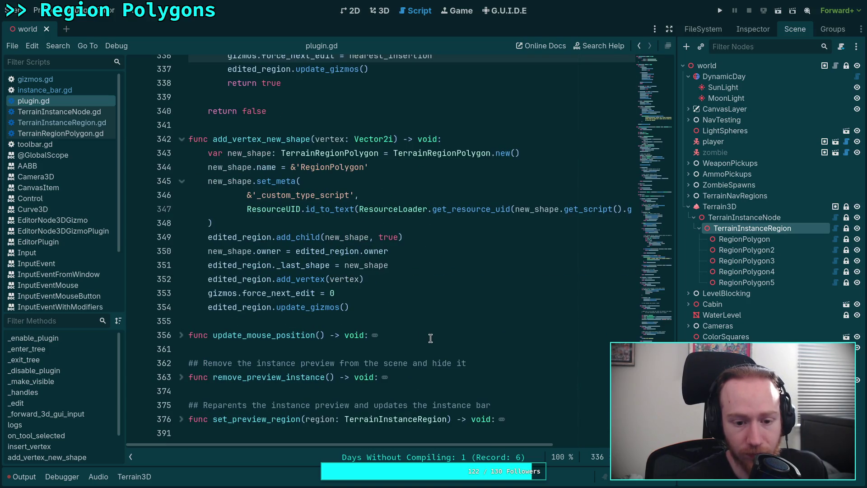
{"action": "scroll", "coordinate": [429, 338], "scroll_direction": "up", "scroll_amount": 3}
In the 3D view, clear the Output log and drag a region vertex toward the lower right
{"action": "left_click", "coordinate": [382, 13]}
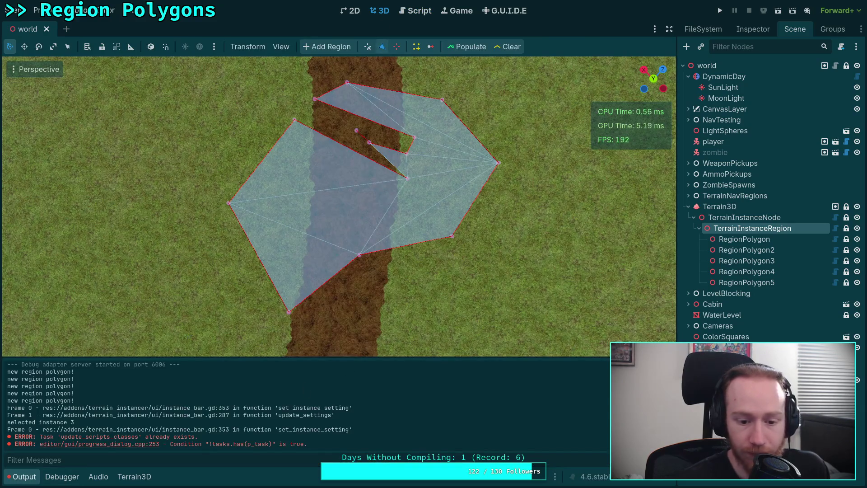
{"action": "key", "text": "ctrl+alt+k"}
{"action": "left_click_drag", "start_coordinate": [360, 256], "coordinate": [432, 339]}
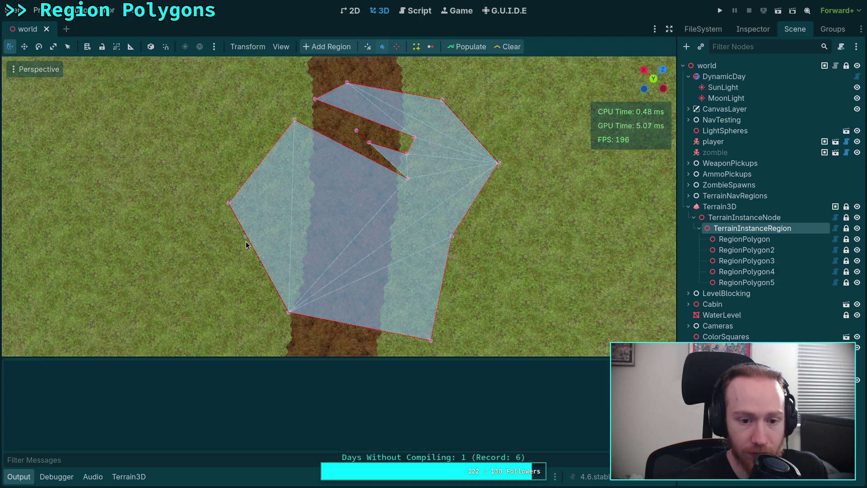
{"action": "scroll", "coordinate": [247, 248], "scroll_direction": "up", "scroll_amount": 5}
{"action": "scroll", "coordinate": [246, 248], "scroll_direction": "down", "scroll_amount": 2}
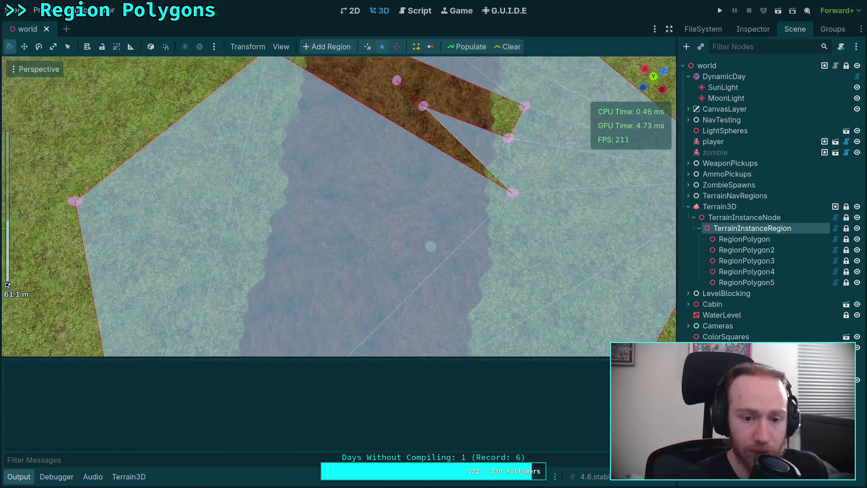
{"action": "scroll", "coordinate": [339, 206], "scroll_direction": "down", "scroll_amount": 4}
{"action": "scroll", "coordinate": [339, 206], "scroll_direction": "up", "scroll_amount": 4}
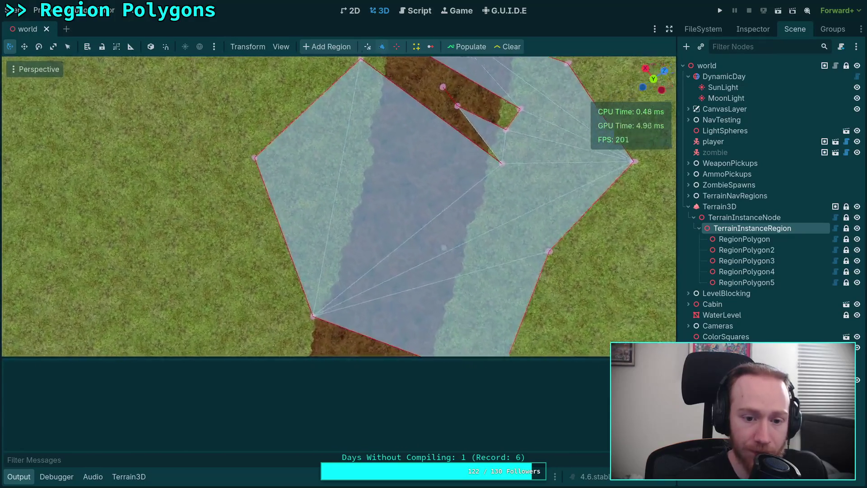
{"action": "scroll", "coordinate": [318, 249], "scroll_direction": "up", "scroll_amount": 1}
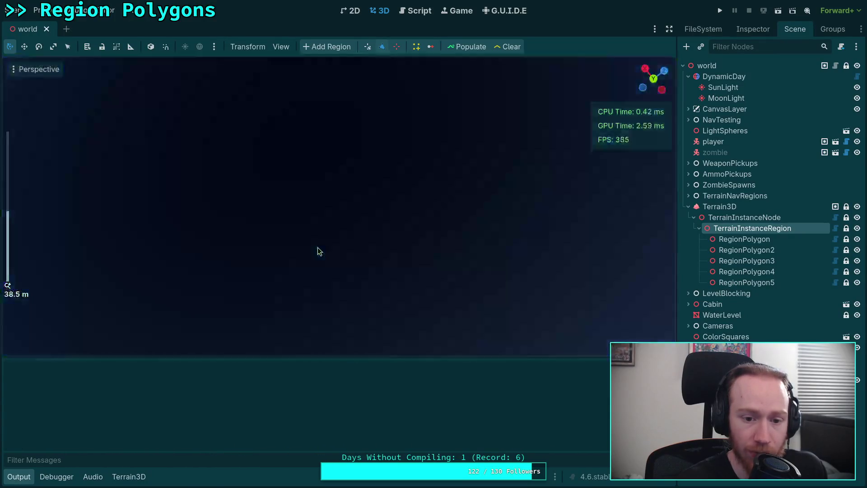
{"action": "scroll", "coordinate": [318, 249], "scroll_direction": "down", "scroll_amount": 3}
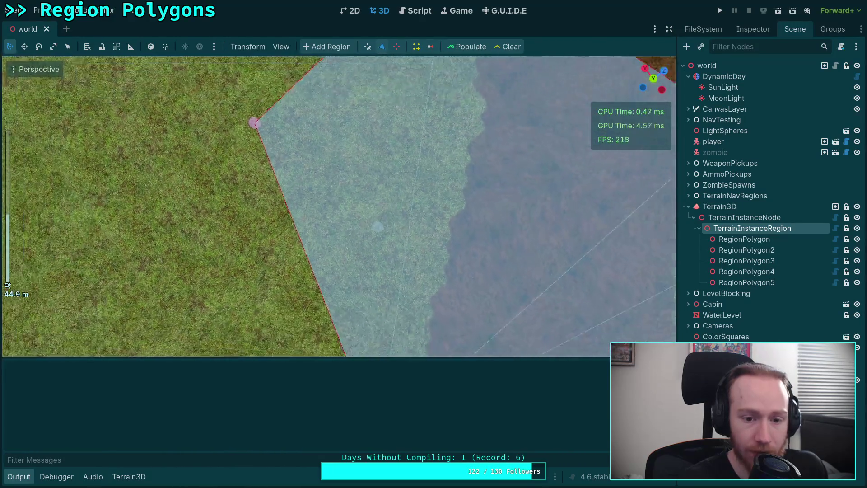
{"action": "scroll", "coordinate": [323, 240], "scroll_direction": "up", "scroll_amount": 5}
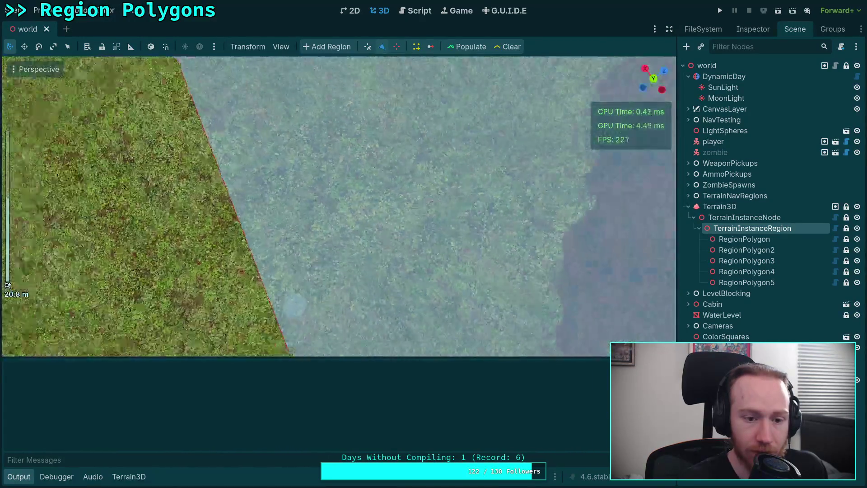
{"action": "scroll", "coordinate": [324, 221], "scroll_direction": "up", "scroll_amount": 2}
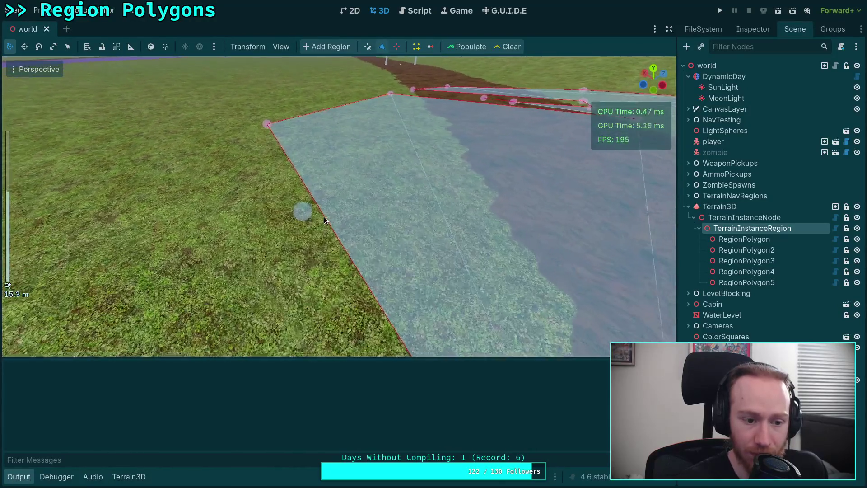
{"action": "scroll", "coordinate": [324, 216], "scroll_direction": "up", "scroll_amount": 2}
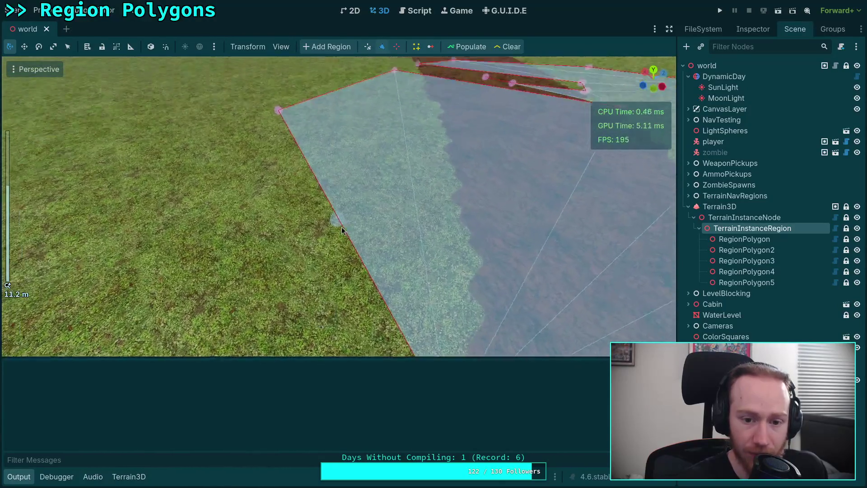
Insert a vertex on the polygon's left edge, pull it outward, then start RegionPolygon6 below
{"action": "left_click_drag", "start_coordinate": [323, 212], "coordinate": [283, 213]}
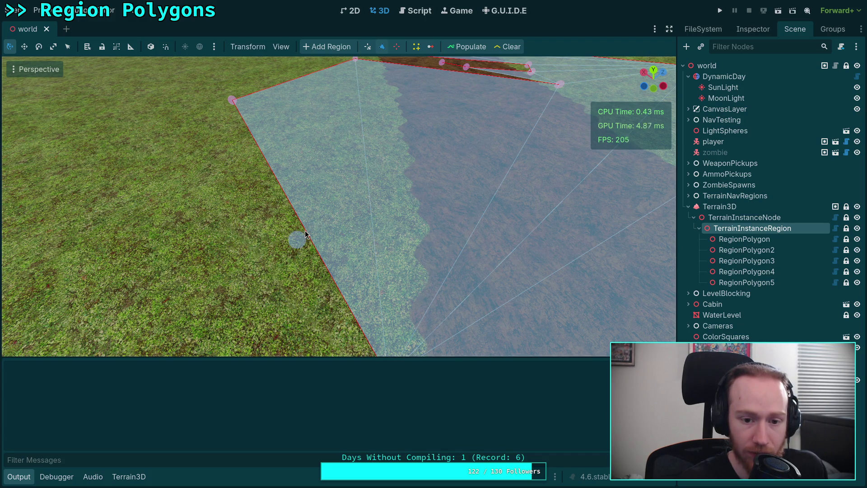
{"action": "left_click_drag", "start_coordinate": [298, 242], "coordinate": [107, 266]}
{"action": "scroll", "coordinate": [107, 265], "scroll_direction": "down", "scroll_amount": 3}
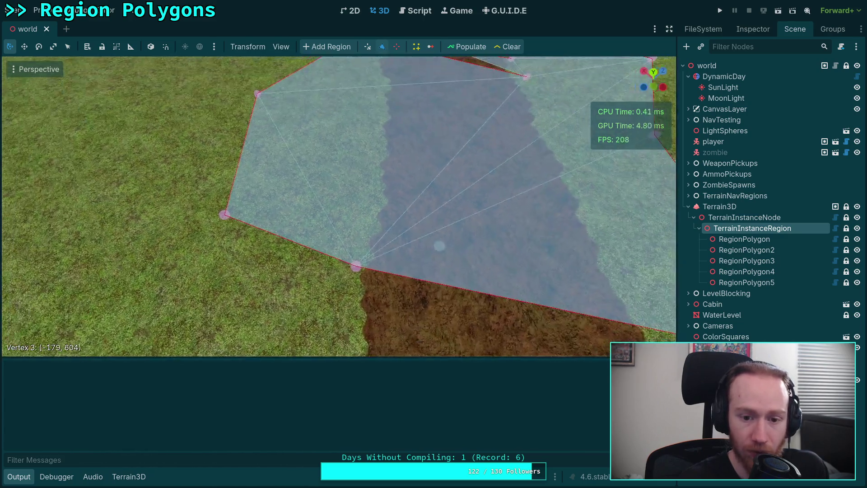
{"action": "scroll", "coordinate": [439, 246], "scroll_direction": "down", "scroll_amount": 6}
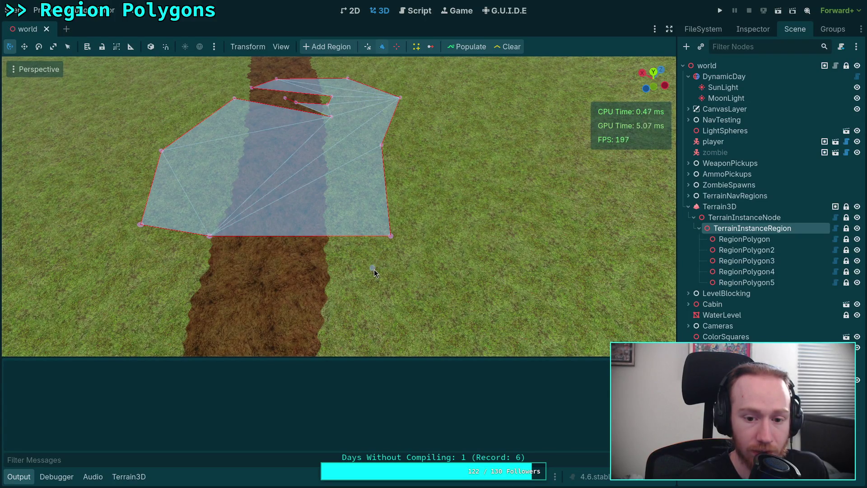
{"action": "left_click", "coordinate": [281, 312]}
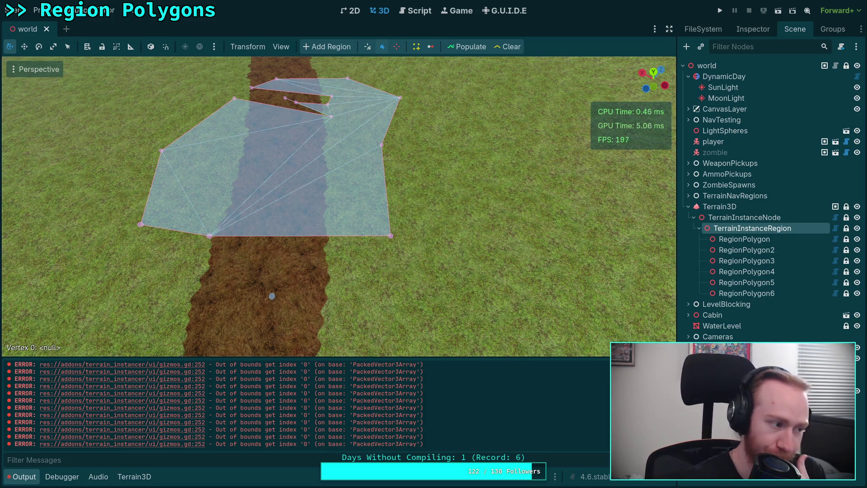
Jump to the gizmos.gd line 252 error, review the world_vertices[handle_id] lookup, and collapse Output
{"action": "left_click", "coordinate": [201, 382]}
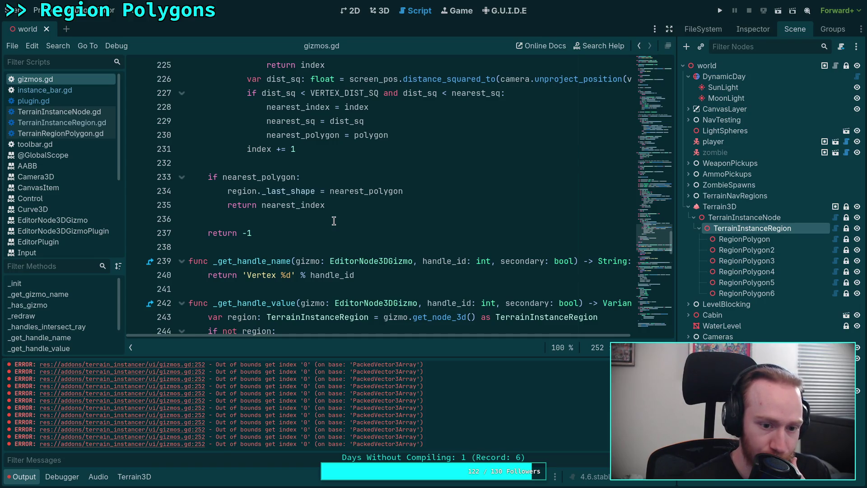
{"action": "scroll", "coordinate": [334, 220], "scroll_direction": "down", "scroll_amount": 6}
{"action": "scroll", "coordinate": [334, 220], "scroll_direction": "up", "scroll_amount": 2}
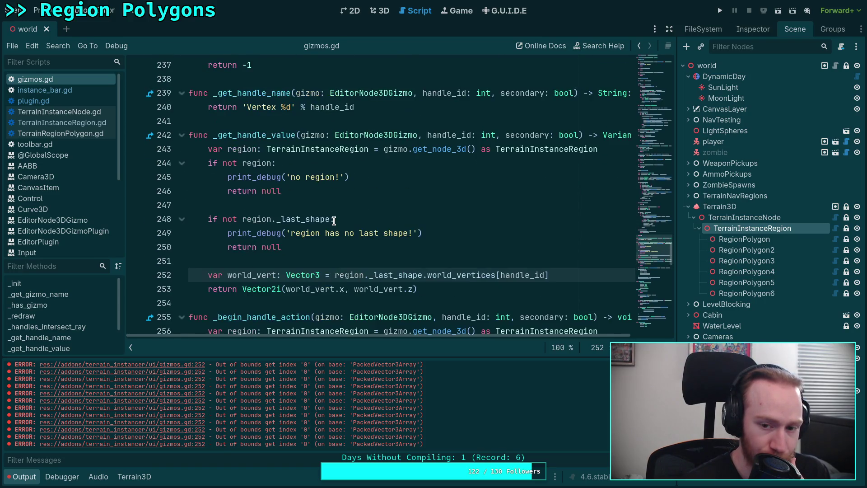
{"action": "scroll", "coordinate": [334, 220], "scroll_direction": "down", "scroll_amount": 1}
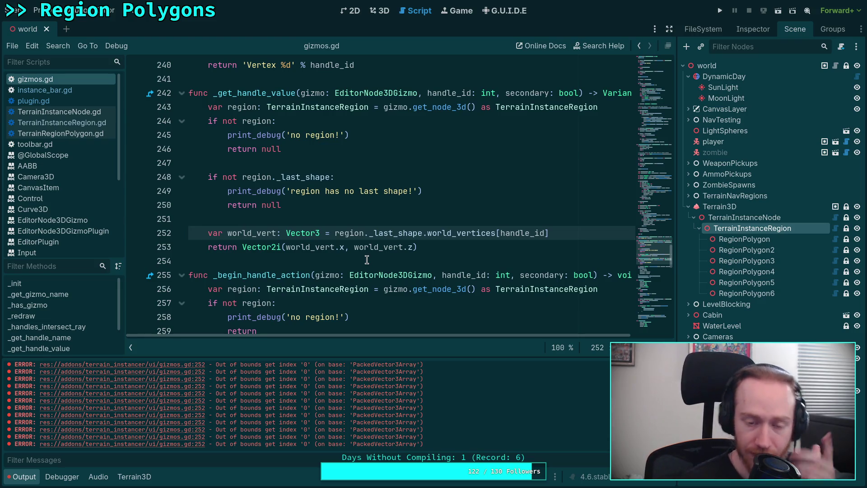
{"action": "scroll", "coordinate": [367, 260], "scroll_direction": "up", "scroll_amount": 2}
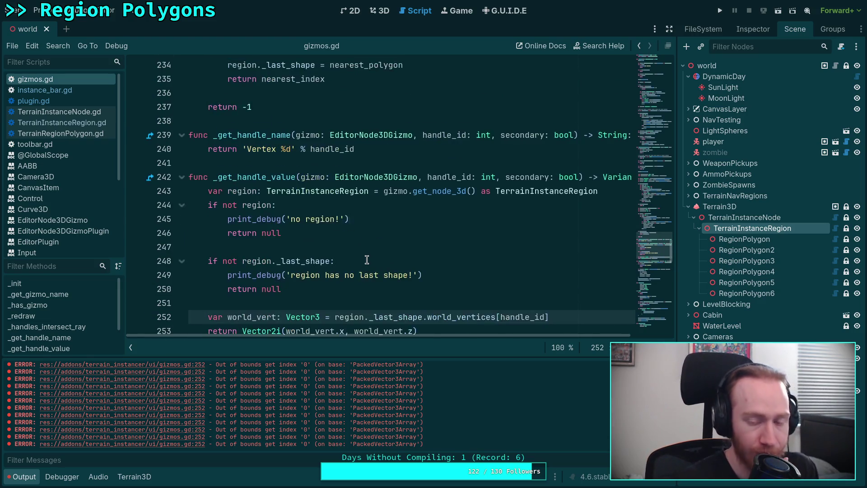
{"action": "scroll", "coordinate": [367, 260], "scroll_direction": "down", "scroll_amount": 1}
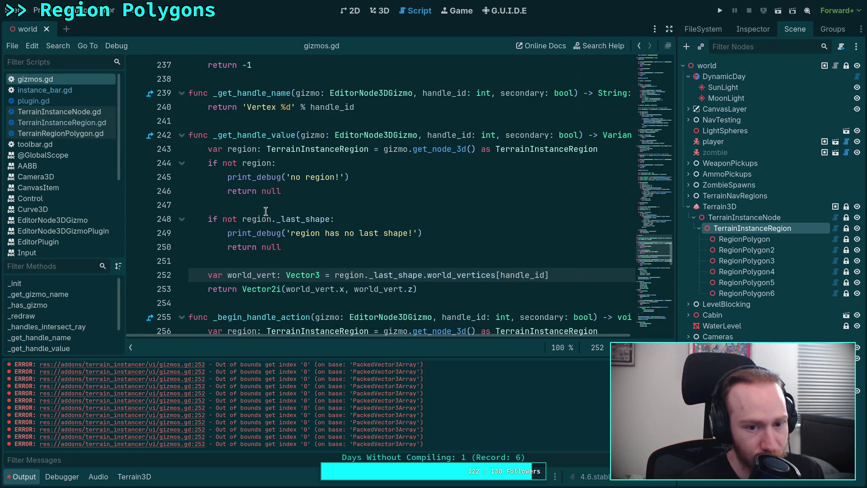
{"action": "scroll", "coordinate": [215, 230], "scroll_direction": "down", "scroll_amount": 1}
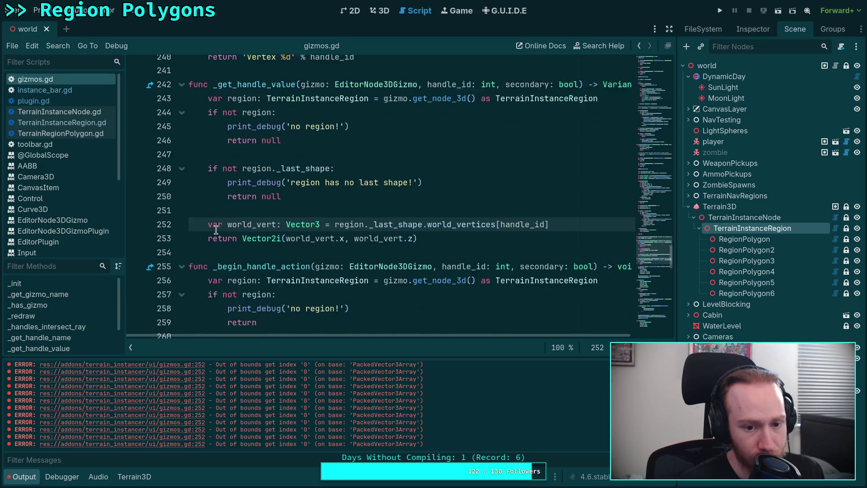
{"action": "scroll", "coordinate": [216, 229], "scroll_direction": "down", "scroll_amount": 4}
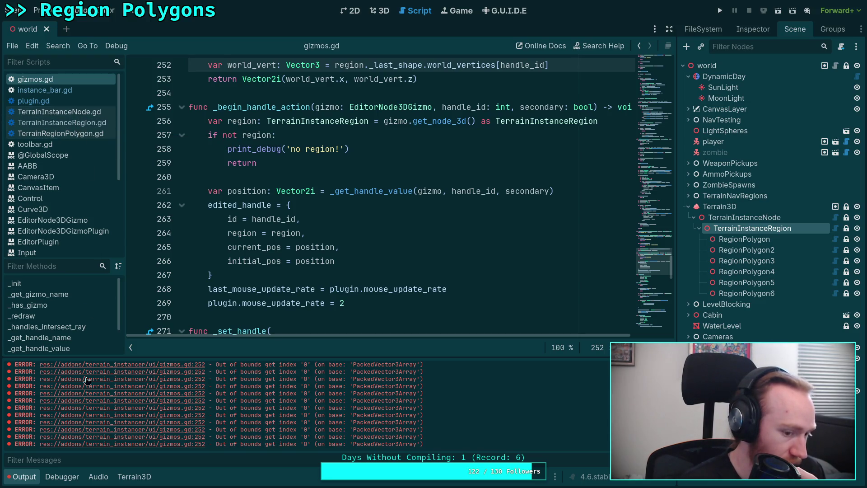
{"action": "left_click", "coordinate": [22, 477]}
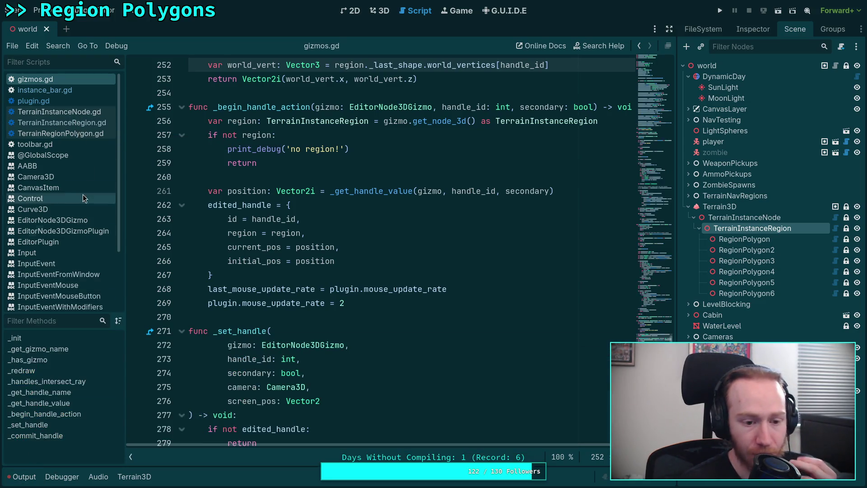
In plugin.gd, add edited_region.update_shapes() on line 336 after the insertion add_vertex
{"action": "left_click", "coordinate": [60, 100]}
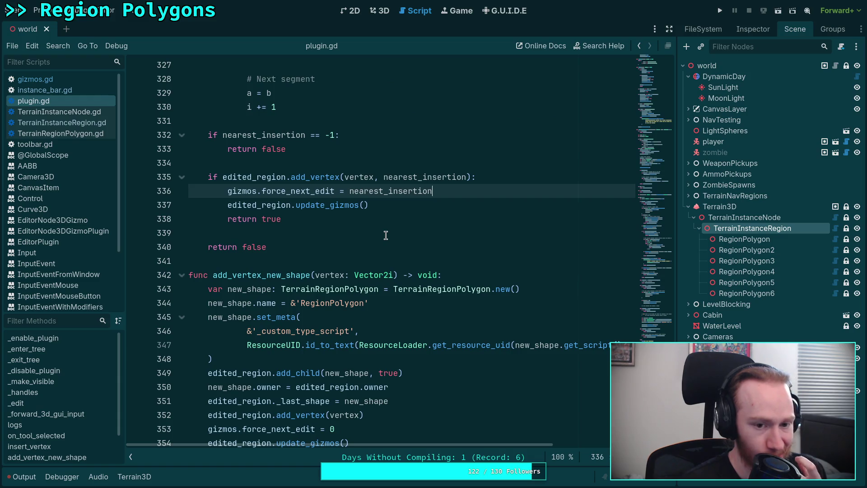
{"action": "scroll", "coordinate": [373, 233], "scroll_direction": "up", "scroll_amount": 3}
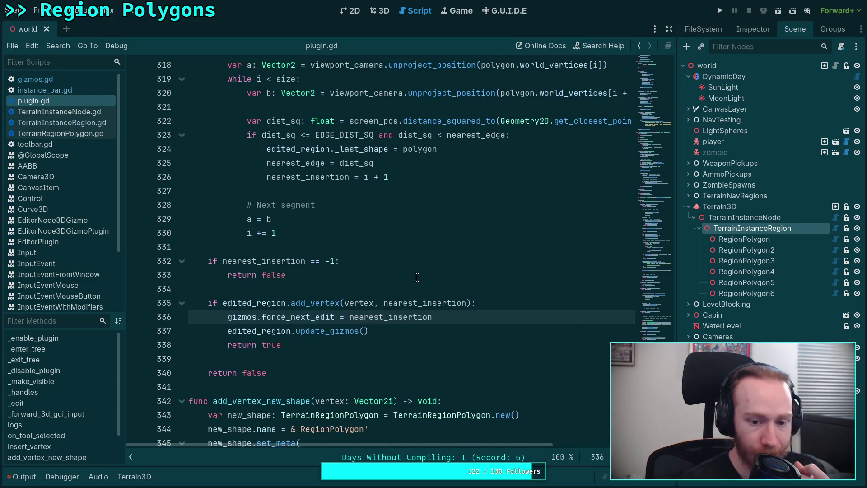
{"action": "left_click", "coordinate": [524, 304]}
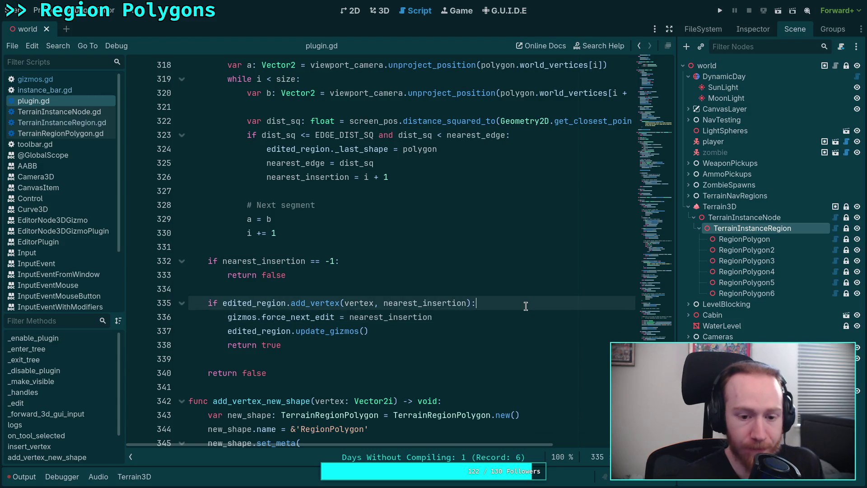
{"action": "key", "text": "Return"}
{"action": "type", "text": "id"}
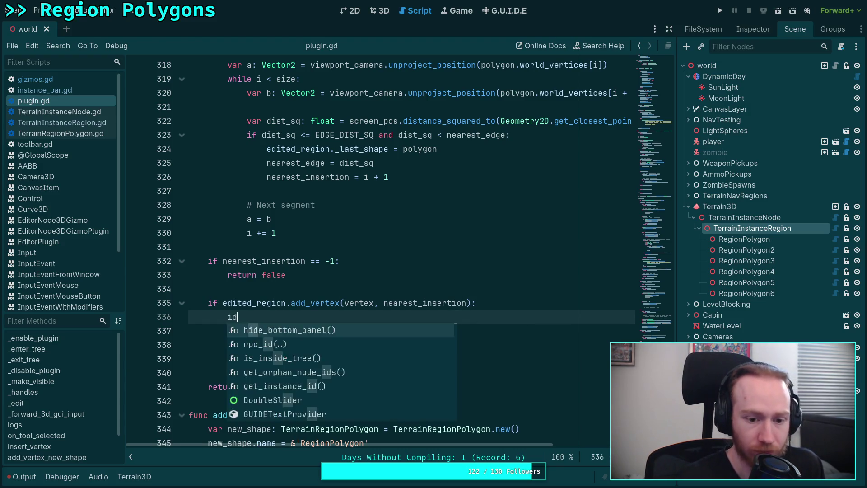
{"action": "key", "text": "BackSpace"}
{"action": "type", "text": "ed"}
{"action": "key", "text": "Down"}
{"action": "key", "text": "Return"}
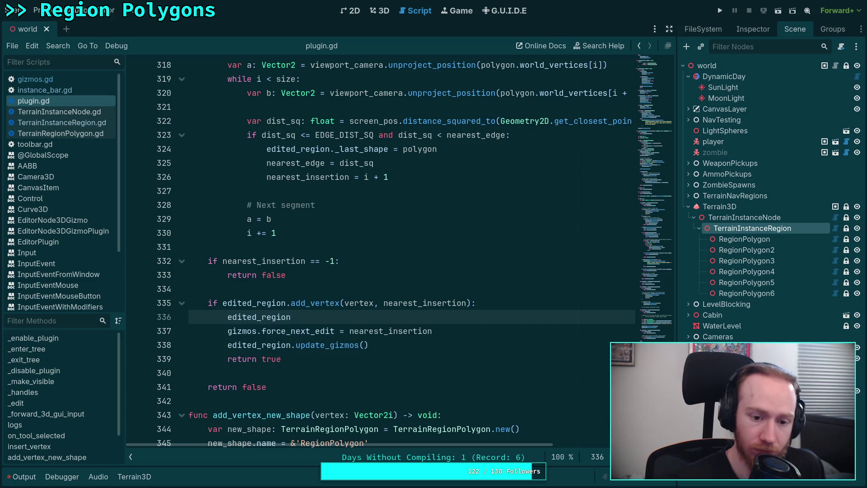
{"action": "type", "text": ".up"}
{"action": "key", "text": "Return"}
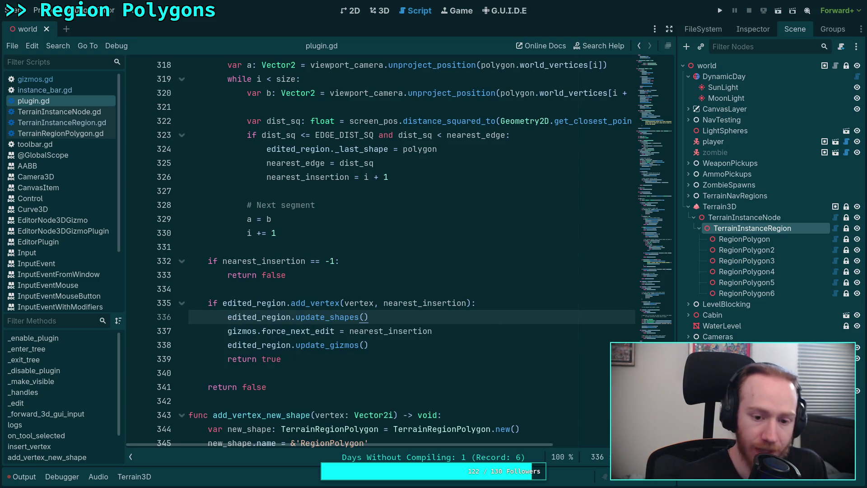
Add edited_region.update_shapes() on line 354 in the new-shape code and save the script
{"action": "left_click", "coordinate": [431, 333]}
{"action": "left_click", "coordinate": [386, 352]}
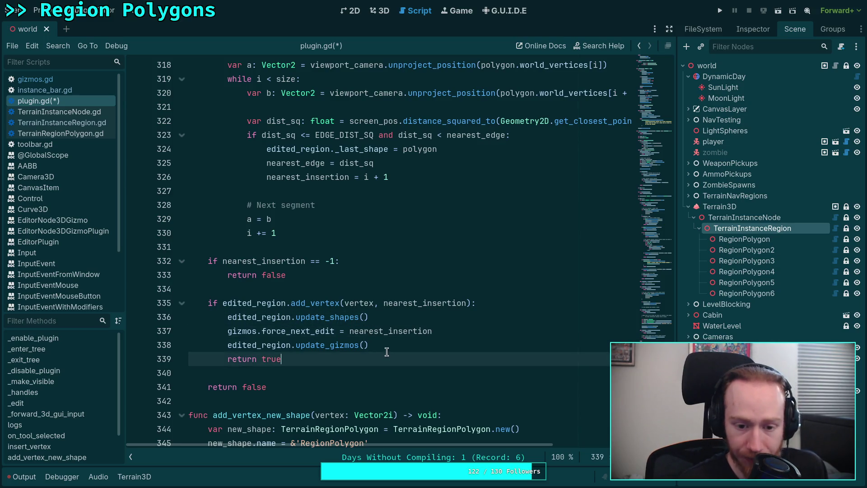
{"action": "scroll", "coordinate": [391, 342], "scroll_direction": "down", "scroll_amount": 5}
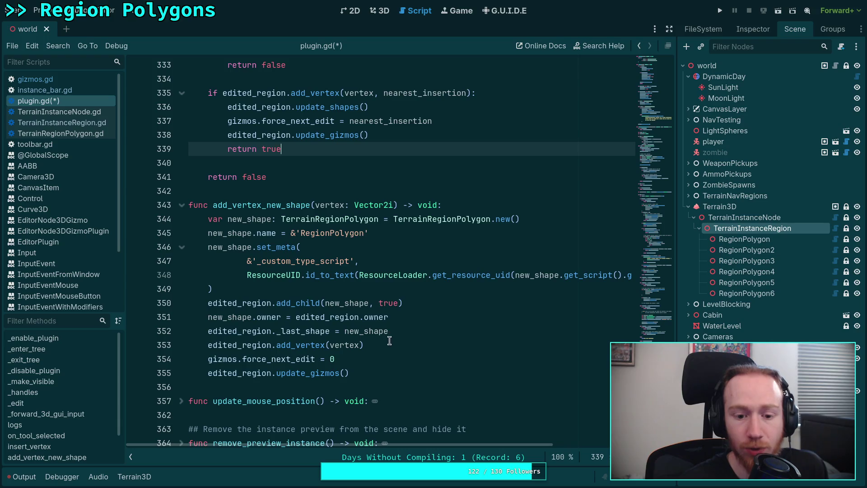
{"action": "left_click", "coordinate": [423, 346]}
{"action": "key", "text": "Return"}
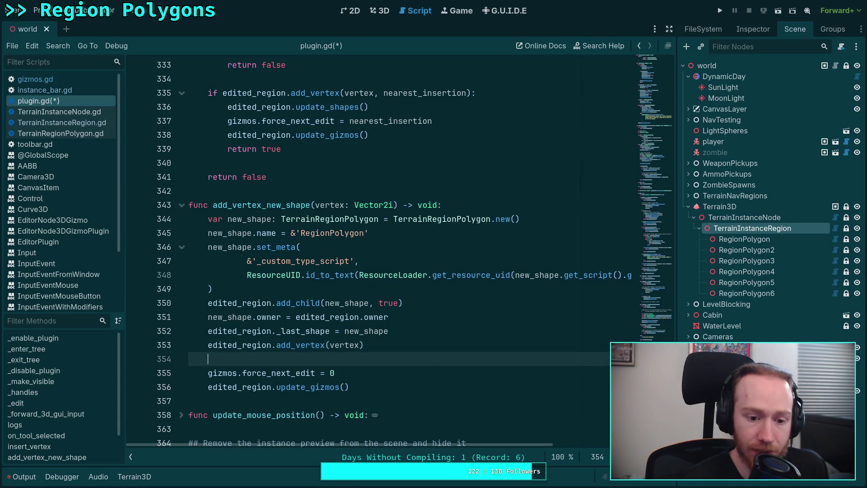
{"action": "type", "text": "ed"}
{"action": "key", "text": "Down"}
{"action": "key", "text": "Return"}
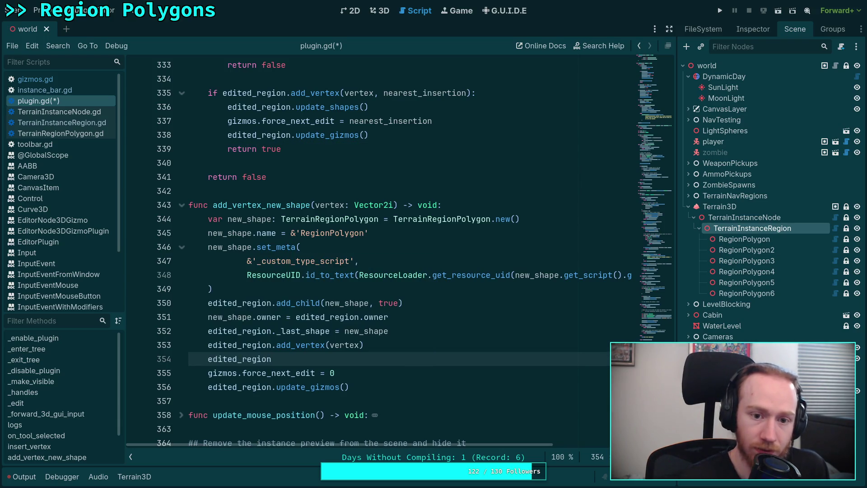
{"action": "type", "text": ".up"}
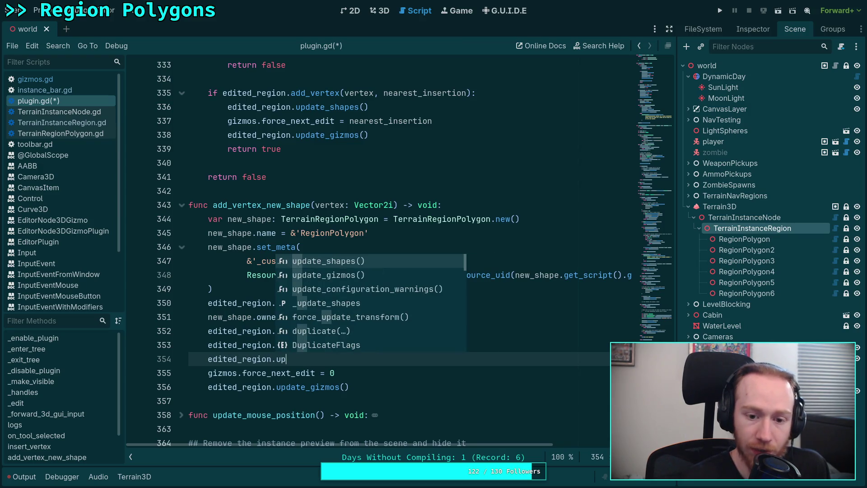
{"action": "key", "text": "Return"}
{"action": "key", "text": "ctrl+s"}
{"action": "scroll", "coordinate": [432, 346], "scroll_direction": "up", "scroll_amount": 4}
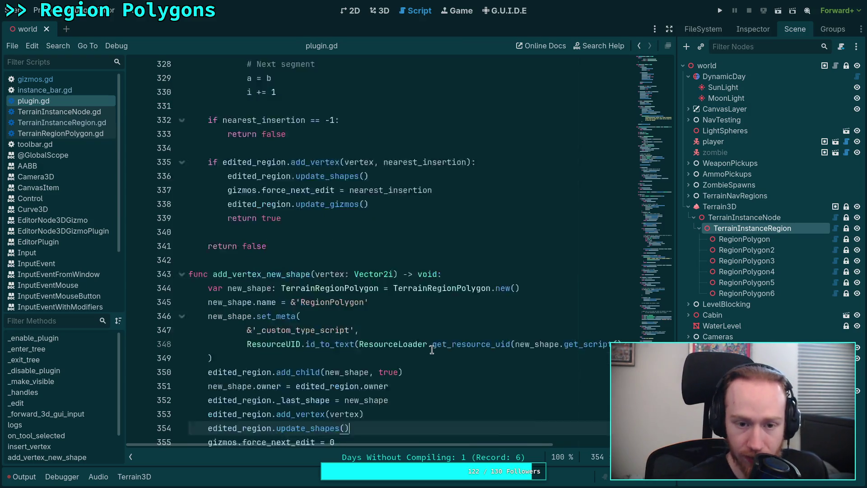
In the 3D view, place three vertices of a new region triangle and try adding more
{"action": "left_click", "coordinate": [382, 12]}
{"action": "left_click", "coordinate": [25, 477]}
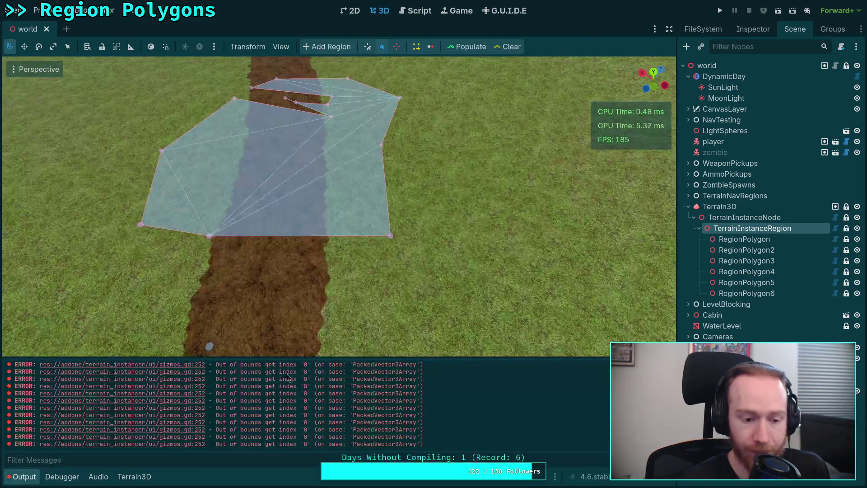
{"action": "left_click", "coordinate": [515, 312]}
{"action": "left_click", "coordinate": [367, 339]}
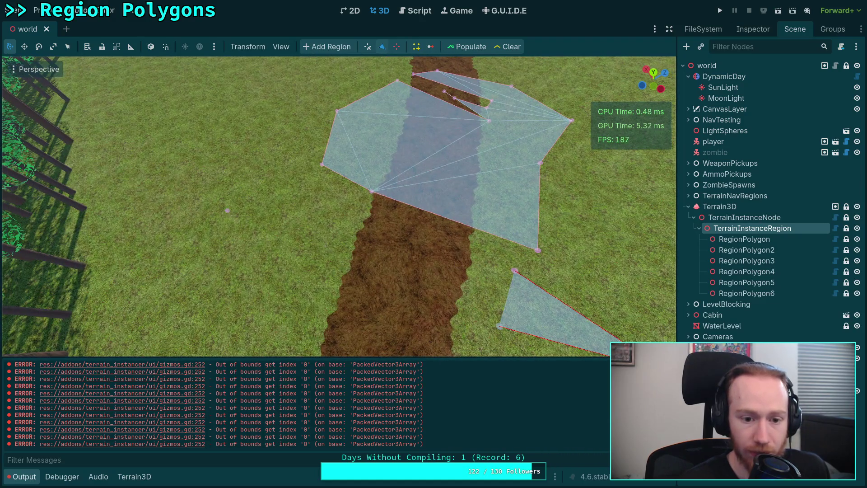
{"action": "left_click_drag", "start_coordinate": [288, 255], "coordinate": [412, 257]}
{"action": "left_click", "coordinate": [397, 240]}
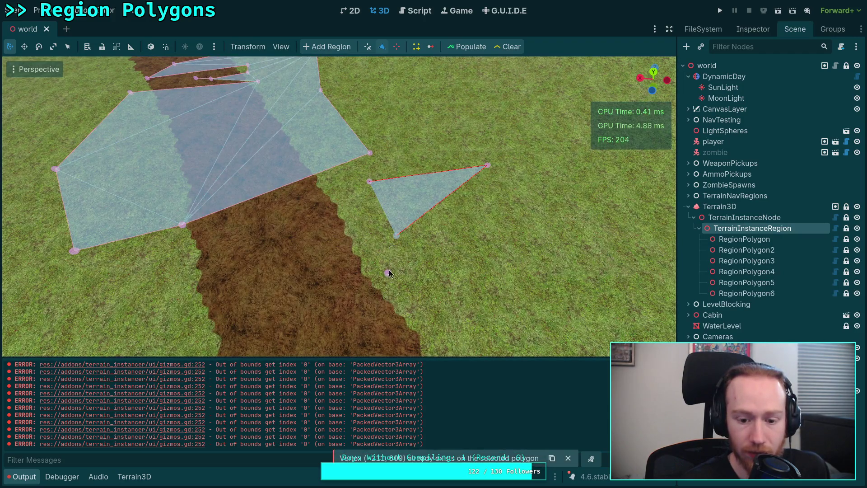
{"action": "left_click", "coordinate": [414, 241]}
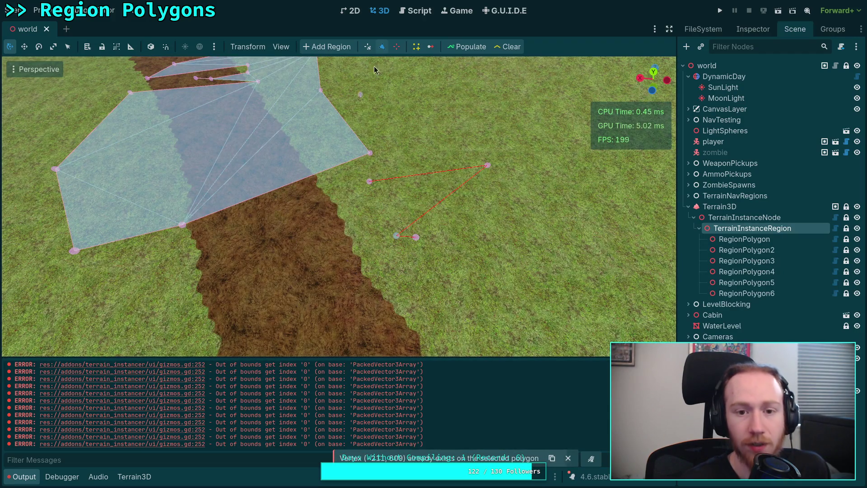
Toggle the region editing mode and terrain instancer panel, ending back in vertex-adding mode
{"action": "left_click", "coordinate": [397, 47]}
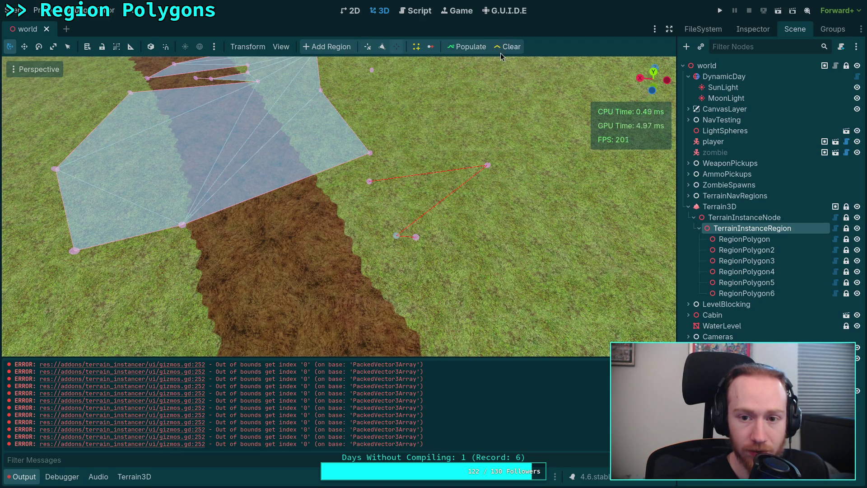
{"action": "left_click", "coordinate": [397, 48]}
{"action": "left_click", "coordinate": [397, 51]}
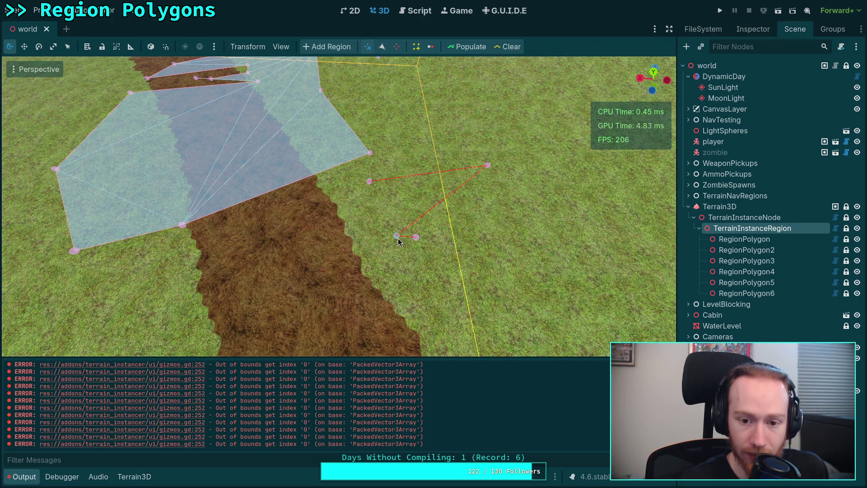
{"action": "left_click", "coordinate": [383, 50]}
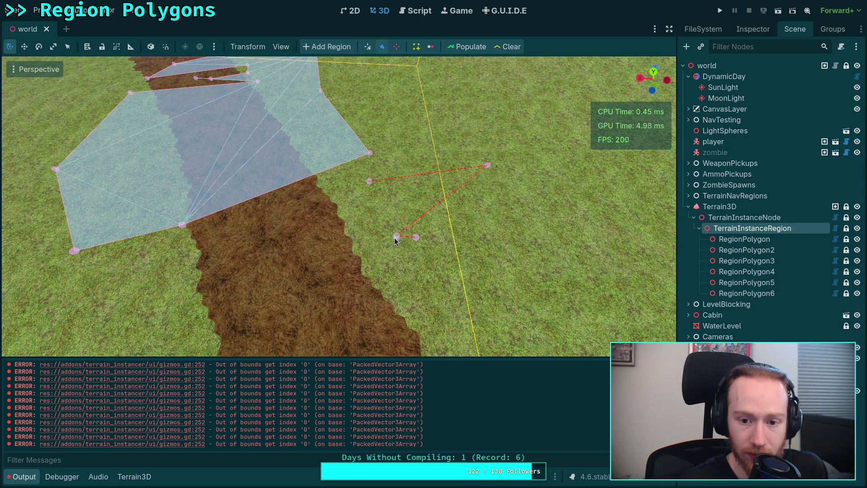
Add vertices across the dirt path to the left and far right, dragging one new vertex rightward
{"action": "left_click", "coordinate": [398, 238]}
{"action": "left_click", "coordinate": [415, 241]}
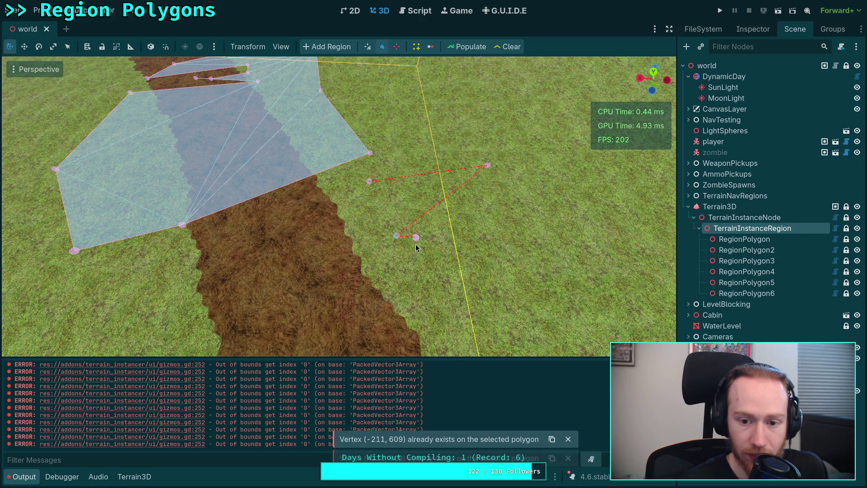
{"action": "left_click", "coordinate": [333, 288]}
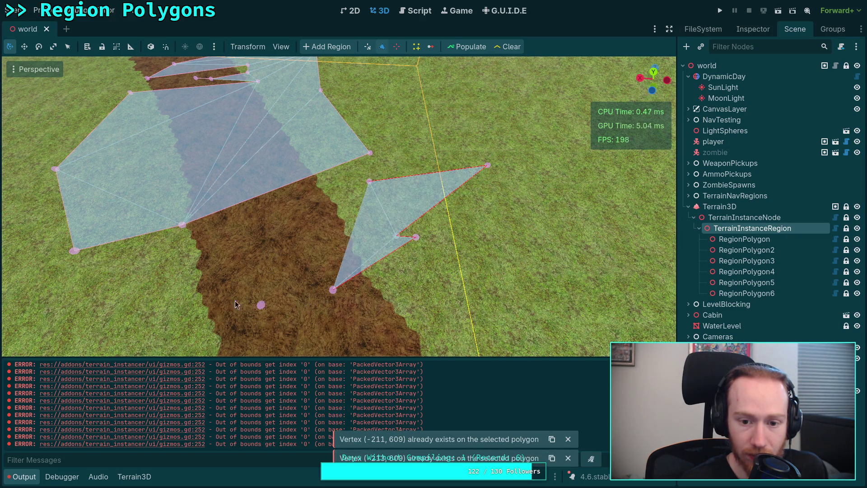
{"action": "left_click", "coordinate": [167, 251]}
{"action": "left_click", "coordinate": [172, 319]}
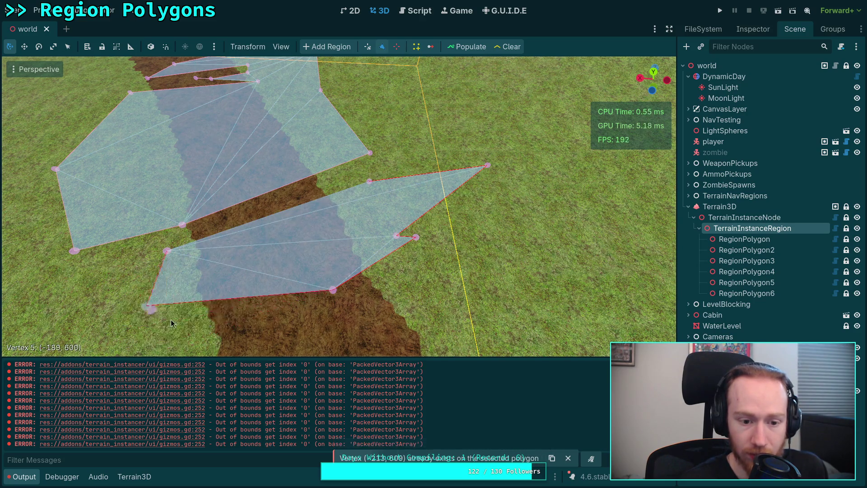
{"action": "left_click_drag", "start_coordinate": [292, 206], "coordinate": [304, 220]}
{"action": "left_click", "coordinate": [572, 233]}
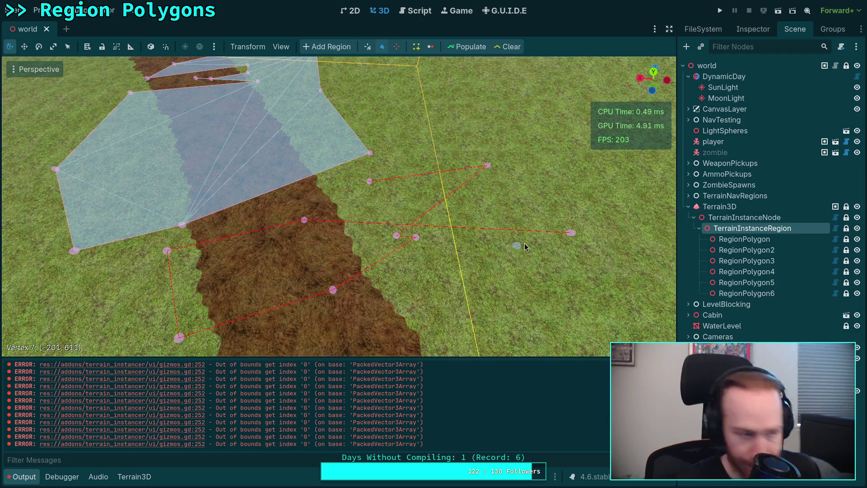
Back in plugin.gd, add edited_region.update_shapes() below line 223 in the append branch
{"action": "key", "text": "ctrl+F3"}
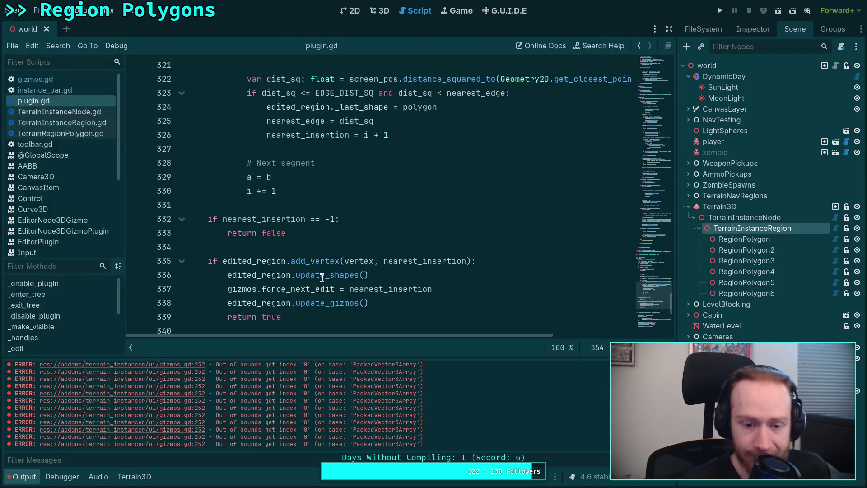
{"action": "left_click", "coordinate": [33, 476]}
{"action": "scroll", "coordinate": [289, 335], "scroll_direction": "down", "scroll_amount": 1}
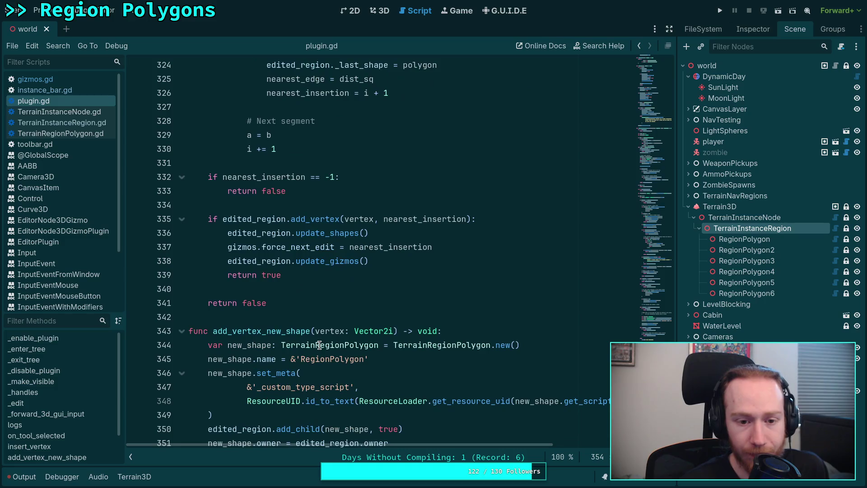
{"action": "scroll", "coordinate": [373, 310], "scroll_direction": "up", "scroll_amount": 12}
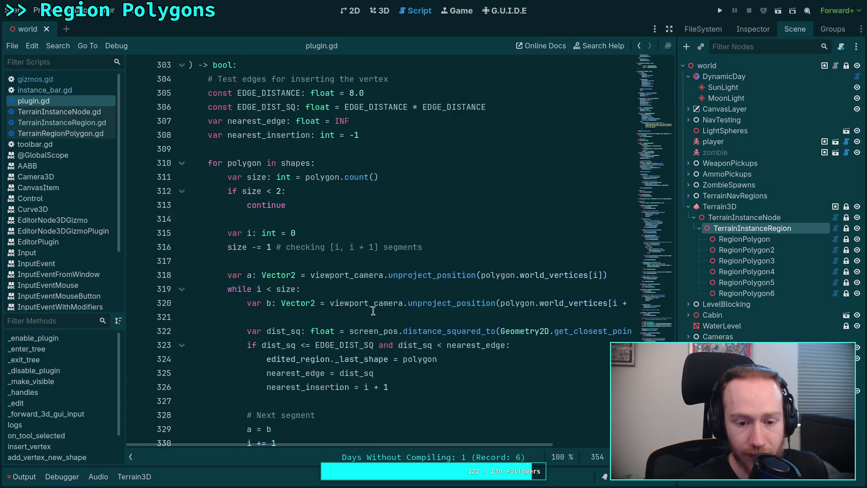
{"action": "scroll", "coordinate": [373, 311], "scroll_direction": "up", "scroll_amount": 8}
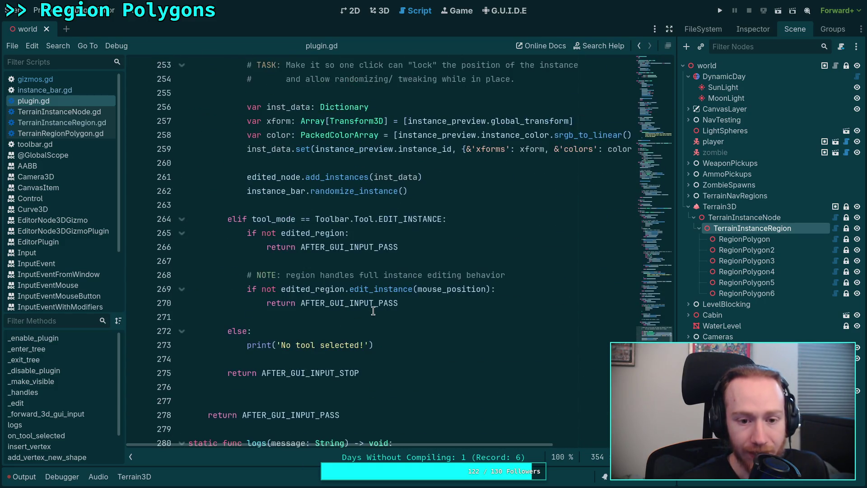
{"action": "scroll", "coordinate": [373, 311], "scroll_direction": "down", "scroll_amount": 2}
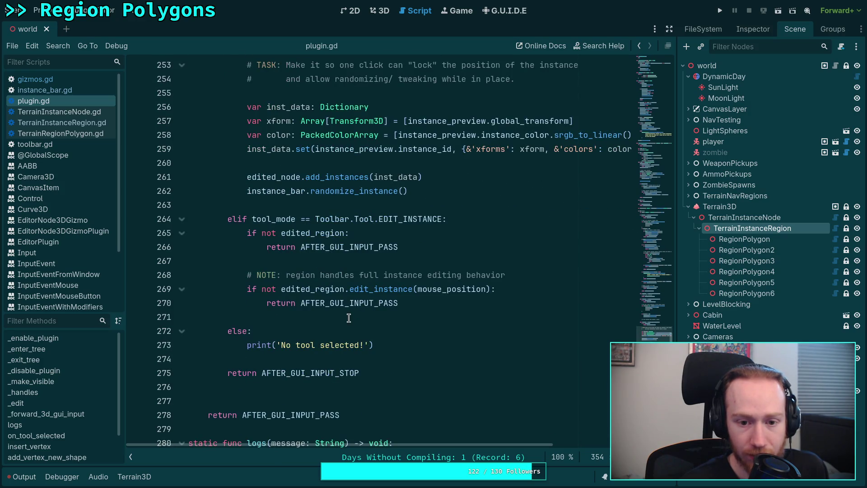
{"action": "scroll", "coordinate": [349, 318], "scroll_direction": "up", "scroll_amount": 7}
{"action": "scroll", "coordinate": [349, 318], "scroll_direction": "up", "scroll_amount": 3}
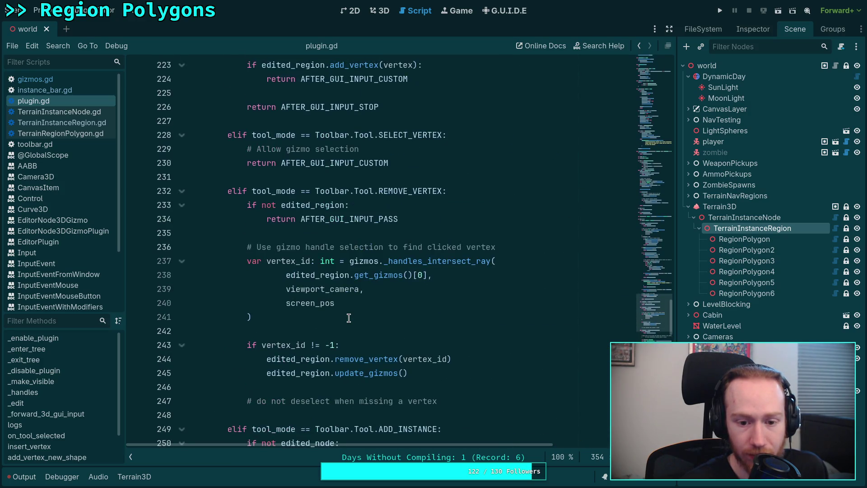
{"action": "scroll", "coordinate": [349, 318], "scroll_direction": "up", "scroll_amount": 5}
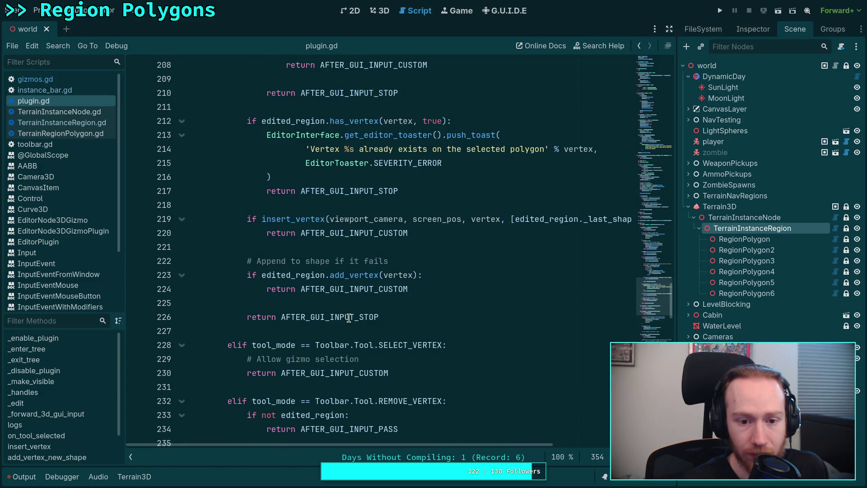
{"action": "left_click", "coordinate": [452, 278]}
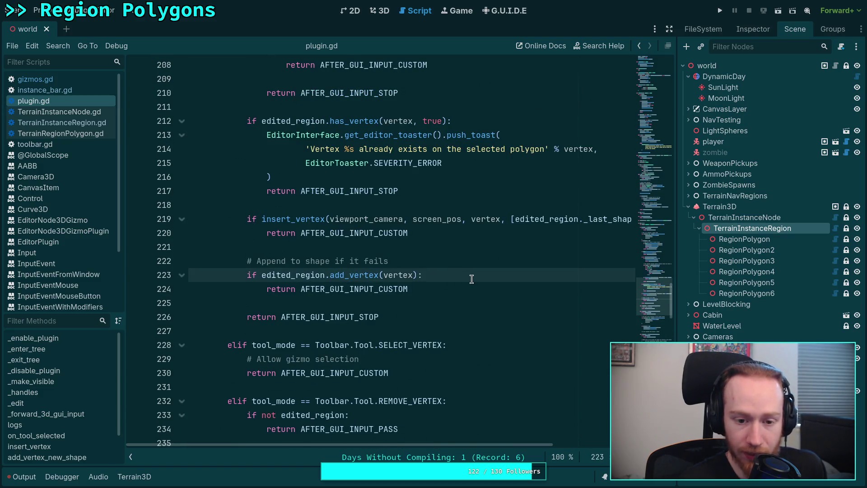
{"action": "key", "text": "Return"}
{"action": "type", "text": "edit"}
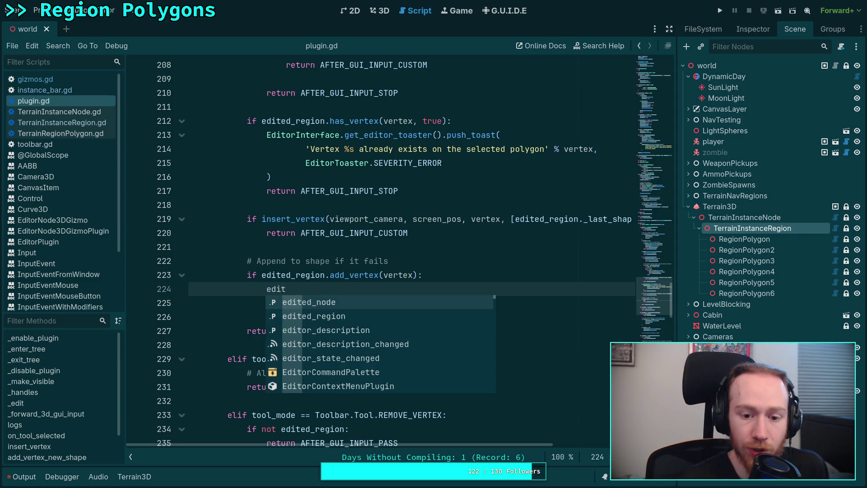
{"action": "key", "text": "Down"}
{"action": "key", "text": "Return"}
{"action": "type", "text": "."}
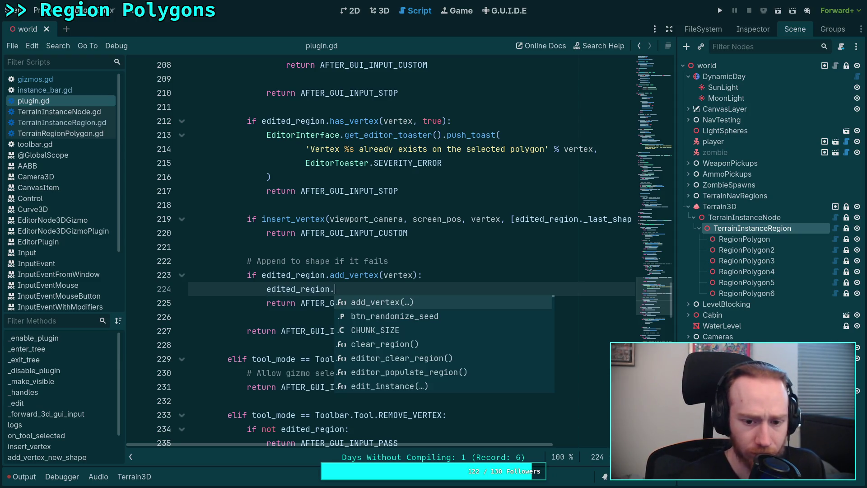
{"action": "type", "text": "upd"}
{"action": "key", "text": "Return"}
Add gizmos.force_next_edit = edited_region._last_shape.count() - 1 on the next line and save
{"action": "key", "text": "Return"}
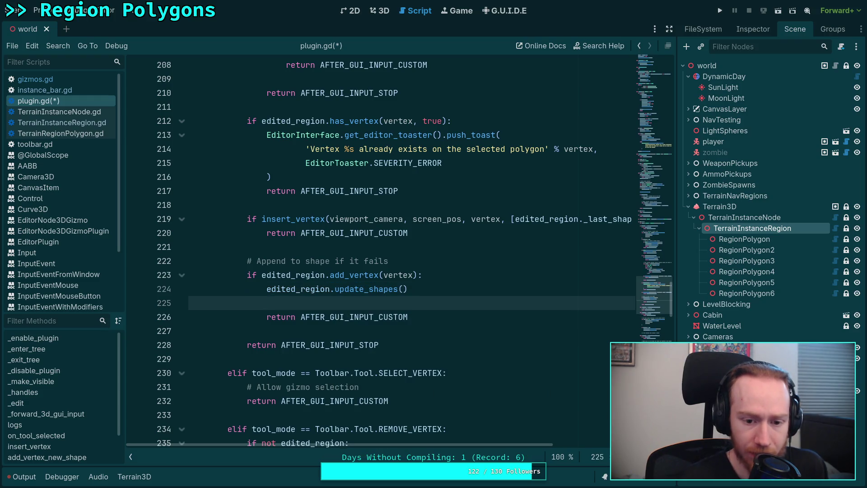
{"action": "type", "text": "giz"}
{"action": "key", "text": "Return"}
{"action": "type", "text": "gizmos."}
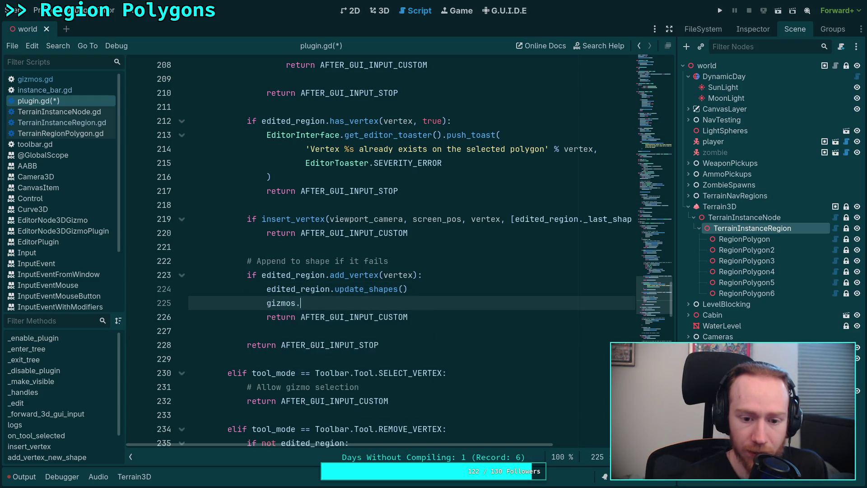
{"action": "type", "text": "f"}
{"action": "key", "text": "Return"}
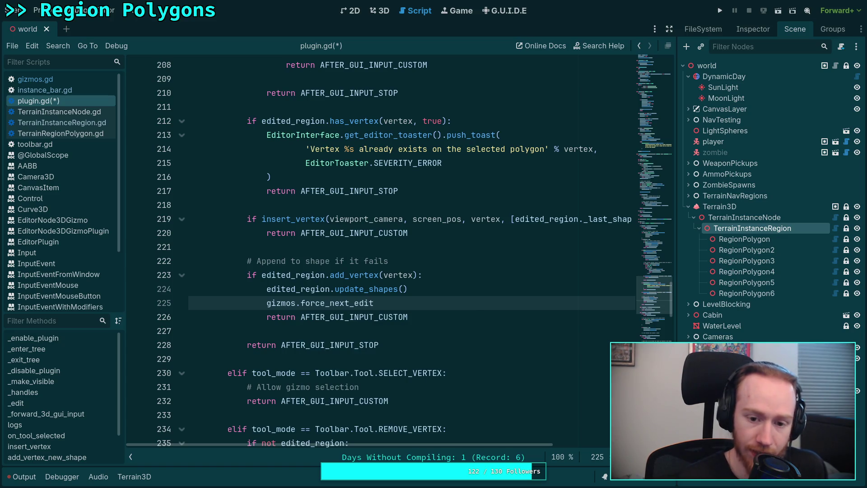
{"action": "type", "text": " = "}
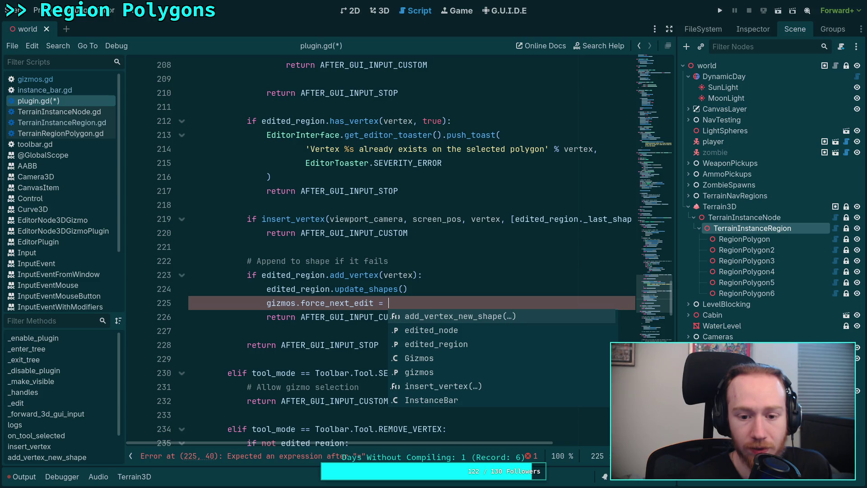
{"action": "type", "text": "ed"}
{"action": "key", "text": "Down"}
{"action": "key", "text": "Return"}
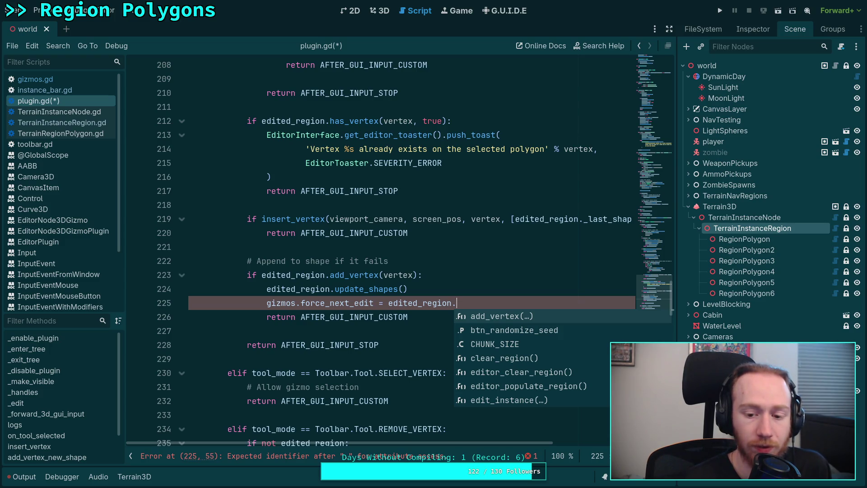
{"action": "type", "text": "_last_shape."}
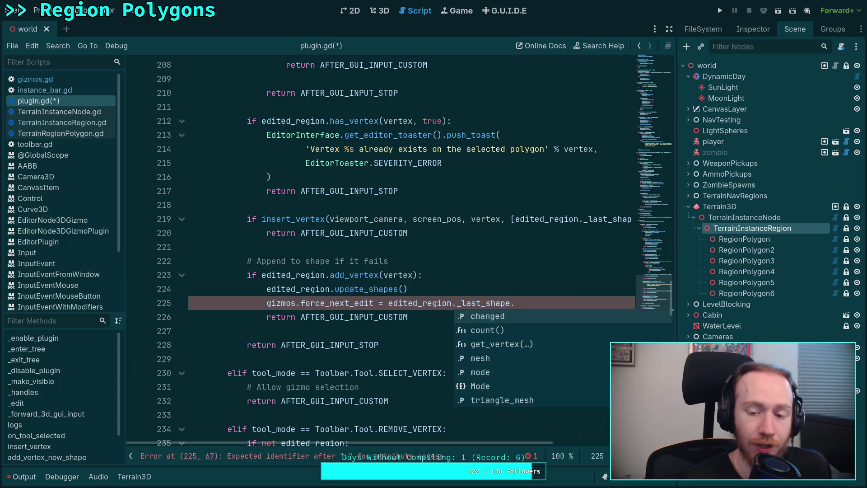
{"action": "type", "text": "c"}
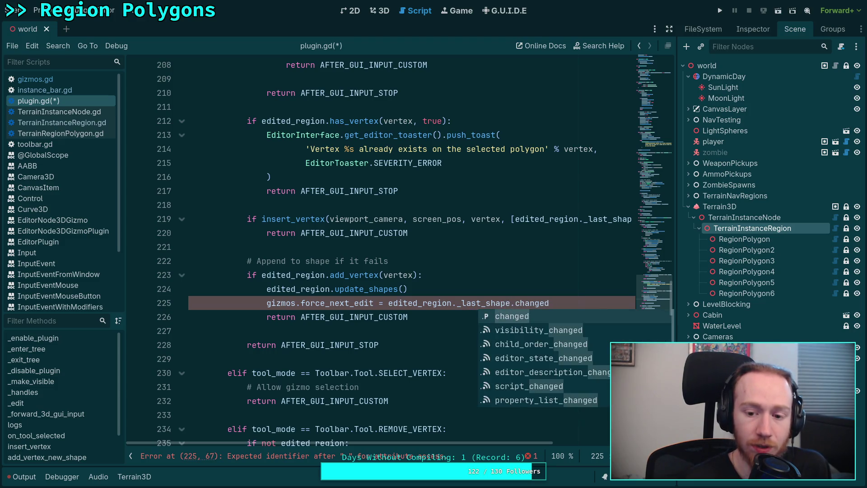
{"action": "key", "text": "Return"}
{"action": "type", "text": "- 1"}
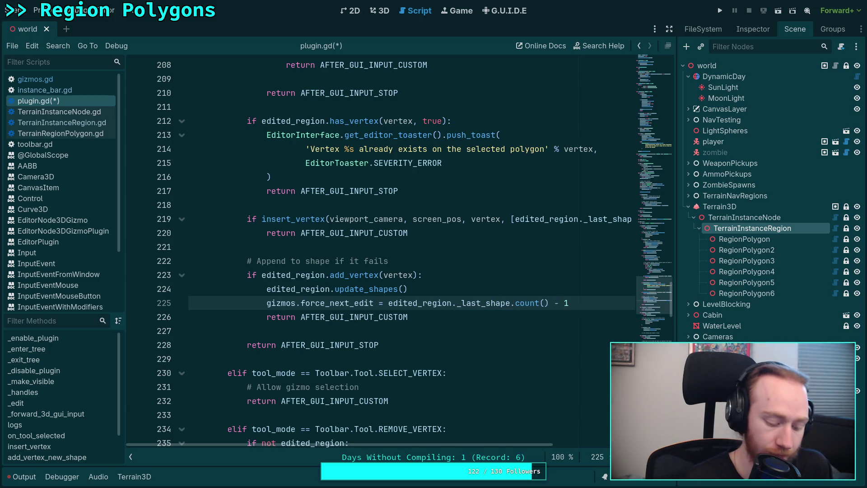
{"action": "key", "text": "ctrl+s"}
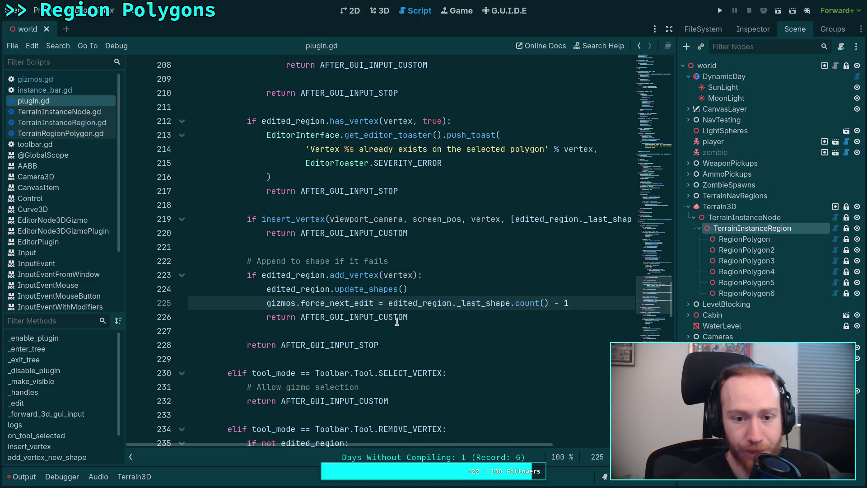
{"action": "scroll", "coordinate": [389, 317], "scroll_direction": "up", "scroll_amount": 7}
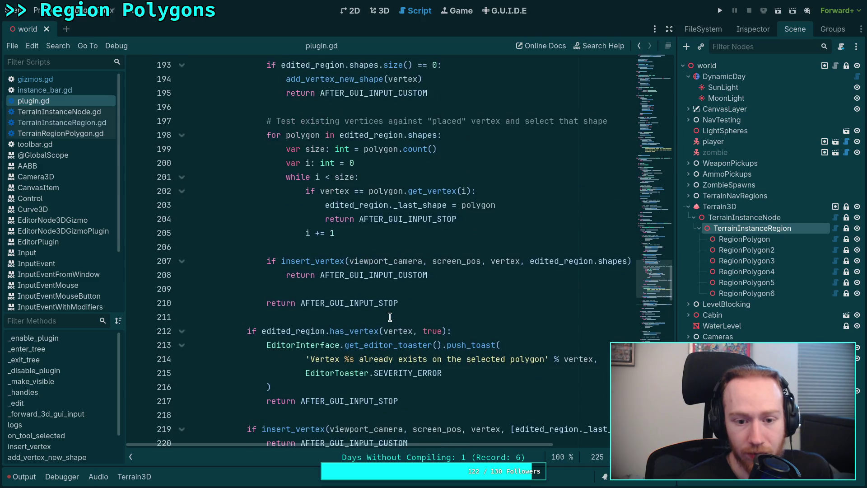
{"action": "scroll", "coordinate": [390, 317], "scroll_direction": "up", "scroll_amount": 14}
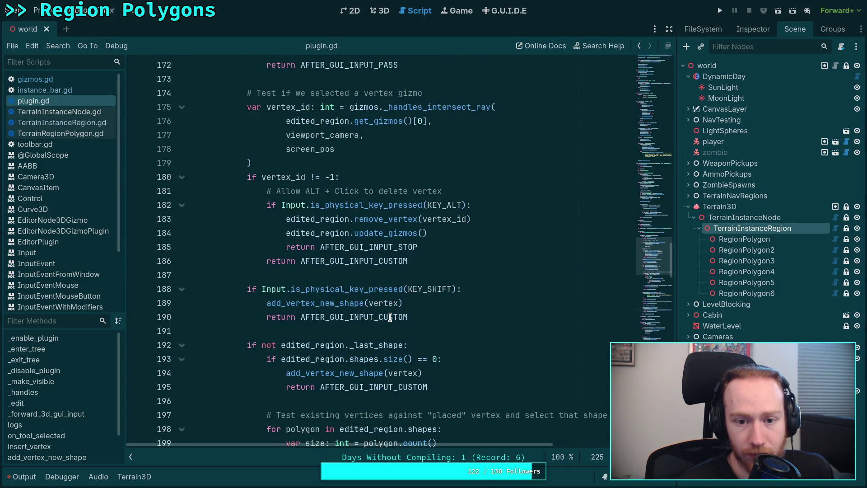
{"action": "scroll", "coordinate": [390, 317], "scroll_direction": "down", "scroll_amount": 13}
{"action": "scroll", "coordinate": [390, 317], "scroll_direction": "down", "scroll_amount": 10}
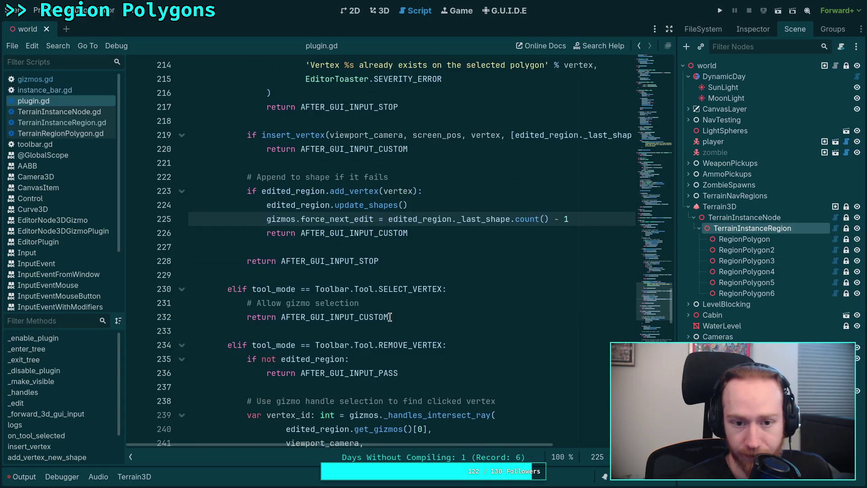
In the 3D view, add a vertex right of the red outline and move vertices 8 and 9 to uncross the polygon
{"action": "left_click", "coordinate": [380, 11]}
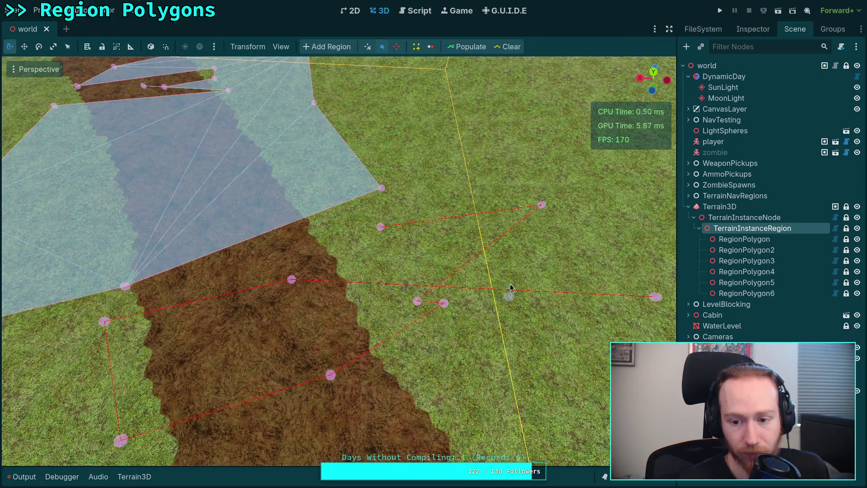
{"action": "mouse_move", "coordinate": [487, 202]}
{"action": "left_mouse_down"}
{"action": "mouse_move", "coordinate": [497, 150]}
{"action": "mouse_move", "coordinate": [481, 126]}
{"action": "mouse_move", "coordinate": [659, 202]}
{"action": "mouse_move", "coordinate": [584, 231]}
{"action": "mouse_move", "coordinate": [598, 218]}
{"action": "left_mouse_up"}
{"action": "mouse_move", "coordinate": [652, 298]}
{"action": "left_mouse_down"}
{"action": "mouse_move", "coordinate": [364, 252]}
{"action": "mouse_move", "coordinate": [356, 262]}
{"action": "left_mouse_up"}
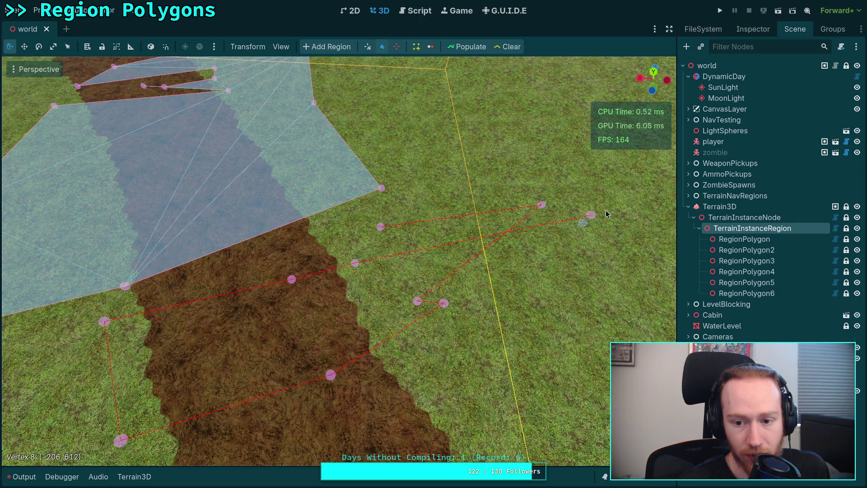
{"action": "left_click_drag", "start_coordinate": [592, 216], "coordinate": [347, 226]}
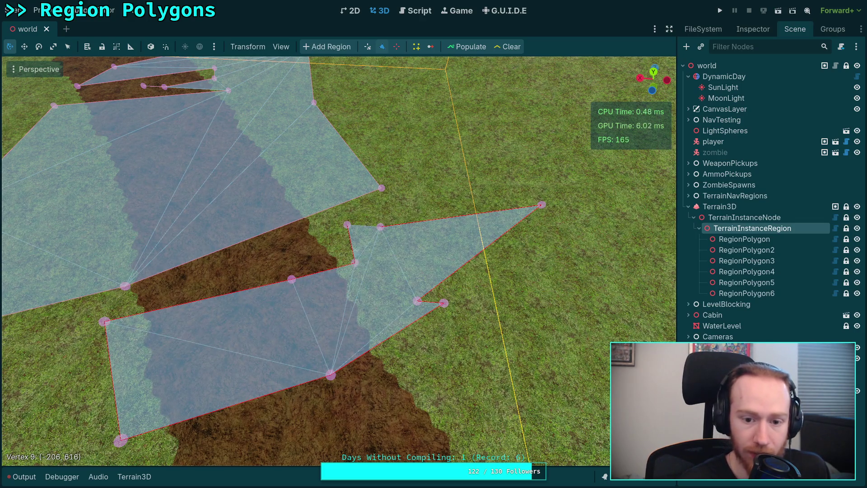
Delete vertices from the lower polygon until only a single edge remains
{"action": "right_click", "coordinate": [347, 226]}
{"action": "right_click", "coordinate": [418, 301]}
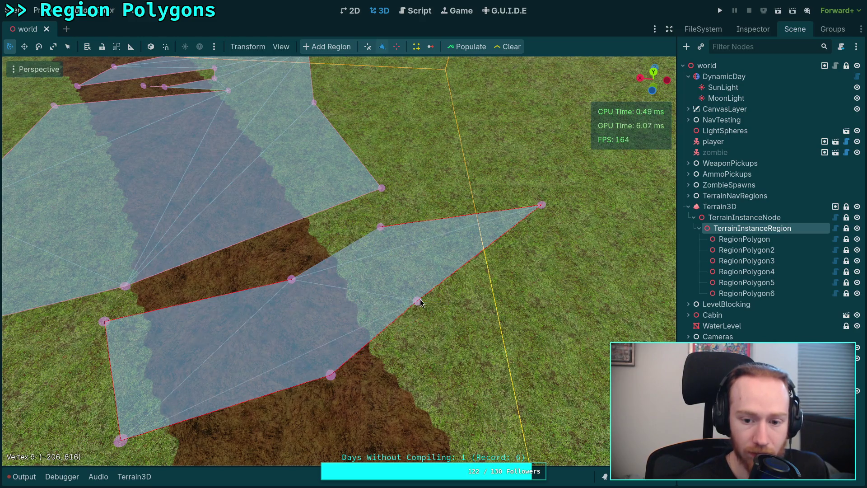
{"action": "right_click", "coordinate": [444, 302]}
{"action": "right_click", "coordinate": [330, 379]}
{"action": "right_click", "coordinate": [121, 439]}
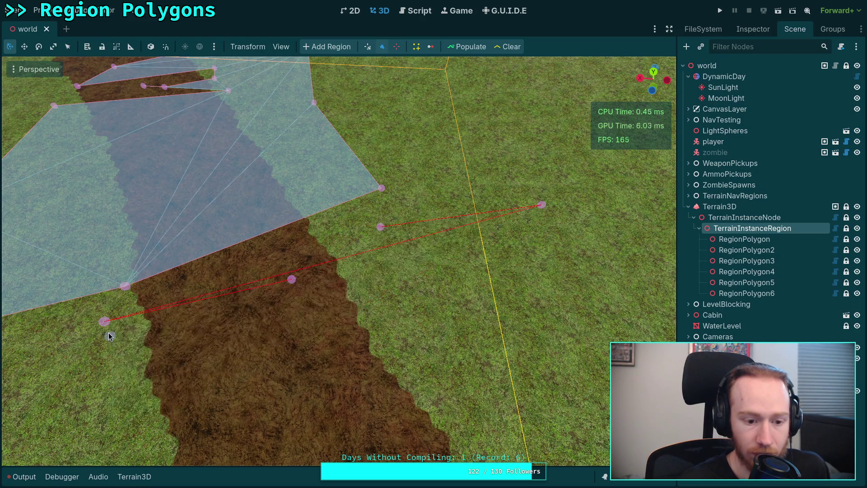
{"action": "right_click", "coordinate": [106, 321]}
{"action": "right_click", "coordinate": [292, 280]}
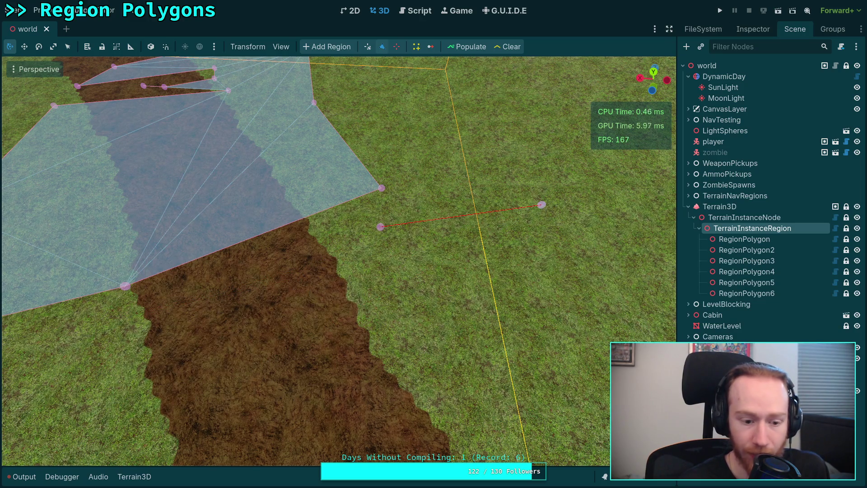
Open the Output log to read the cowdata index errors and try adding a vertex on the edge
{"action": "left_click", "coordinate": [31, 475]}
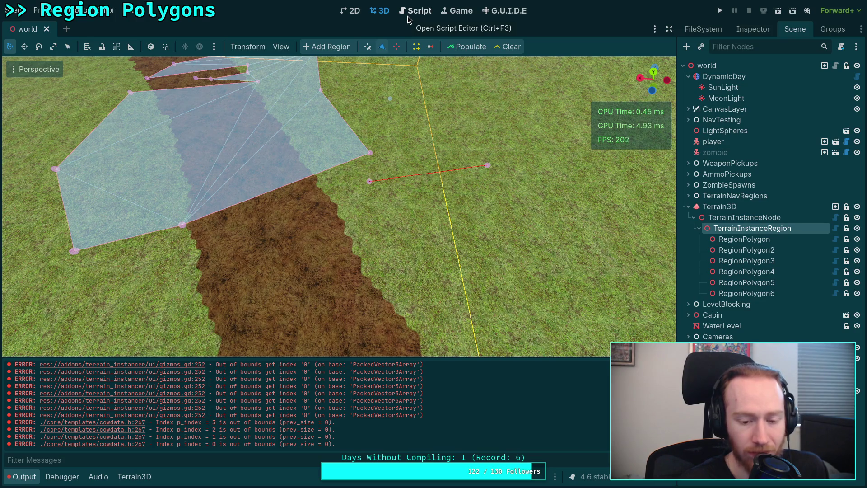
{"action": "left_click", "coordinate": [487, 166]}
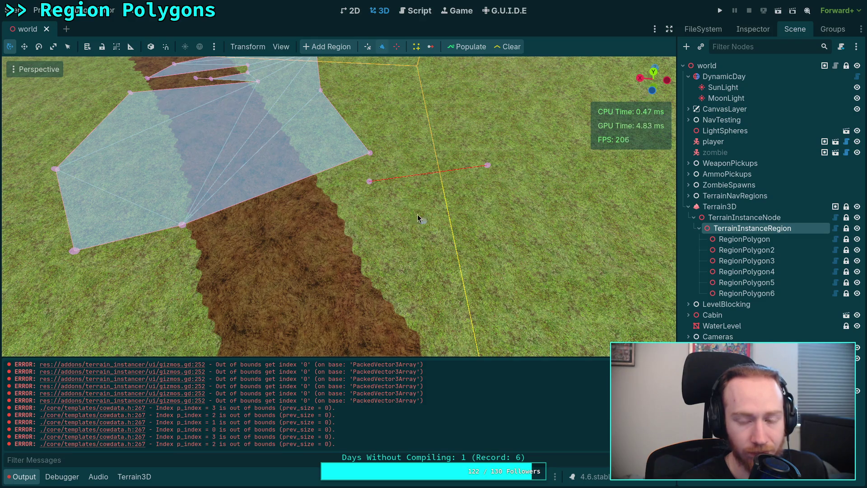
{"action": "left_click", "coordinate": [415, 10]}
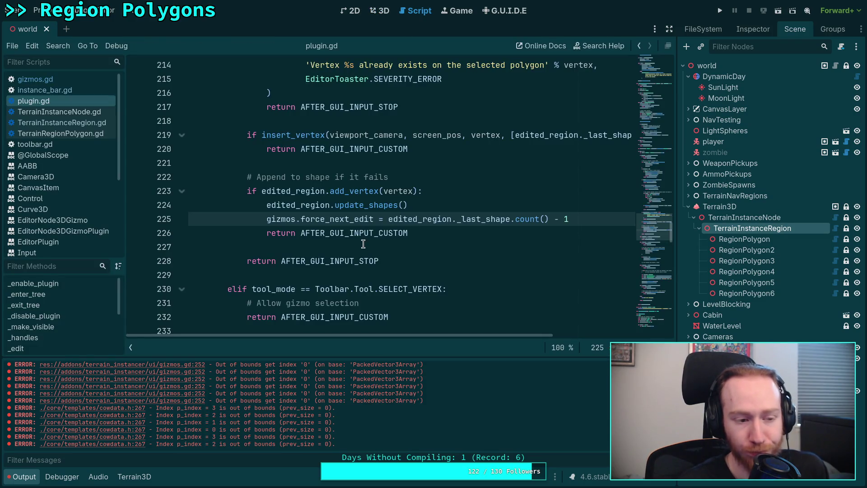
In TerrainInstanceRegion.gd, collapse add_vertex and expand remove_vertex to review its code
{"action": "scroll", "coordinate": [388, 246], "scroll_direction": "down", "scroll_amount": 6}
{"action": "left_click", "coordinate": [63, 122]}
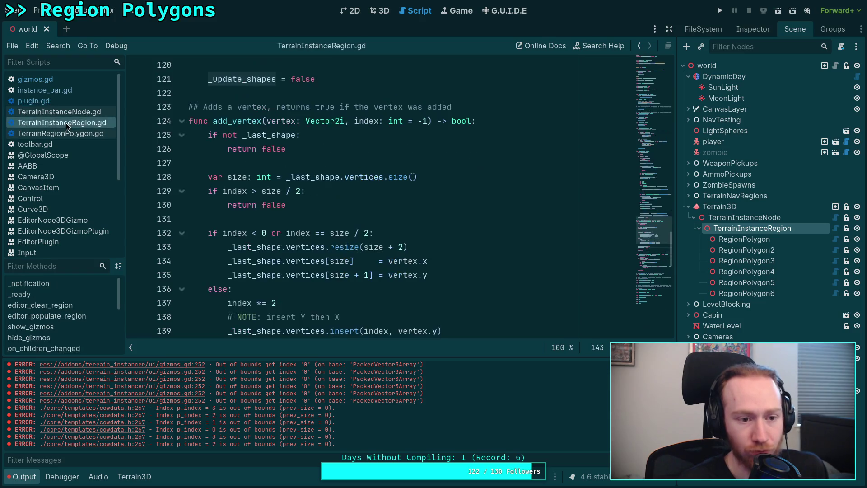
{"action": "scroll", "coordinate": [397, 198], "scroll_direction": "up", "scroll_amount": 5}
{"action": "scroll", "coordinate": [396, 198], "scroll_direction": "down", "scroll_amount": 8}
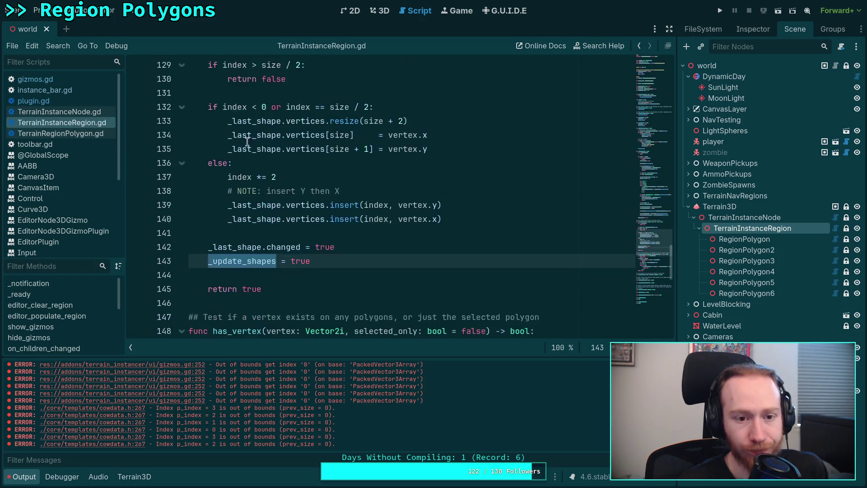
{"action": "scroll", "coordinate": [396, 198], "scroll_direction": "up", "scroll_amount": 2}
{"action": "left_click", "coordinate": [181, 80]}
{"action": "scroll", "coordinate": [319, 157], "scroll_direction": "down", "scroll_amount": 2}
{"action": "scroll", "coordinate": [319, 158], "scroll_direction": "down", "scroll_amount": 3}
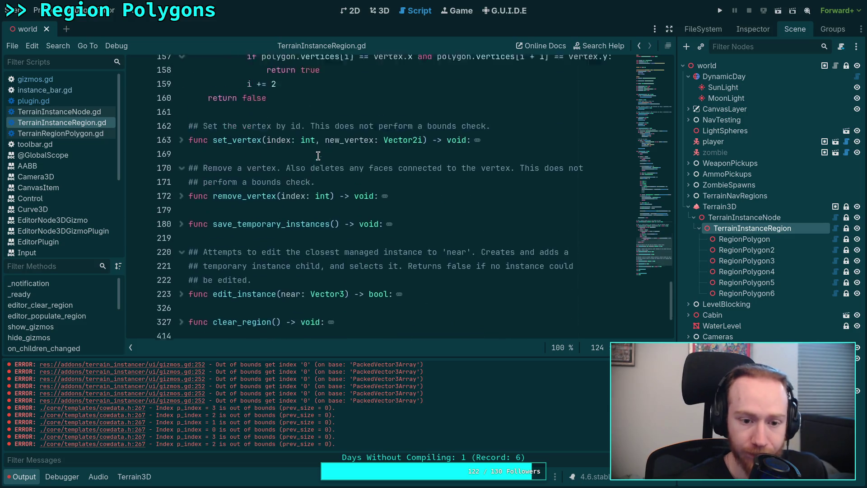
{"action": "left_click", "coordinate": [181, 184]}
{"action": "scroll", "coordinate": [398, 210], "scroll_direction": "down", "scroll_amount": 1}
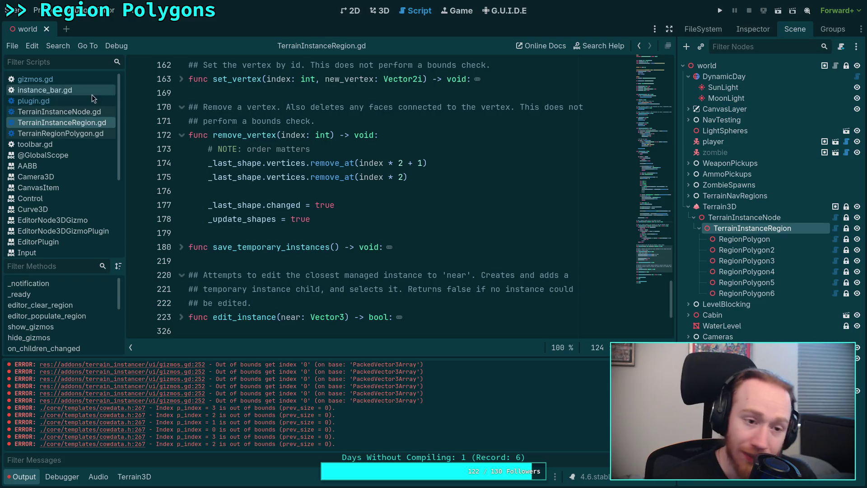
Add edited_region.update_shapes() after the remove_vertex call in plugin.gd and save the script
{"action": "left_click", "coordinate": [67, 102]}
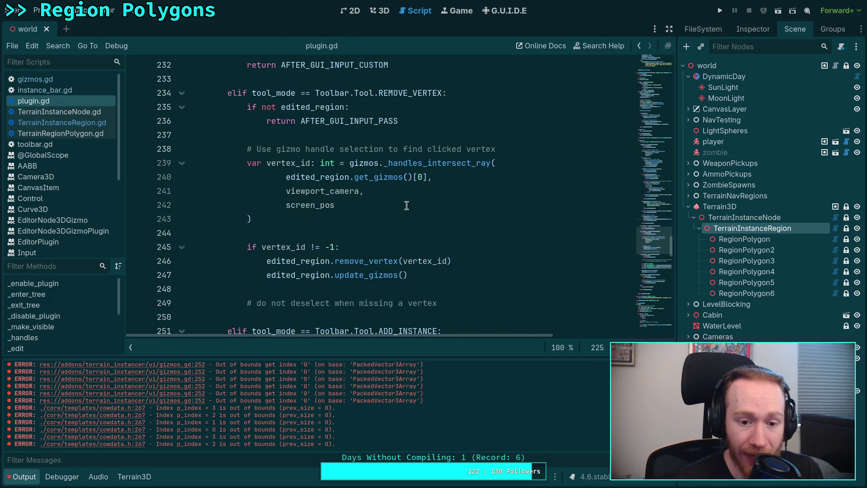
{"action": "scroll", "coordinate": [410, 205], "scroll_direction": "up", "scroll_amount": 2}
{"action": "scroll", "coordinate": [410, 205], "scroll_direction": "down", "scroll_amount": 3}
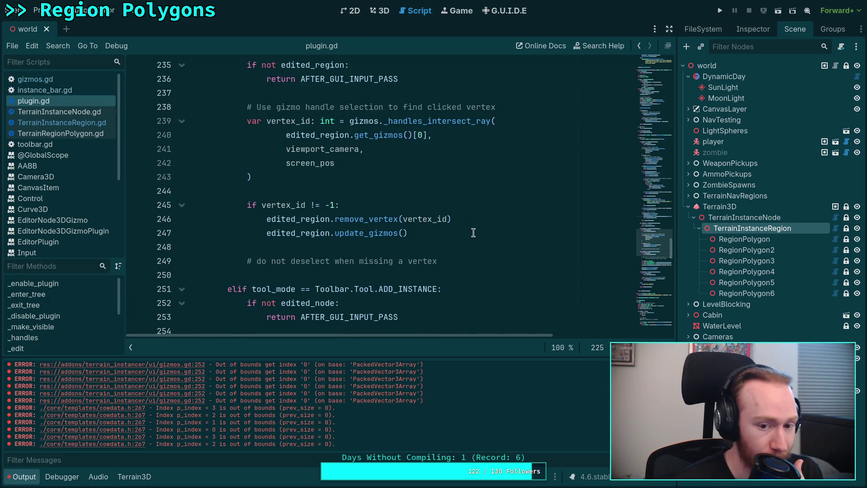
{"action": "left_click", "coordinate": [495, 229]}
{"action": "left_click", "coordinate": [500, 219]}
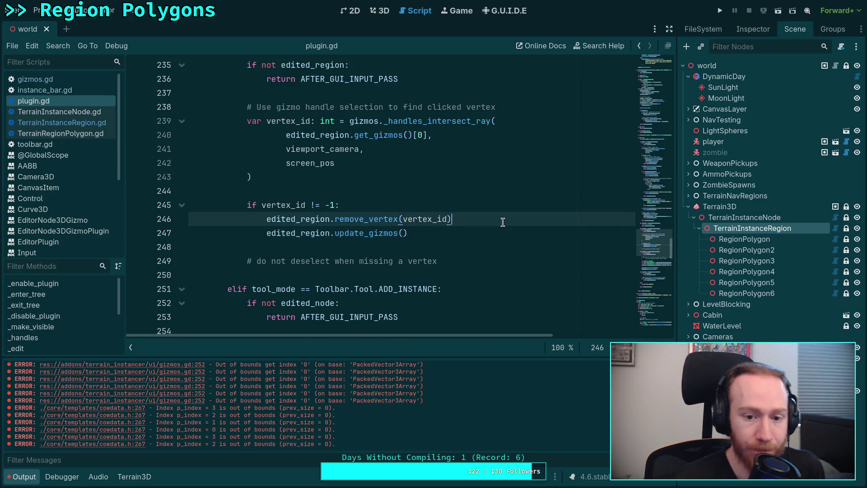
{"action": "key", "text": "Return"}
{"action": "type", "text": "edit"}
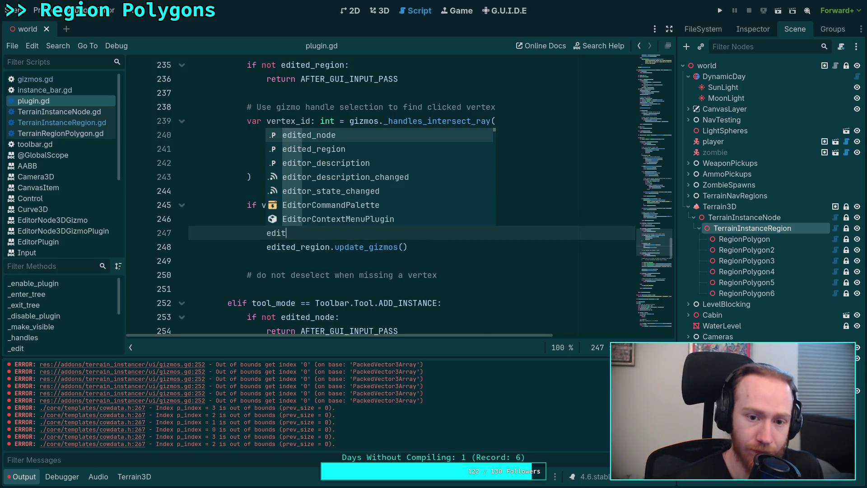
{"action": "type", "text": "ed_region.upd"}
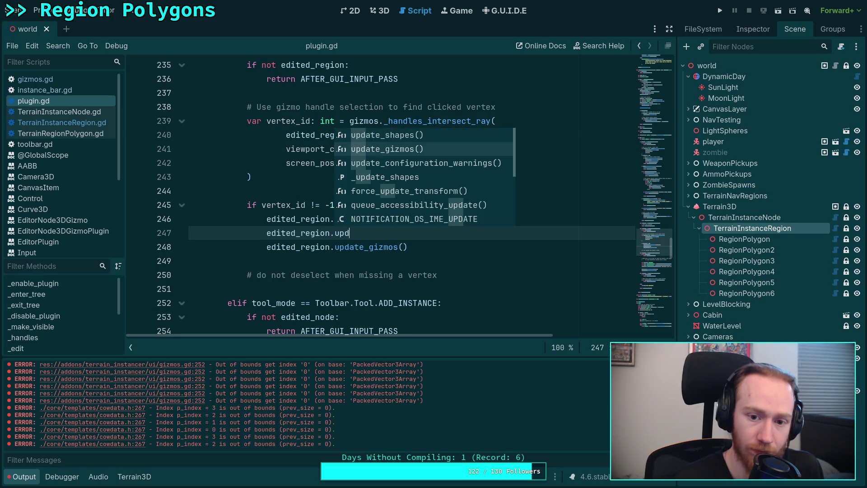
{"action": "key", "text": "Up"}
{"action": "key", "text": "Return"}
{"action": "key", "text": "ctrl+s"}
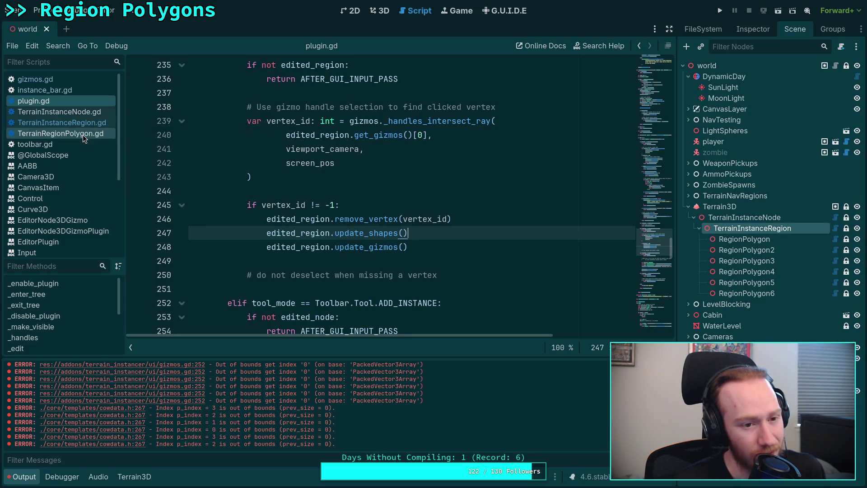
Find and select the region.update_shapes() line in gizmos.gd's _redraw function
{"action": "left_click", "coordinate": [48, 80]}
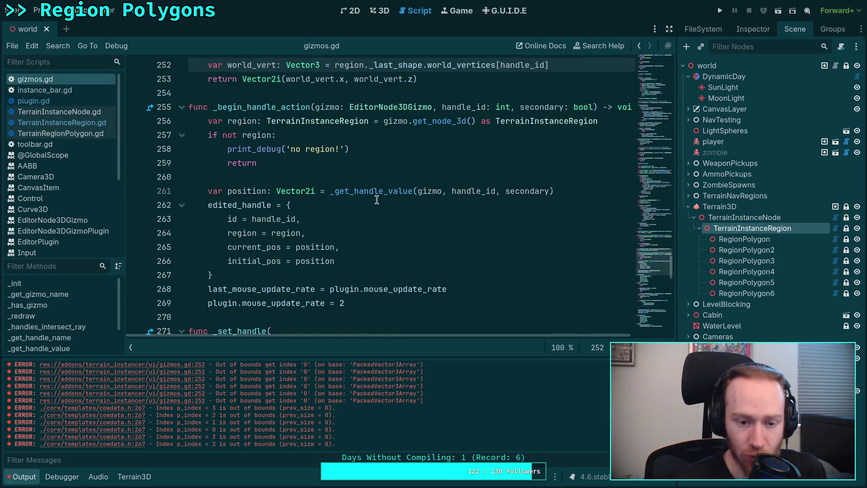
{"action": "scroll", "coordinate": [378, 200], "scroll_direction": "down", "scroll_amount": 4}
{"action": "scroll", "coordinate": [378, 200], "scroll_direction": "up", "scroll_amount": 8}
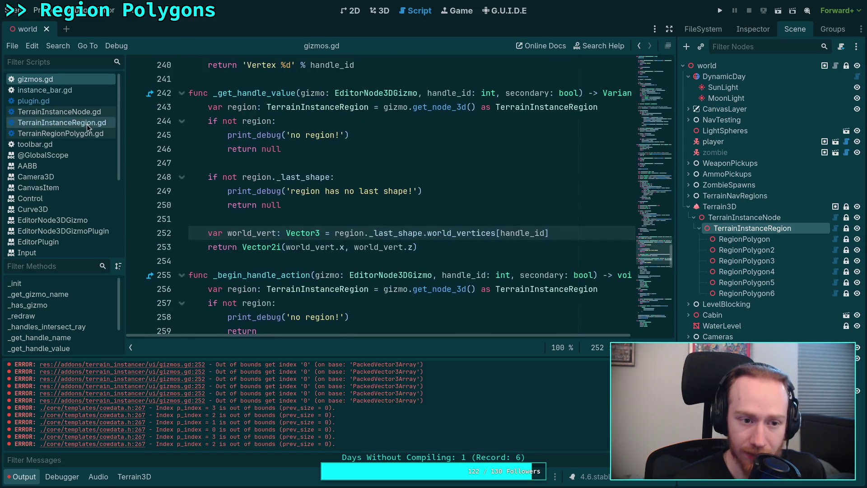
{"action": "scroll", "coordinate": [314, 203], "scroll_direction": "up", "scroll_amount": 12}
{"action": "scroll", "coordinate": [314, 203], "scroll_direction": "up", "scroll_amount": 20}
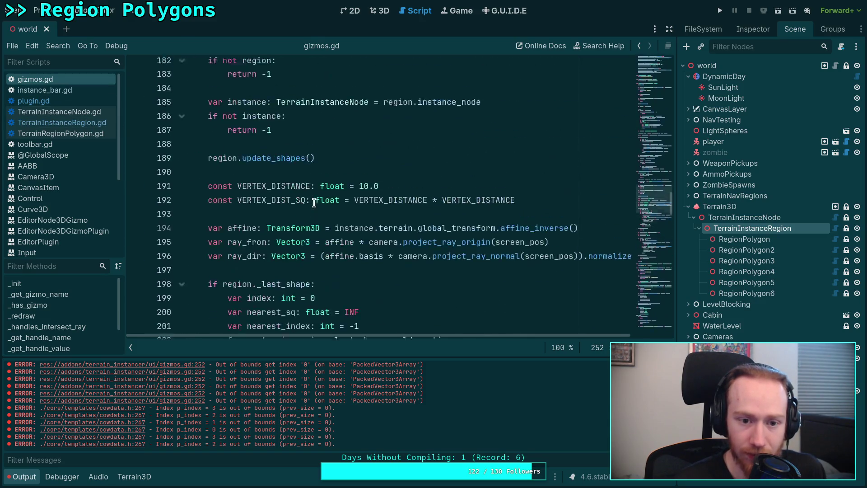
{"action": "scroll", "coordinate": [314, 203], "scroll_direction": "up", "scroll_amount": 10}
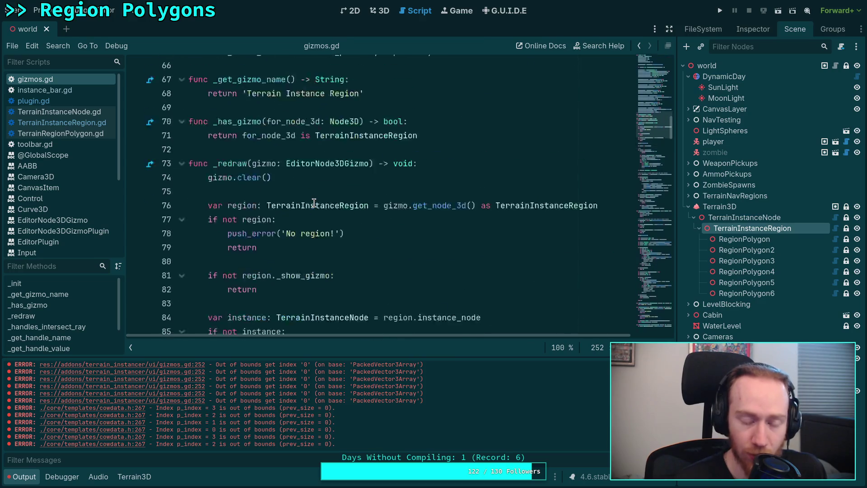
{"action": "scroll", "coordinate": [314, 203], "scroll_direction": "down", "scroll_amount": 5}
{"action": "scroll", "coordinate": [314, 203], "scroll_direction": "down", "scroll_amount": 2}
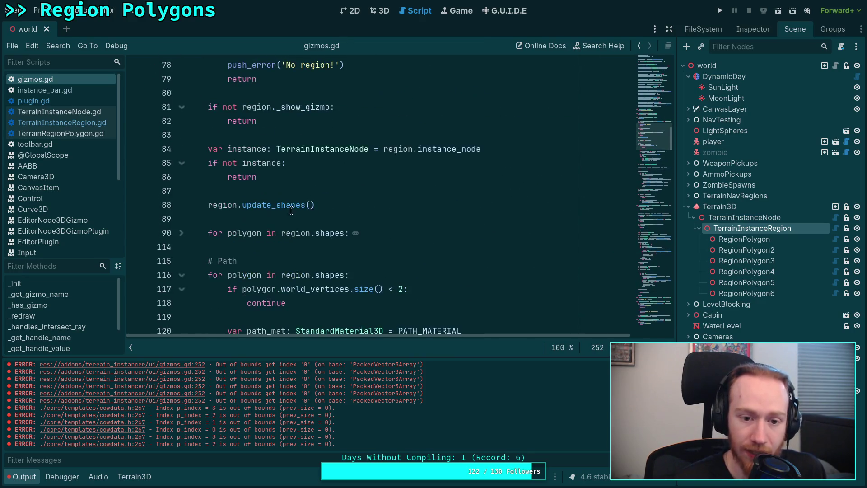
{"action": "triple_click", "coordinate": [325, 205]}
{"action": "scroll", "coordinate": [289, 194], "scroll_direction": "down", "scroll_amount": 3}
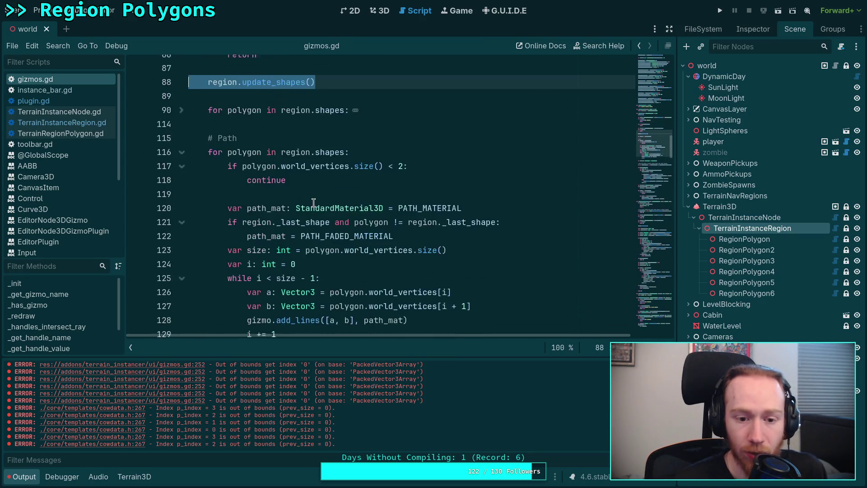
Fold the polygon loop at line 90, glance at TerrainInstanceRegion.gd, and return to the 3D view
{"action": "left_click", "coordinate": [175, 110]}
{"action": "left_click", "coordinate": [180, 109]}
{"action": "left_click", "coordinate": [227, 93]}
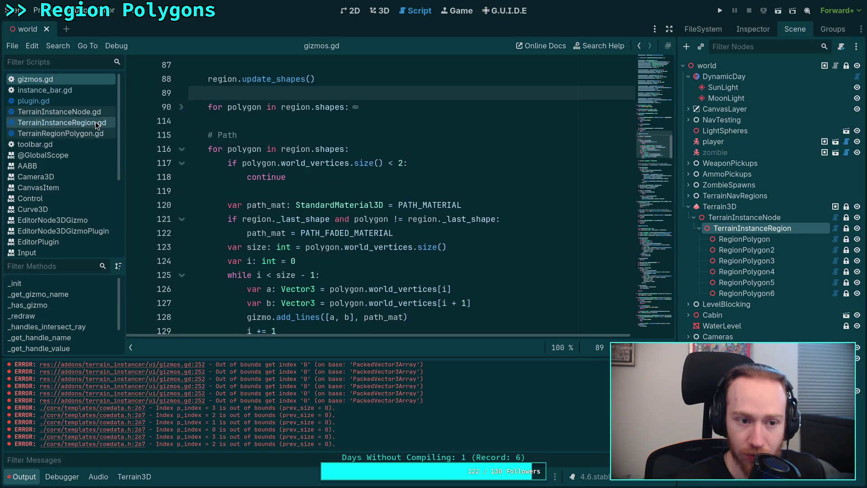
{"action": "scroll", "coordinate": [334, 167], "scroll_direction": "up", "scroll_amount": 6}
{"action": "scroll", "coordinate": [334, 167], "scroll_direction": "down", "scroll_amount": 1}
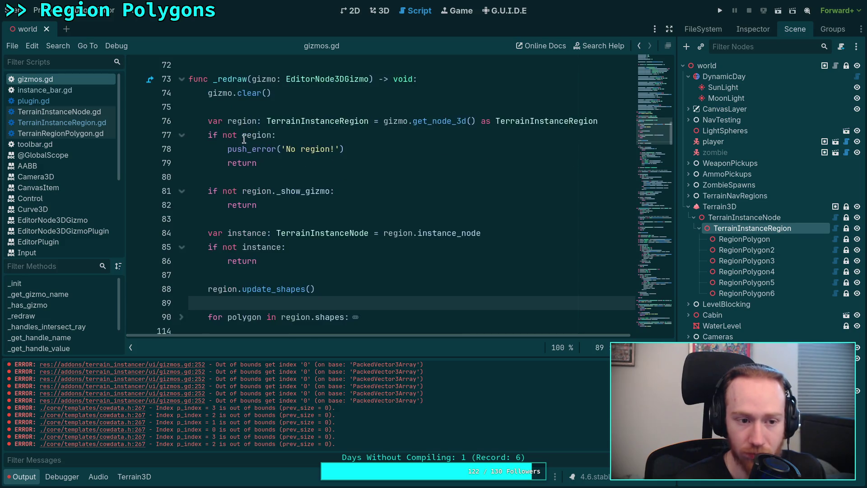
{"action": "left_click", "coordinate": [79, 126]}
{"action": "left_click", "coordinate": [374, 11]}
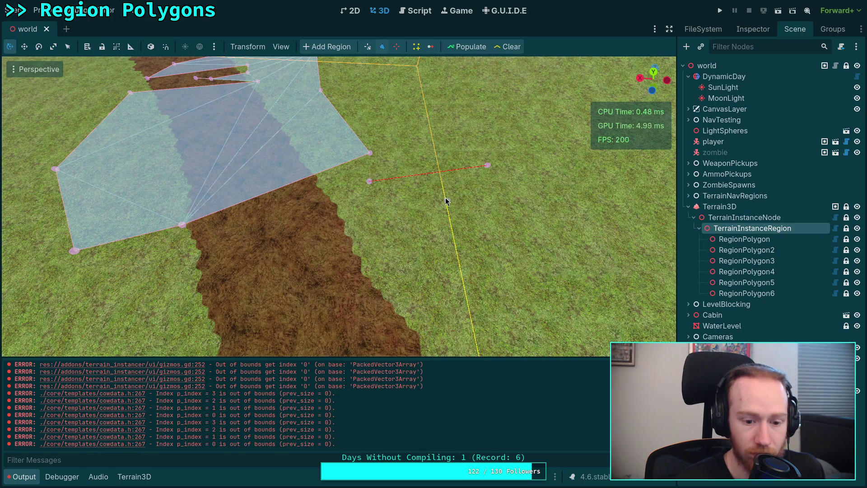
Quit to the Project List, reopen the project, and select RegionPolygon6 in the Scene tree
{"action": "left_click", "coordinate": [36, 10]}
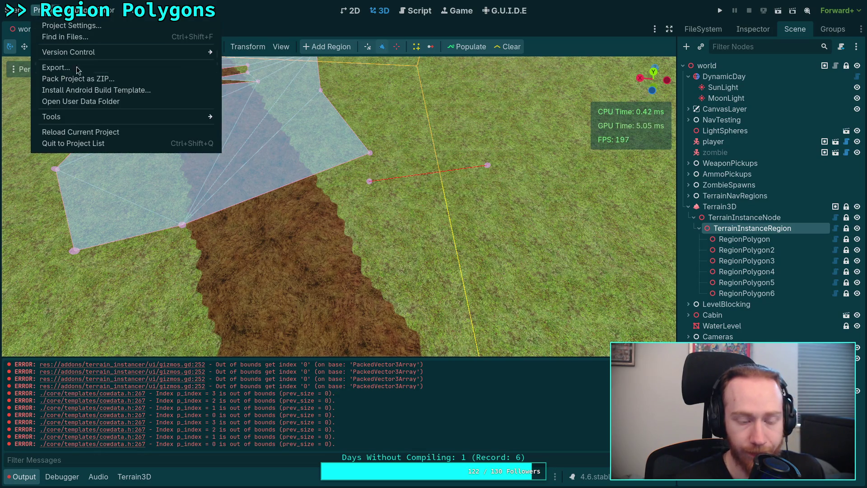
{"action": "left_click", "coordinate": [100, 141]}
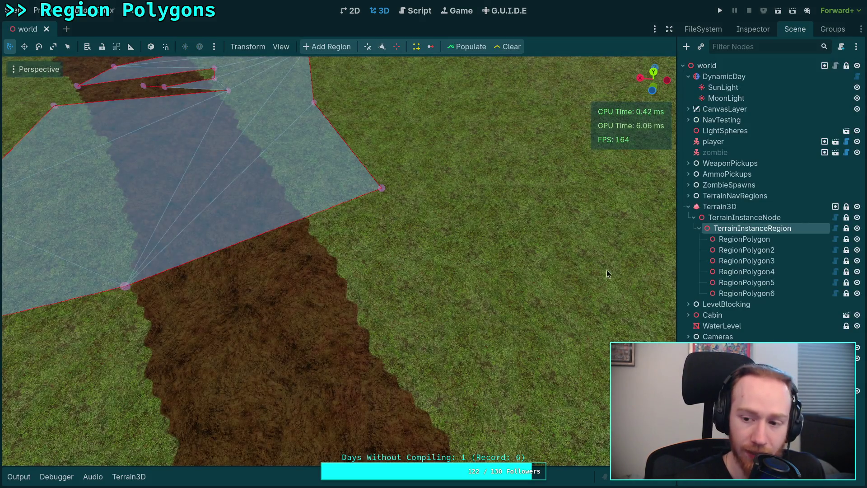
{"action": "left_click", "coordinate": [747, 293]}
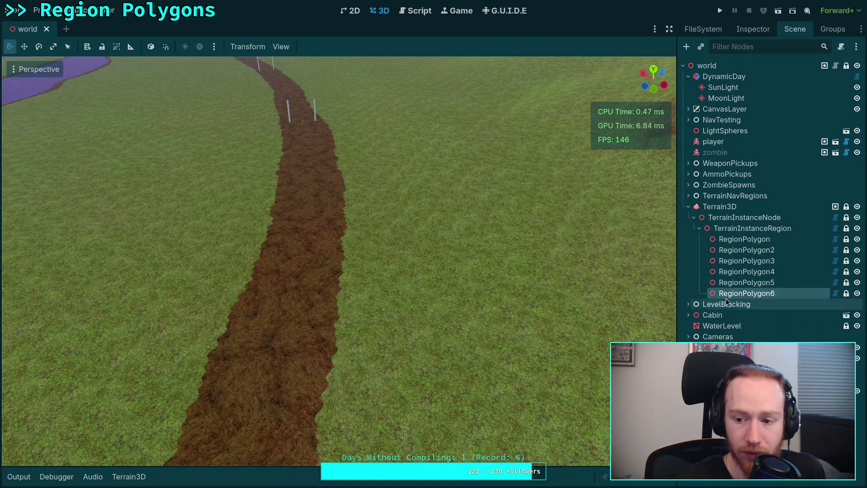
Select TerrainInstanceRegion, pan further along the path, and briefly check the output log
{"action": "left_click", "coordinate": [752, 228]}
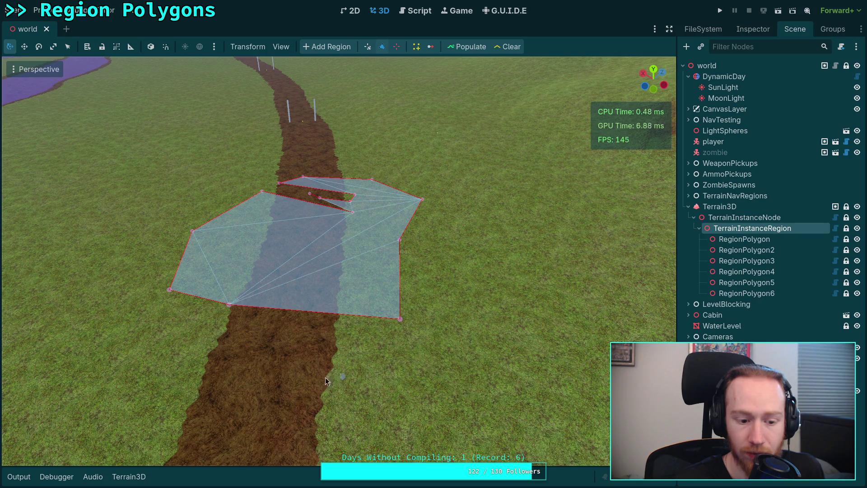
{"action": "left_click_drag", "start_coordinate": [421, 427], "coordinate": [359, 389]}
{"action": "left_click", "coordinate": [19, 478]}
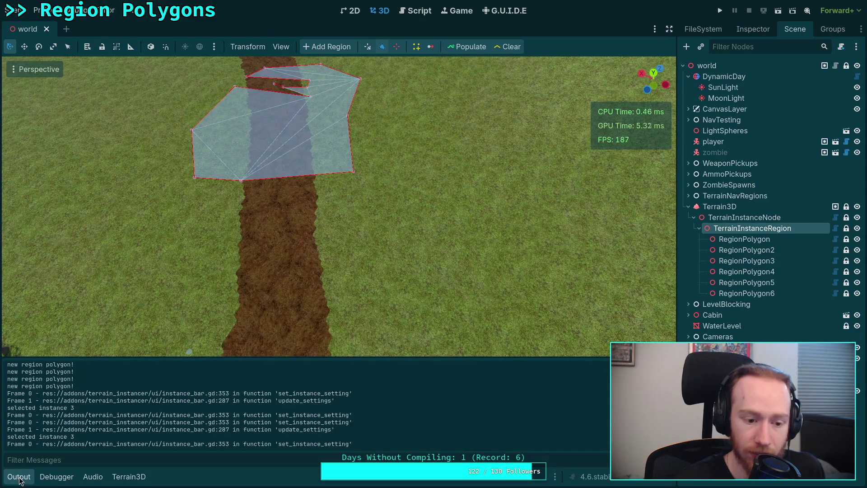
{"action": "left_click", "coordinate": [19, 477]}
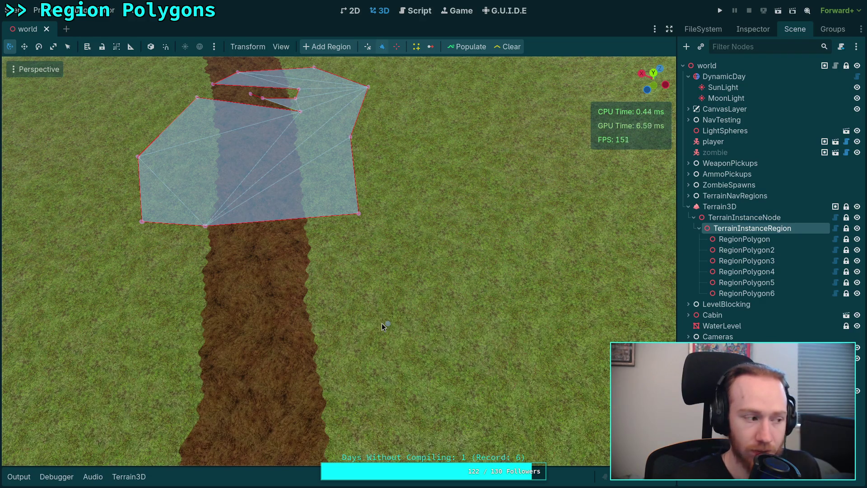
Start RegionPolygon7 on the path, drag out a third vertex, undo it, then check Output errors
{"action": "left_click", "coordinate": [354, 277]}
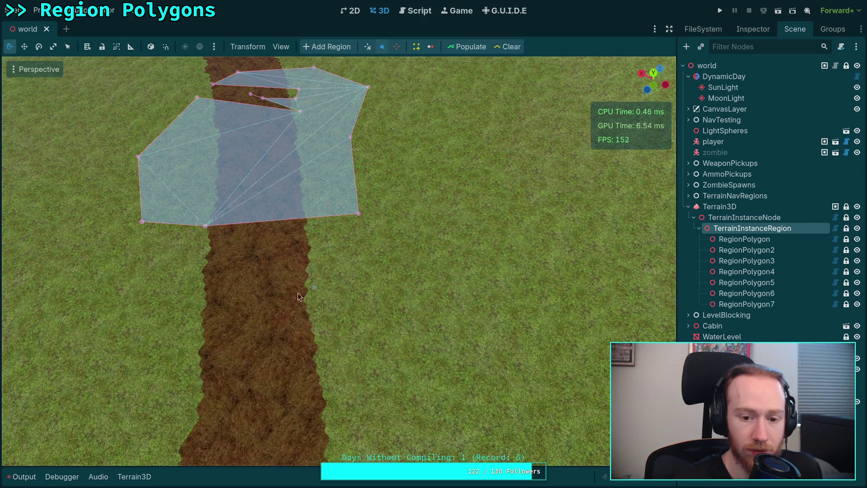
{"action": "mouse_move", "coordinate": [376, 389]}
{"action": "left_mouse_down"}
{"action": "mouse_move", "coordinate": [379, 367]}
{"action": "mouse_move", "coordinate": [377, 412]}
{"action": "left_mouse_up"}
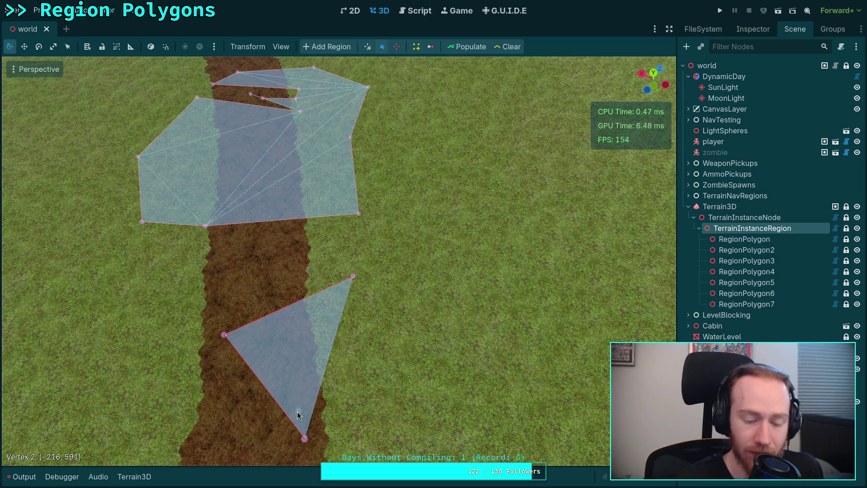
{"action": "key", "text": "ctrl+z"}
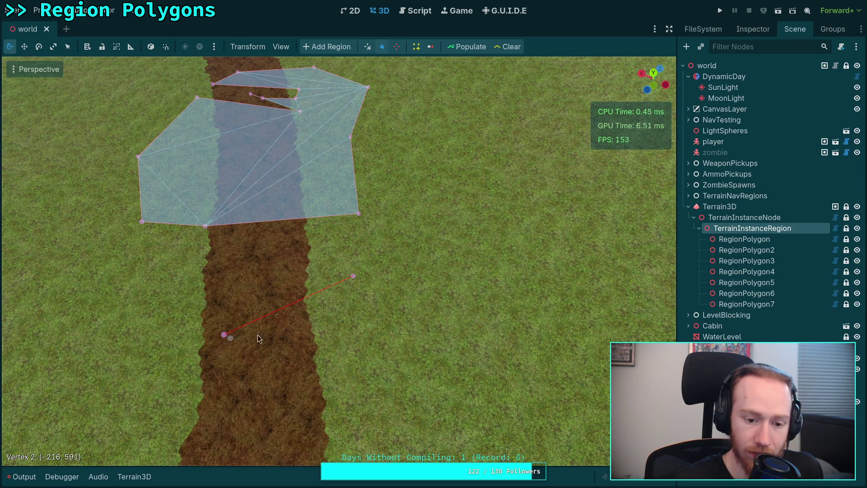
{"action": "left_click", "coordinate": [34, 474]}
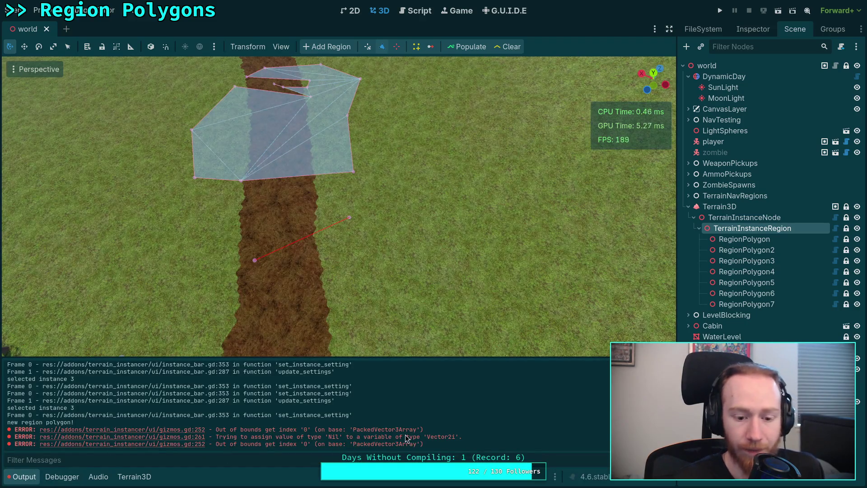
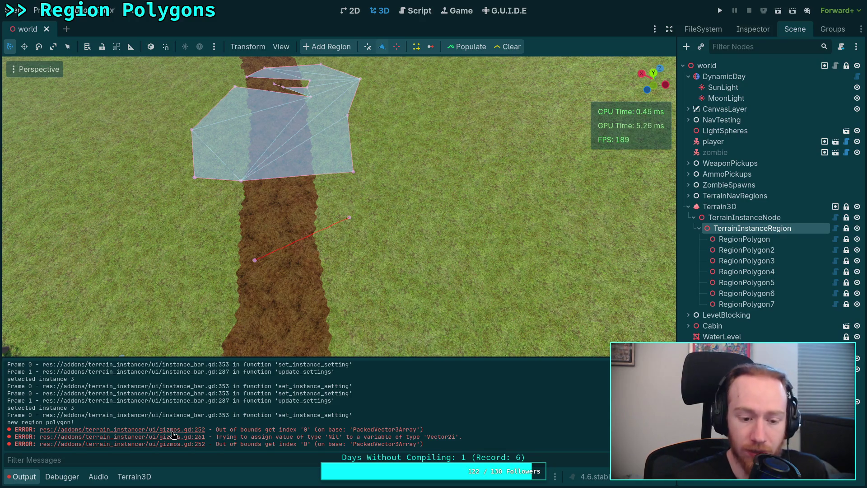
Inspect the gizmos.gd code behind the line 252 and line 261 errors
{"action": "left_click", "coordinate": [173, 432]}
{"action": "scroll", "coordinate": [284, 246], "scroll_direction": "up", "scroll_amount": 4}
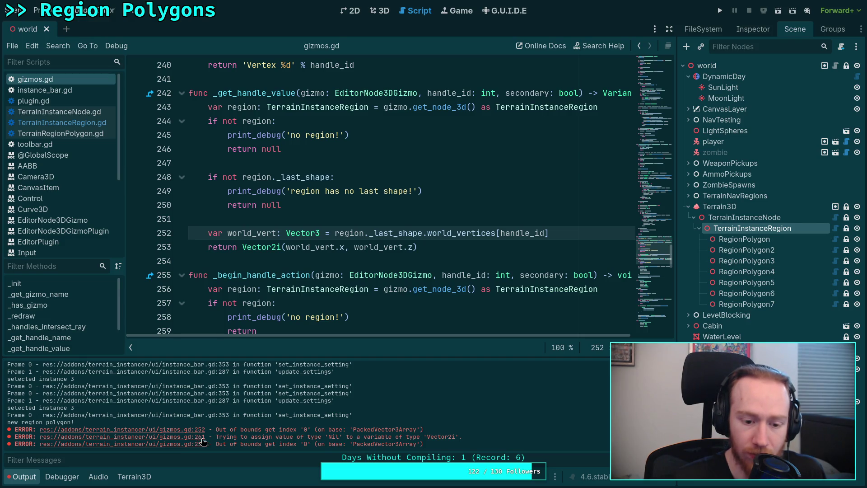
{"action": "left_click", "coordinate": [197, 437]}
{"action": "scroll", "coordinate": [281, 216], "scroll_direction": "down", "scroll_amount": 2}
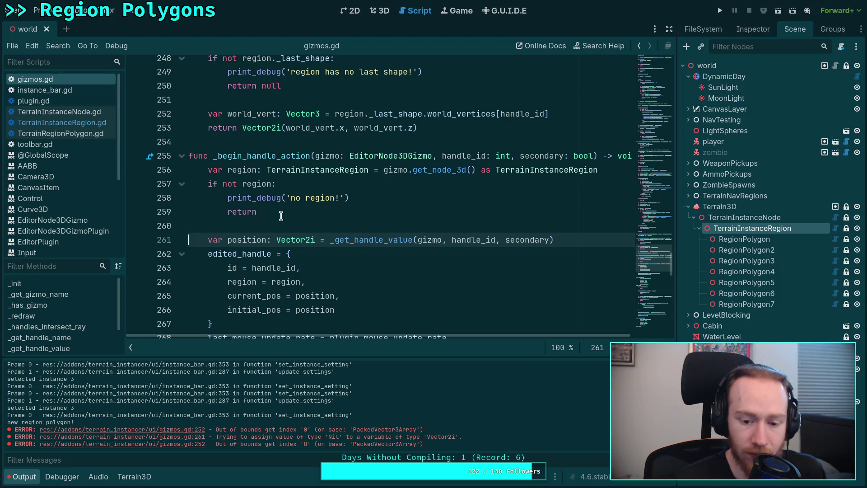
{"action": "scroll", "coordinate": [384, 272], "scroll_direction": "up", "scroll_amount": 1}
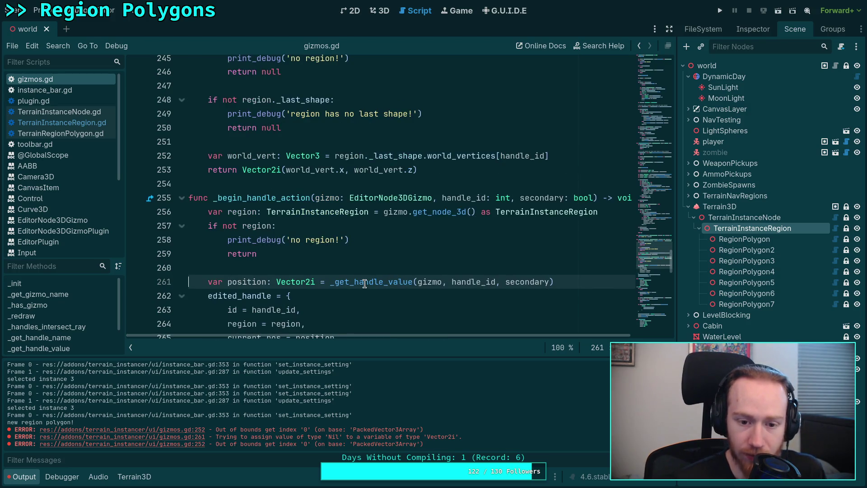
Look up the _get_handle_value definition and compare it against TerrainInstanceRegion.gd
{"action": "left_click", "coordinate": [365, 283], "text": "ctrl"}
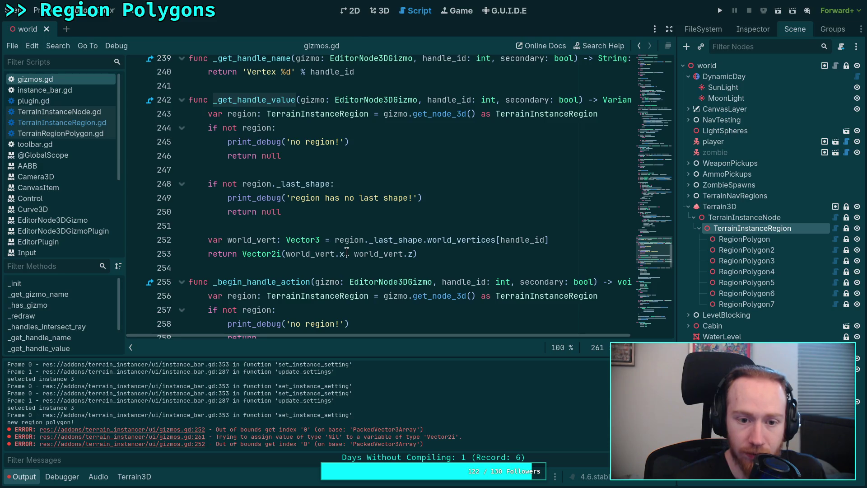
{"action": "scroll", "coordinate": [346, 252], "scroll_direction": "down", "scroll_amount": 1}
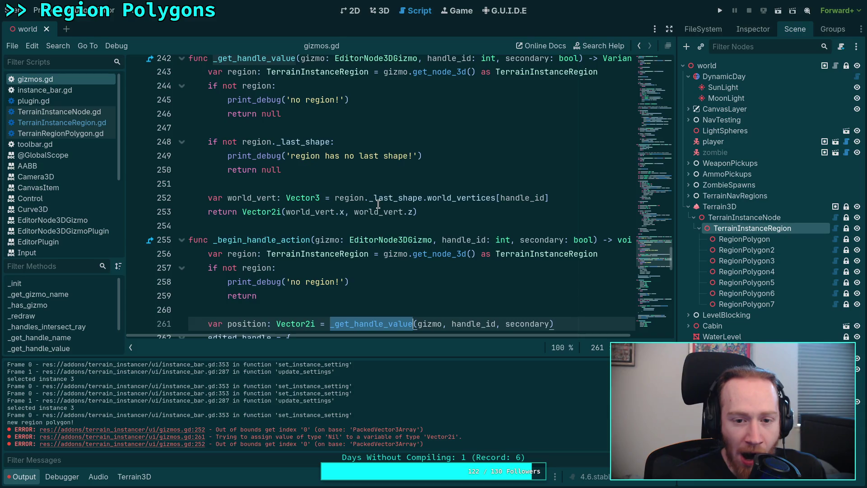
{"action": "mouse_move", "coordinate": [378, 204]}
{"action": "mouse_move", "coordinate": [436, 198]}
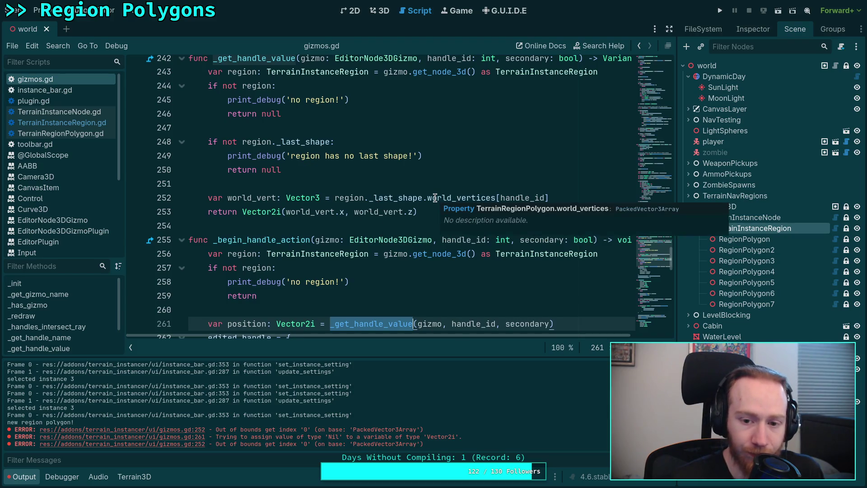
{"action": "scroll", "coordinate": [390, 212], "scroll_direction": "up", "scroll_amount": 1}
{"action": "mouse_move", "coordinate": [355, 254]}
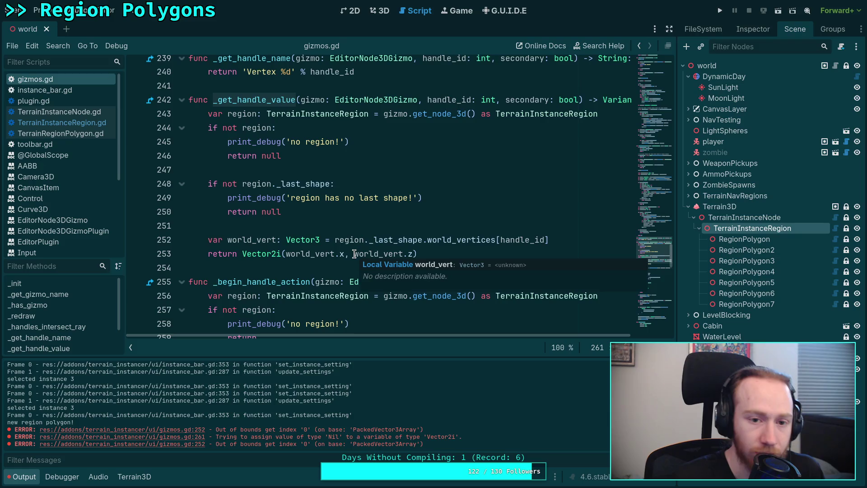
{"action": "scroll", "coordinate": [306, 209], "scroll_direction": "down", "scroll_amount": 3}
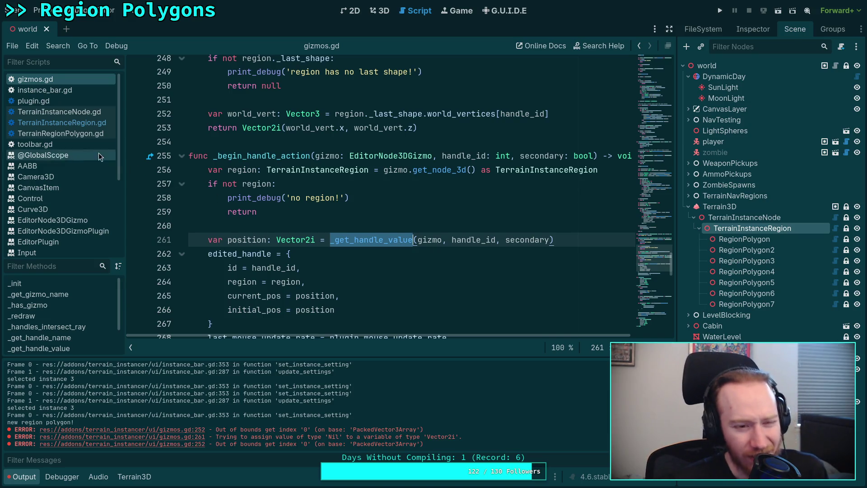
{"action": "left_click", "coordinate": [53, 123]}
{"action": "left_click", "coordinate": [82, 79]}
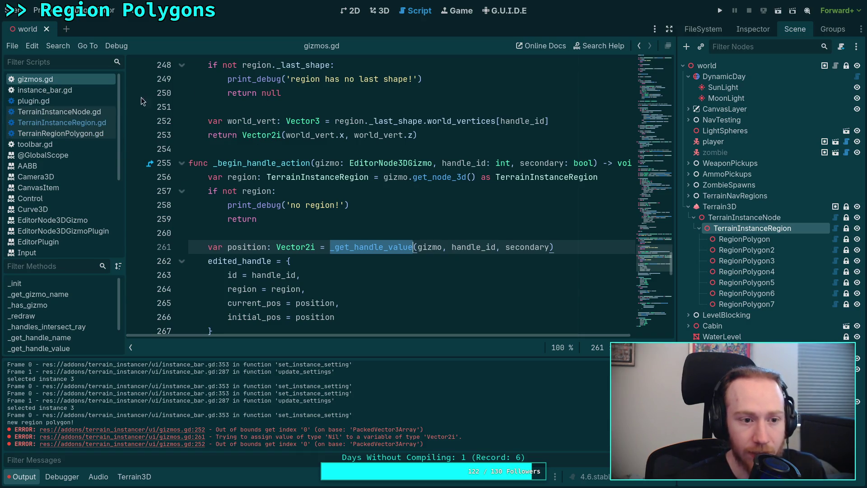
Delete the seven nodes RegionPolygon through RegionPolygon7 from the 3D scene
{"action": "left_click", "coordinate": [378, 10]}
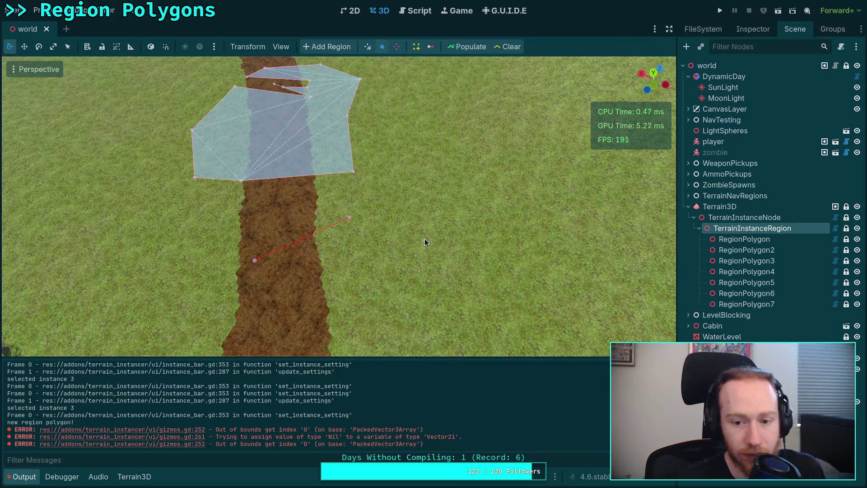
{"action": "left_click", "coordinate": [746, 250]}
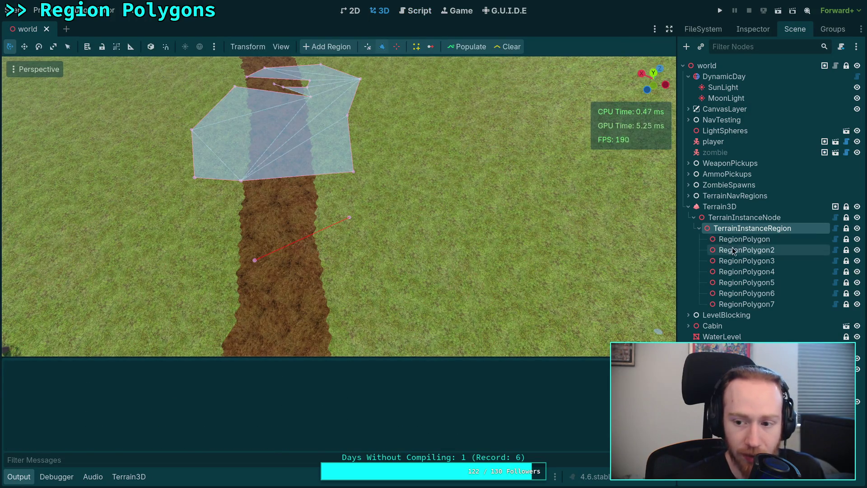
{"action": "left_click", "coordinate": [750, 305], "text": "shift"}
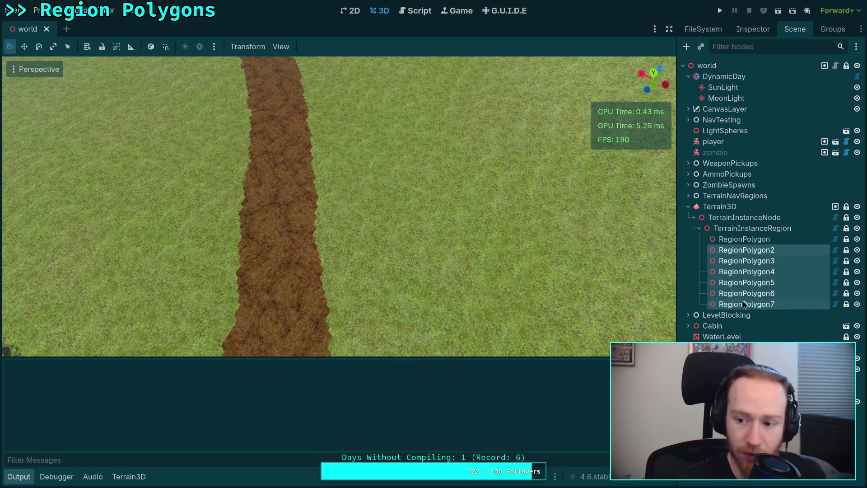
{"action": "left_click", "coordinate": [752, 242], "text": "shift"}
{"action": "key", "text": "Delete"}
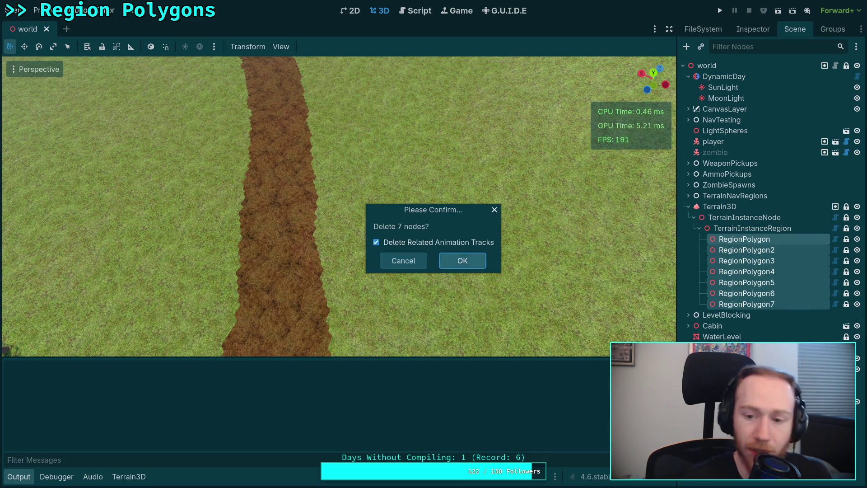
{"action": "key", "text": "Return"}
{"action": "left_click", "coordinate": [744, 227]}
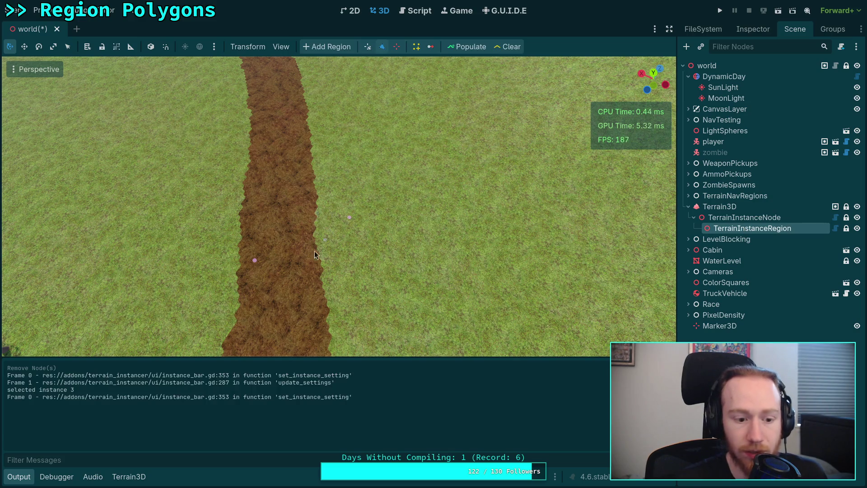
Select TerrainInstanceRegion and drag a new region vertex onto the dirt path's edge
{"action": "mouse_move", "coordinate": [229, 260]}
{"action": "left_mouse_down"}
{"action": "mouse_move", "coordinate": [253, 171]}
{"action": "mouse_move", "coordinate": [253, 240]}
{"action": "left_mouse_up"}
{"action": "left_click", "coordinate": [796, 229]}
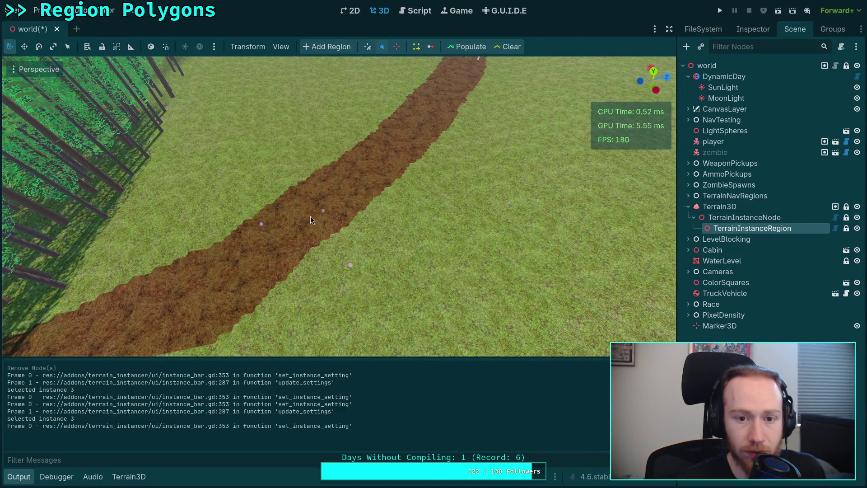
{"action": "mouse_move", "coordinate": [252, 280]}
{"action": "left_mouse_down"}
{"action": "mouse_move", "coordinate": [272, 309]}
{"action": "mouse_move", "coordinate": [268, 329]}
{"action": "left_mouse_up"}
{"action": "scroll", "coordinate": [325, 306], "scroll_direction": "down", "scroll_amount": 3}
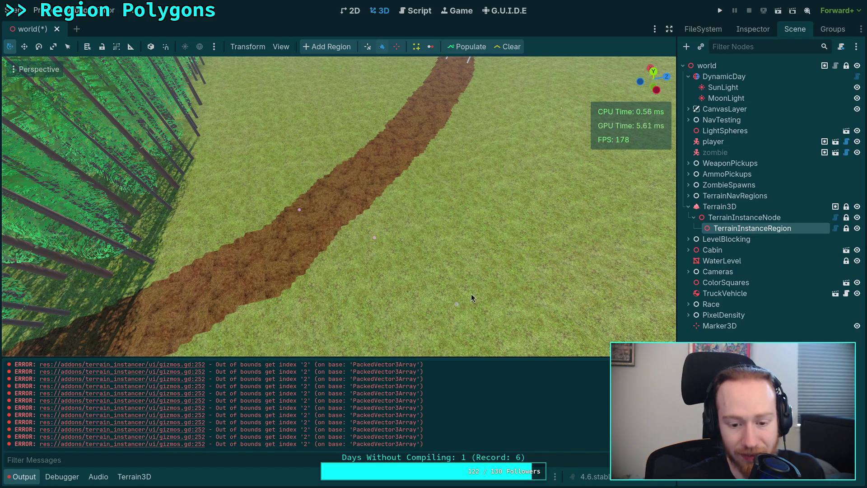
Add another vertex to the new region and reselect TerrainInstanceRegion
{"action": "left_click", "coordinate": [535, 227]}
{"action": "scroll", "coordinate": [433, 269], "scroll_direction": "down", "scroll_amount": 6}
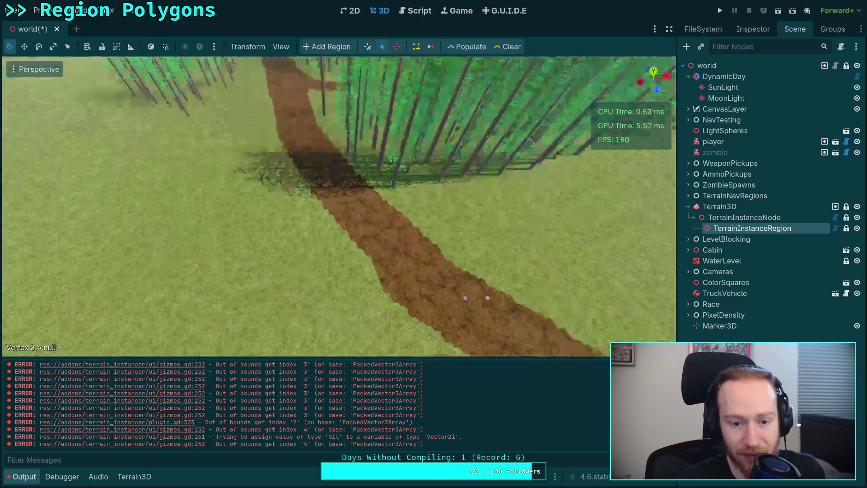
{"action": "scroll", "coordinate": [433, 269], "scroll_direction": "down", "scroll_amount": 4}
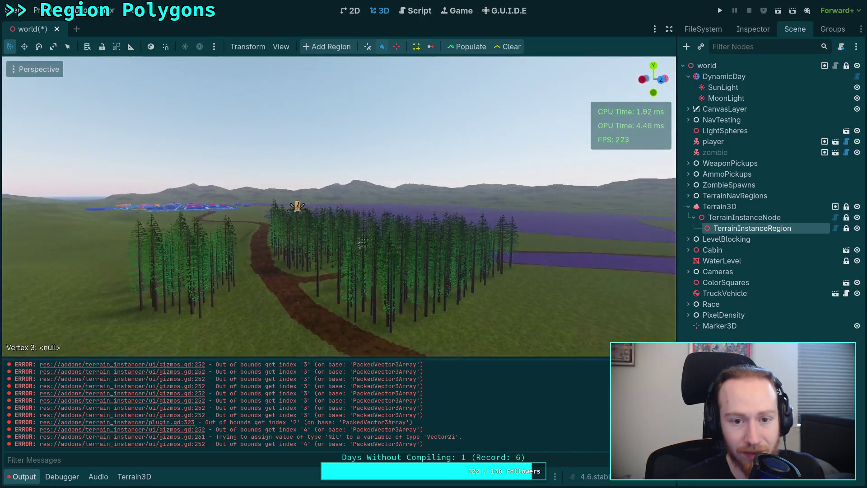
{"action": "left_click", "coordinate": [745, 228]}
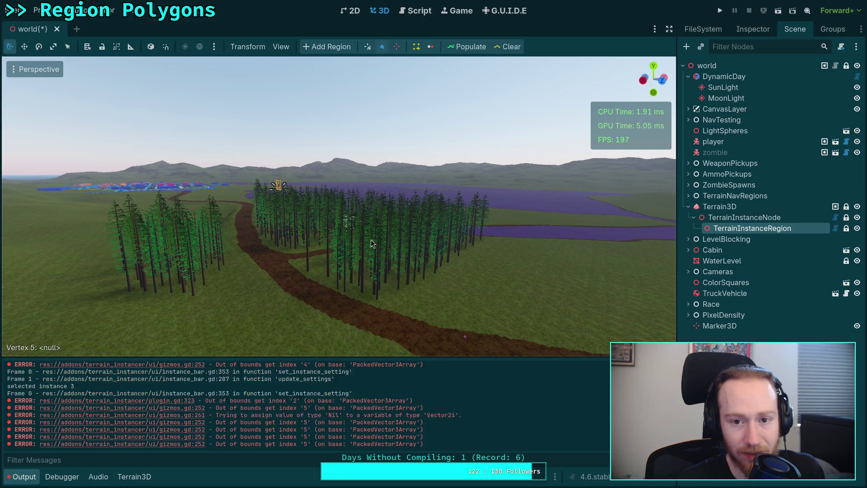
{"action": "scroll", "coordinate": [372, 253], "scroll_direction": "up", "scroll_amount": 4}
{"action": "scroll", "coordinate": [370, 259], "scroll_direction": "down", "scroll_amount": 3}
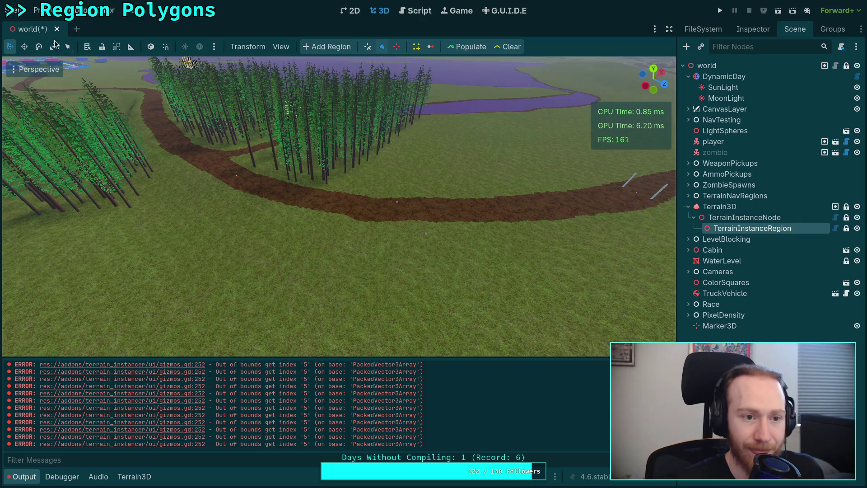
Save the world scene and reload the current project
{"action": "key", "text": "ctrl+s"}
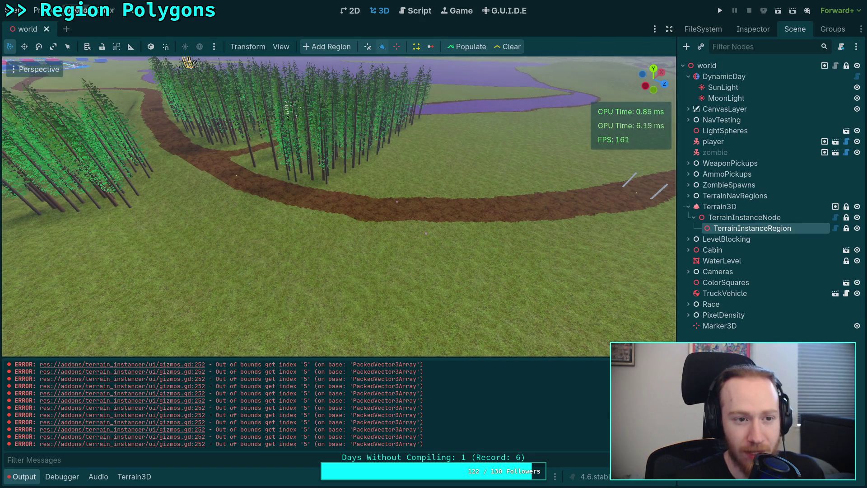
{"action": "left_click", "coordinate": [52, 13]}
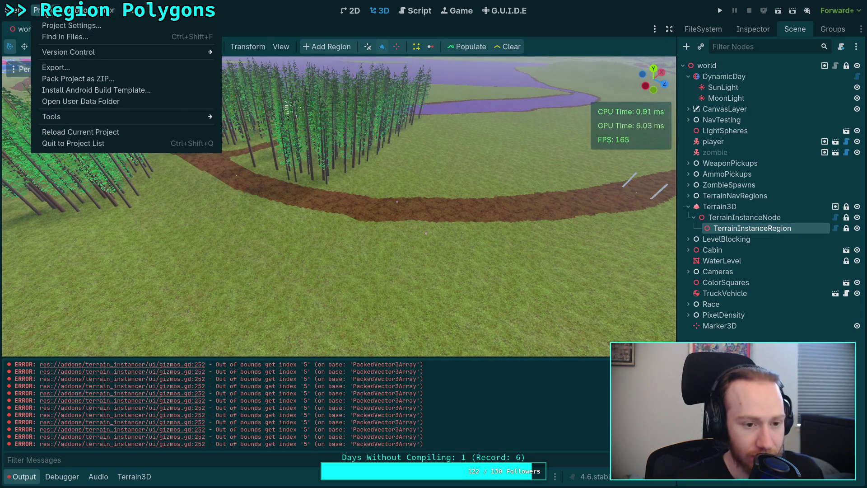
{"action": "left_click", "coordinate": [74, 132]}
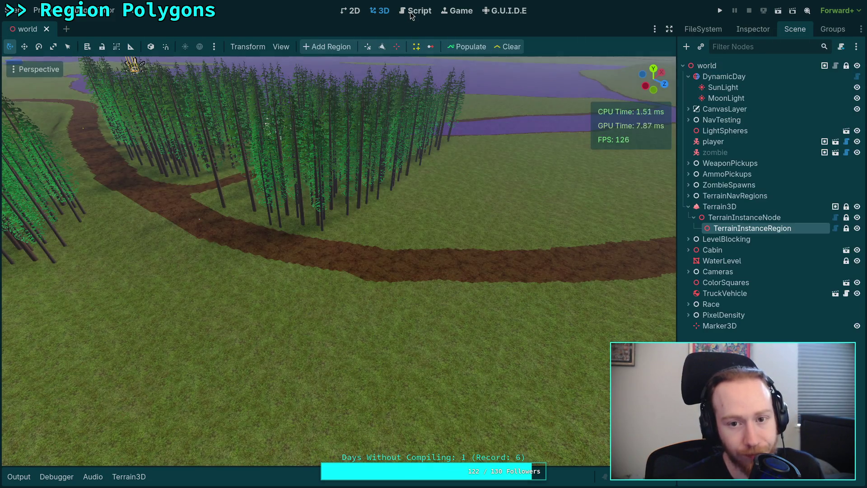
In TerrainInstanceRegion.gd, add print('deleting region polygon %s' % polygon.name) after shapes.erase(polygon), then save
{"action": "left_click", "coordinate": [413, 11]}
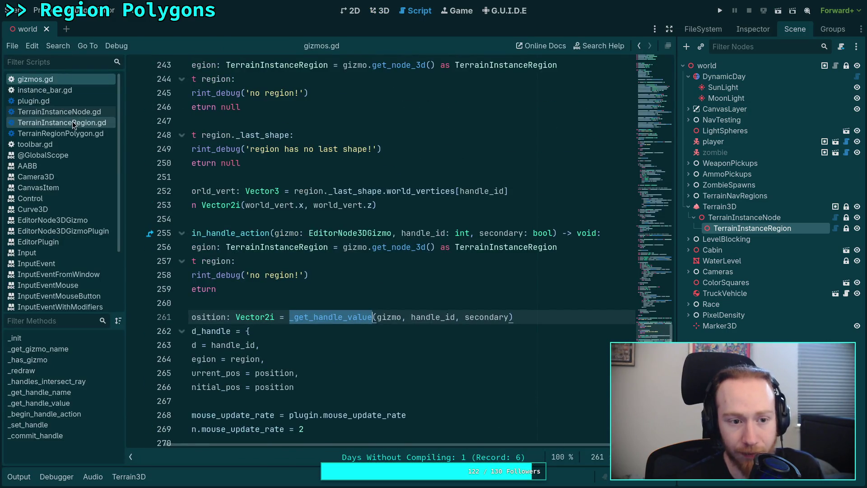
{"action": "left_click", "coordinate": [73, 122]}
{"action": "scroll", "coordinate": [349, 373], "scroll_direction": "up", "scroll_amount": 15}
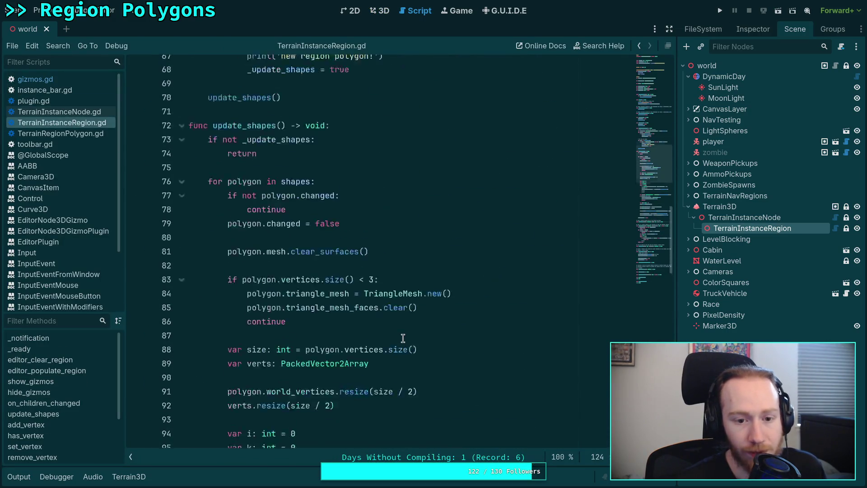
{"action": "scroll", "coordinate": [526, 294], "scroll_direction": "up", "scroll_amount": 3}
{"action": "scroll", "coordinate": [526, 294], "scroll_direction": "down", "scroll_amount": 3}
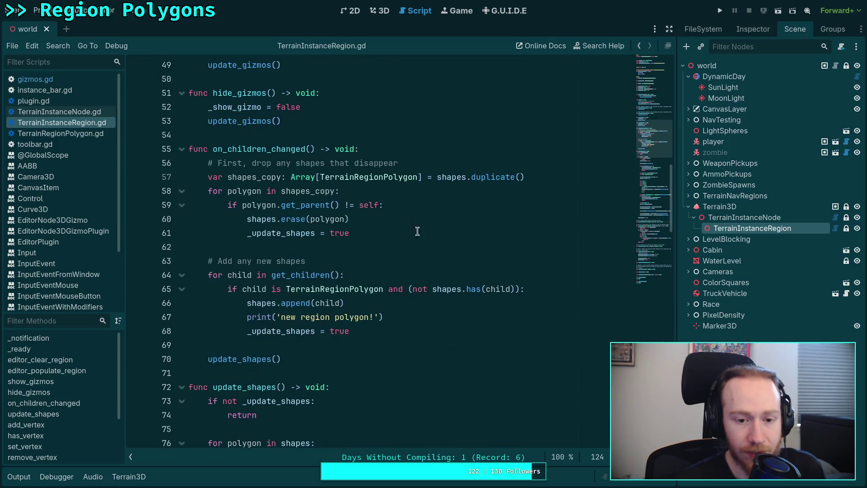
{"action": "left_click", "coordinate": [425, 216]}
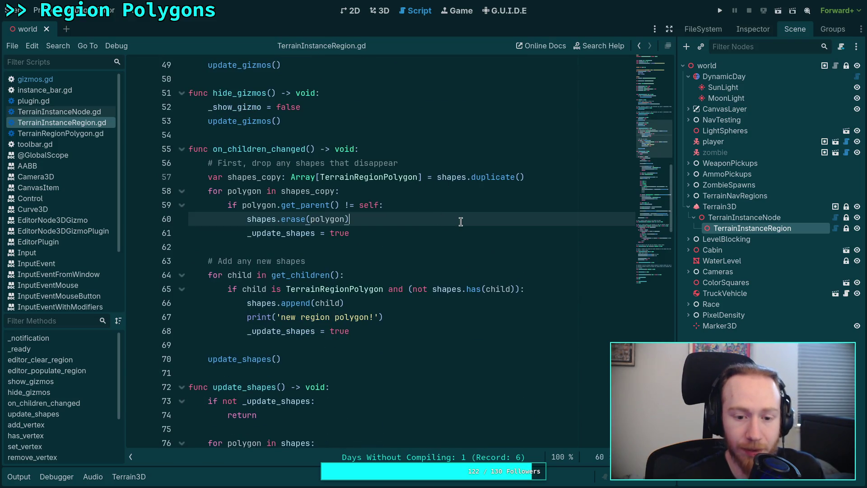
{"action": "key", "text": "Return"}
{"action": "type", "text": "print('D"}
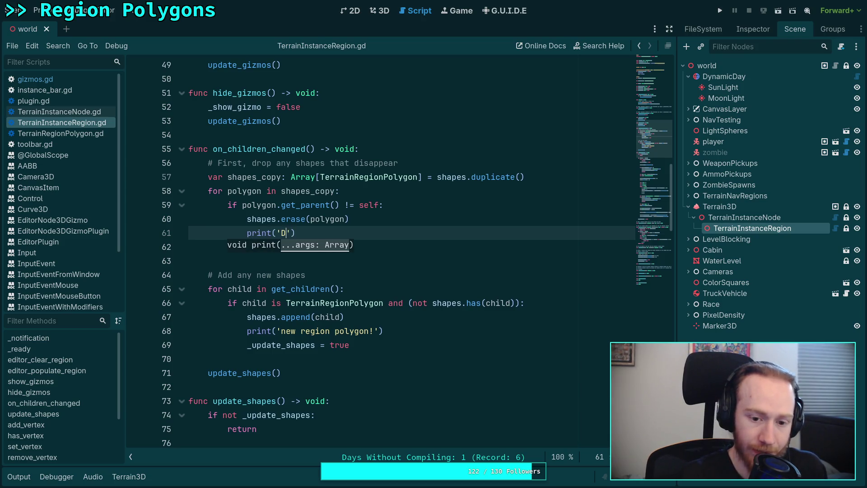
{"action": "key", "text": "BackSpace"}
{"action": "type", "text": "deleting "}
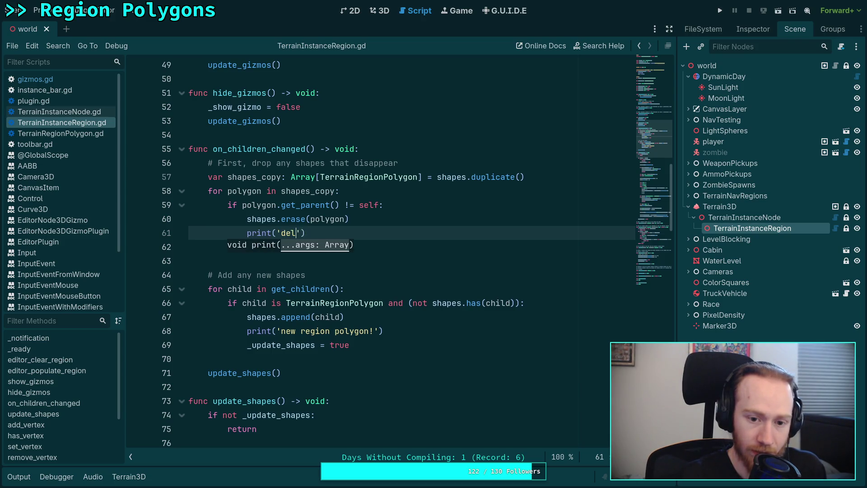
{"action": "type", "text": "region"}
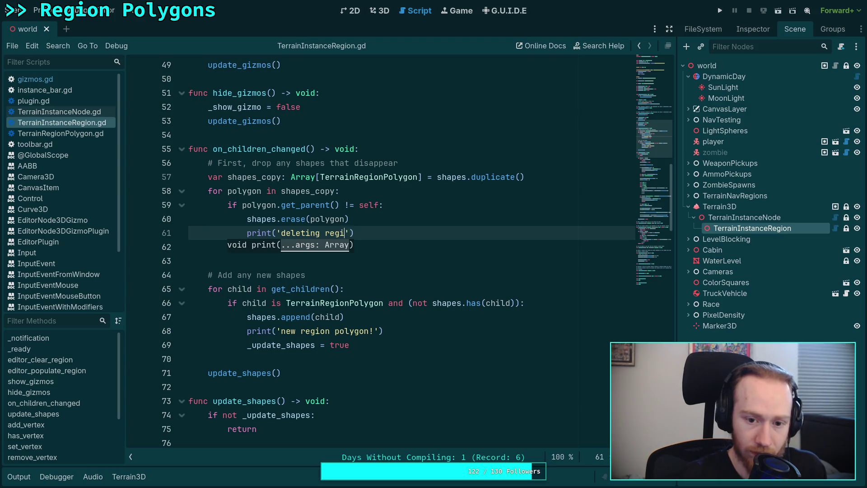
{"action": "type", "text": "olygon "}
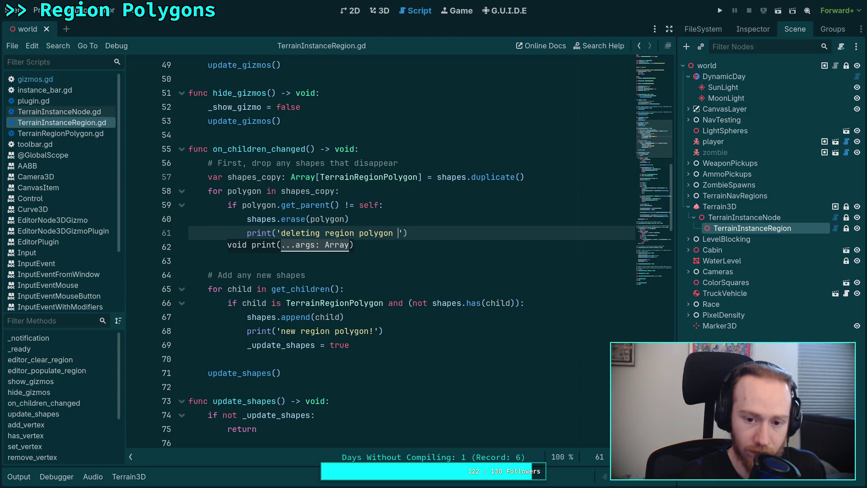
{"action": "type", "text": "%s"}
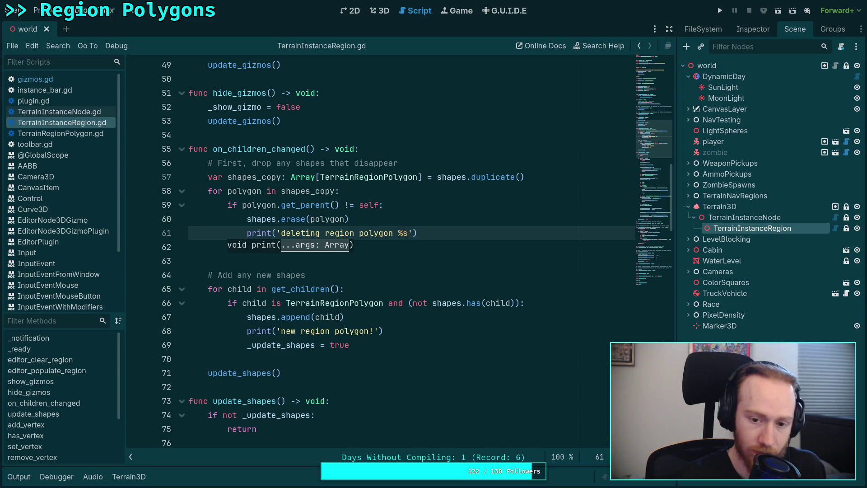
{"action": "type", "text": " % "}
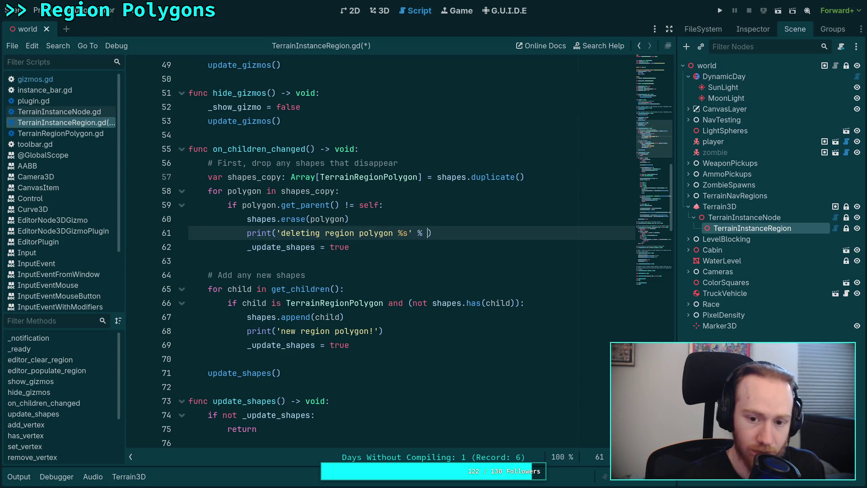
{"action": "type", "text": "polygon.na"}
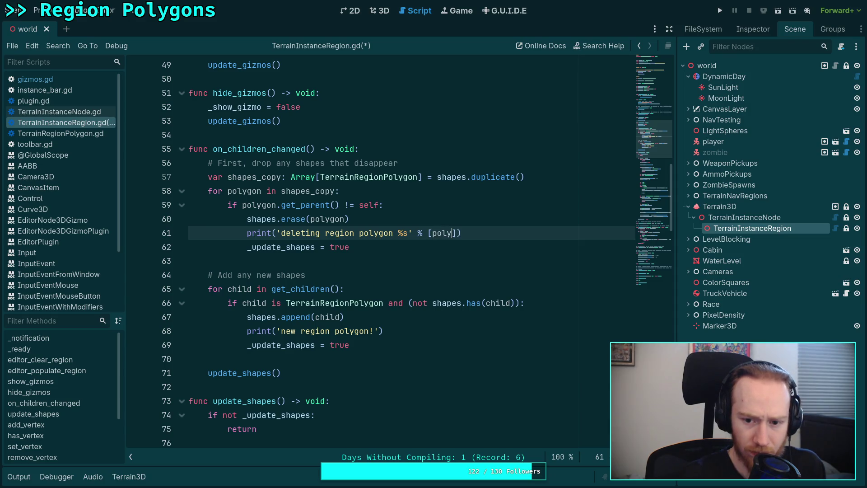
{"action": "type", "text": "me"}
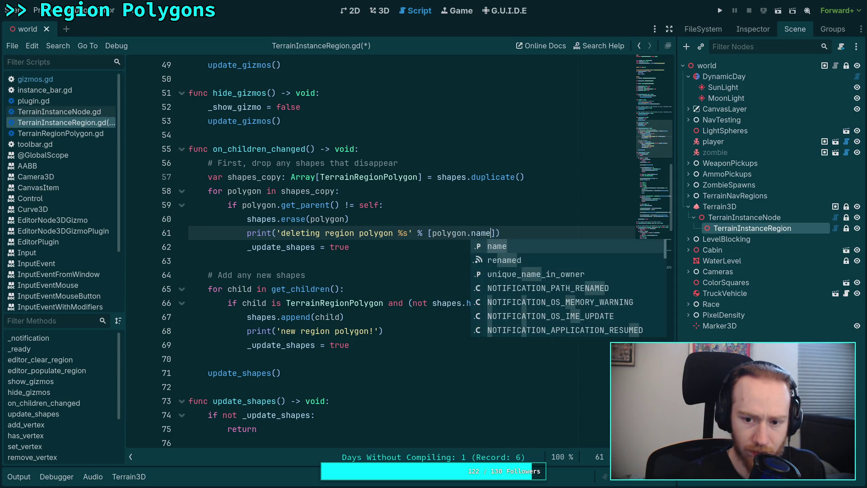
{"action": "key", "text": "ctrl+s"}
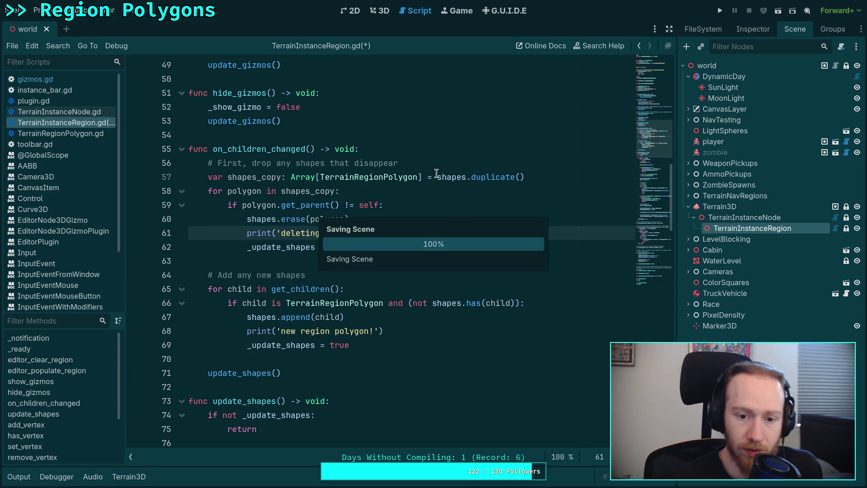
{"action": "left_click", "coordinate": [383, 15]}
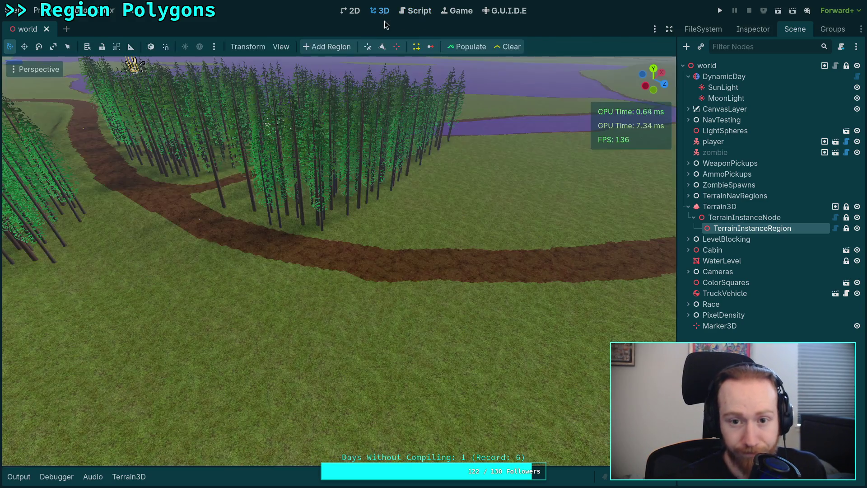
With the Output log showing, add a vertex to TerrainInstanceRegion to create a new region polygon
{"action": "left_click", "coordinate": [18, 477]}
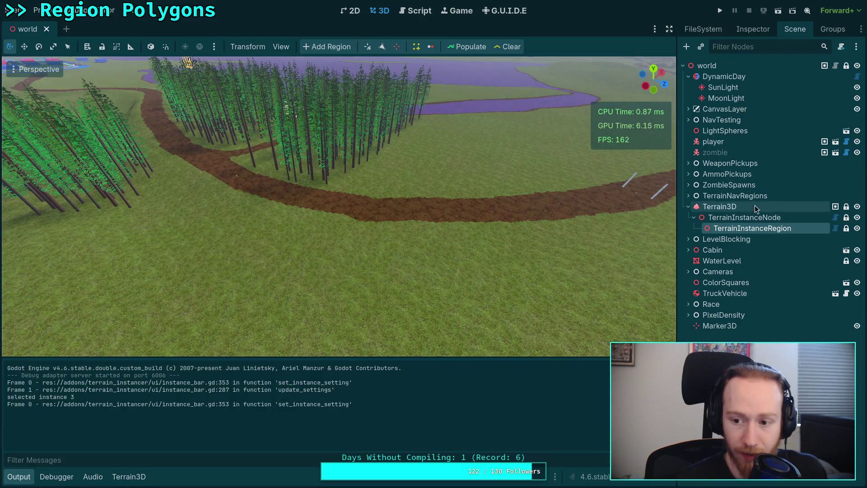
{"action": "left_click", "coordinate": [745, 217]}
{"action": "left_click", "coordinate": [752, 228]}
{"action": "scroll", "coordinate": [579, 219], "scroll_direction": "up", "scroll_amount": 3}
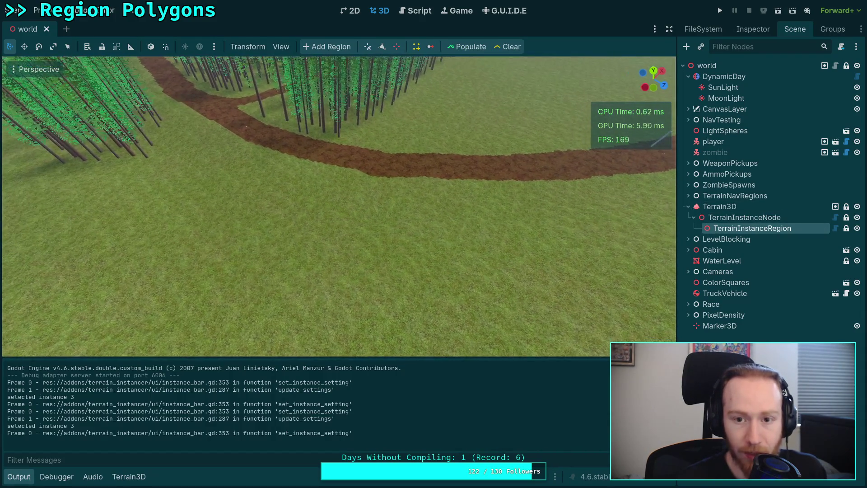
{"action": "left_click", "coordinate": [382, 47]}
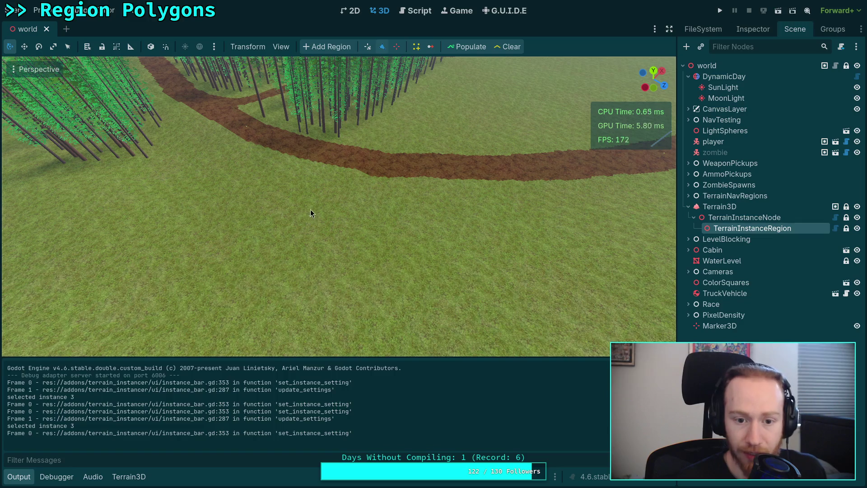
{"action": "left_click", "coordinate": [311, 202]}
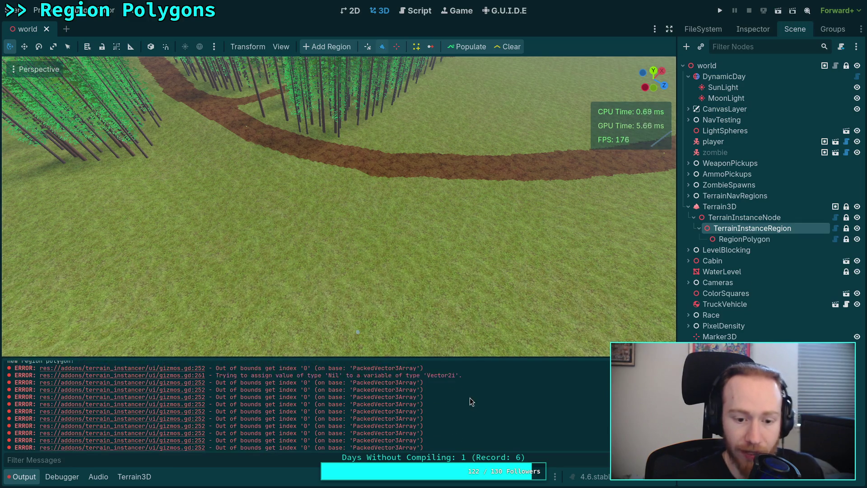
{"action": "scroll", "coordinate": [470, 398], "scroll_direction": "up", "scroll_amount": 2}
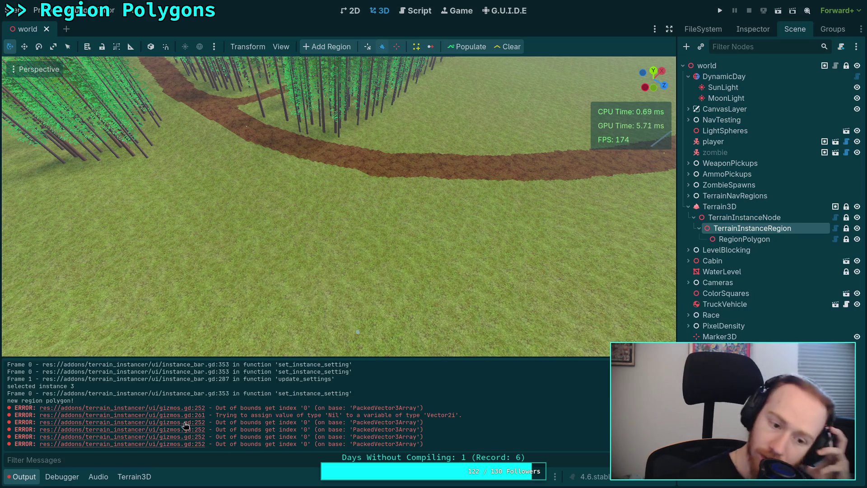
{"action": "left_click", "coordinate": [415, 11]}
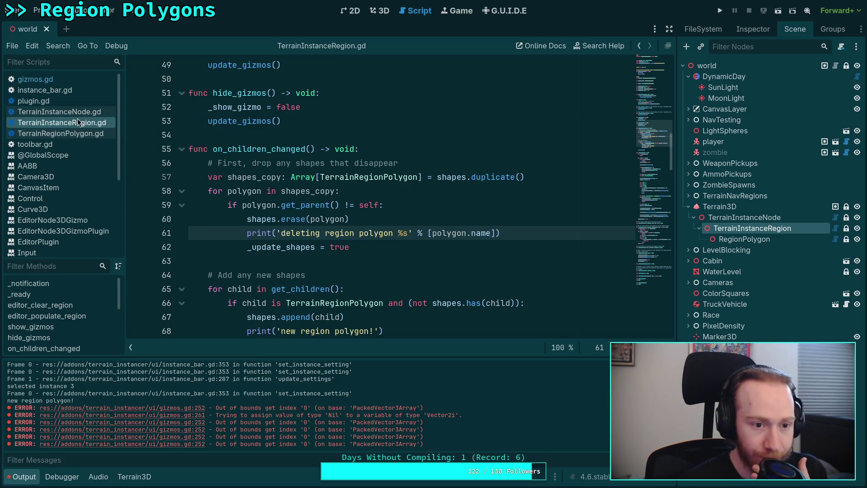
Open plugin.gd and find the add_vertex_new_shape call
{"action": "left_click", "coordinate": [66, 101]}
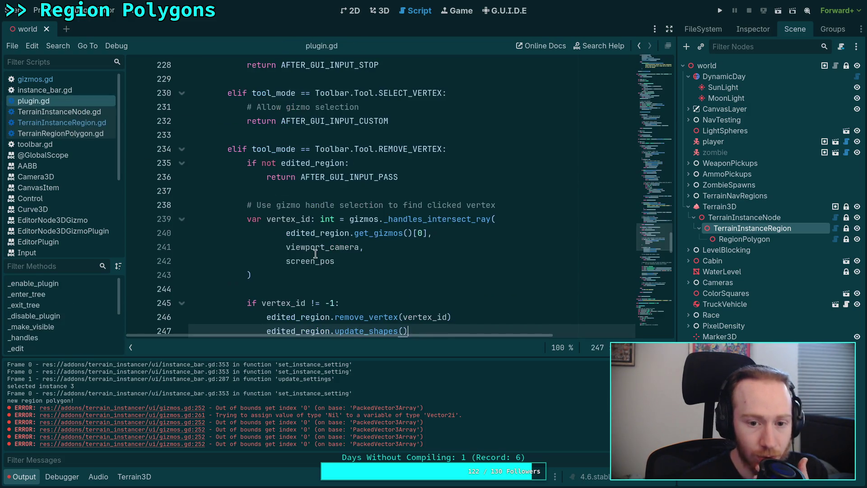
{"action": "scroll", "coordinate": [343, 244], "scroll_direction": "down", "scroll_amount": 4}
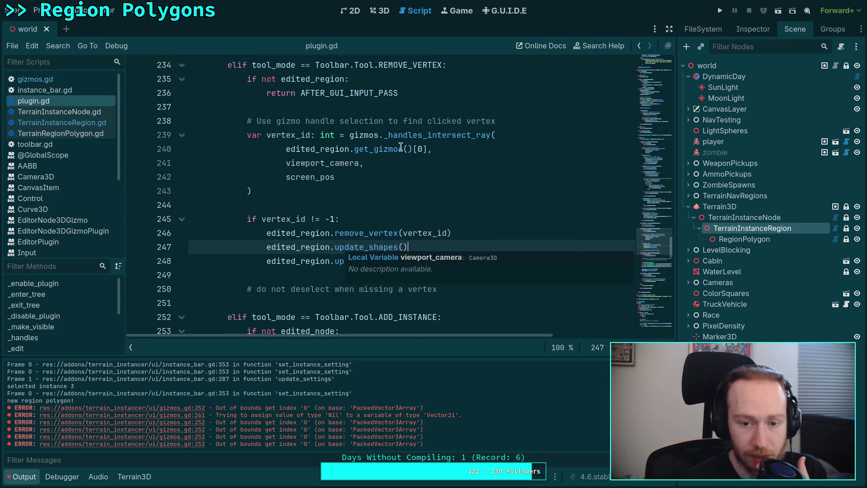
{"action": "scroll", "coordinate": [364, 192], "scroll_direction": "up", "scroll_amount": 10}
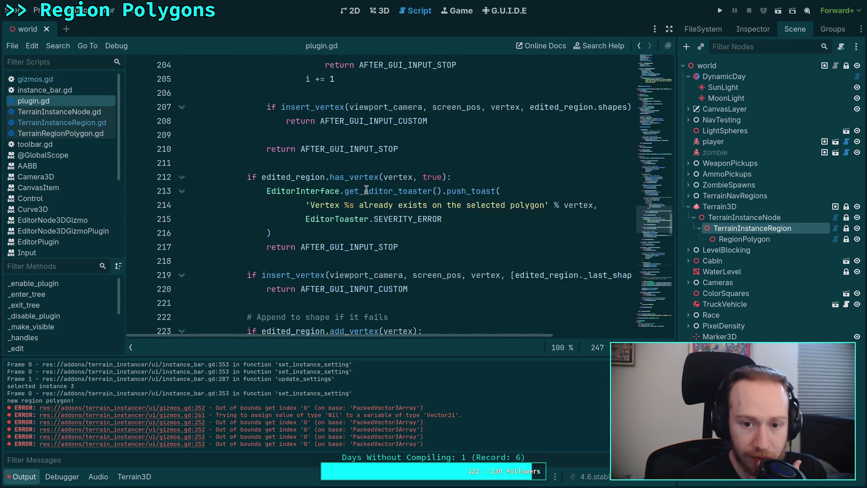
{"action": "scroll", "coordinate": [366, 190], "scroll_direction": "up", "scroll_amount": 13}
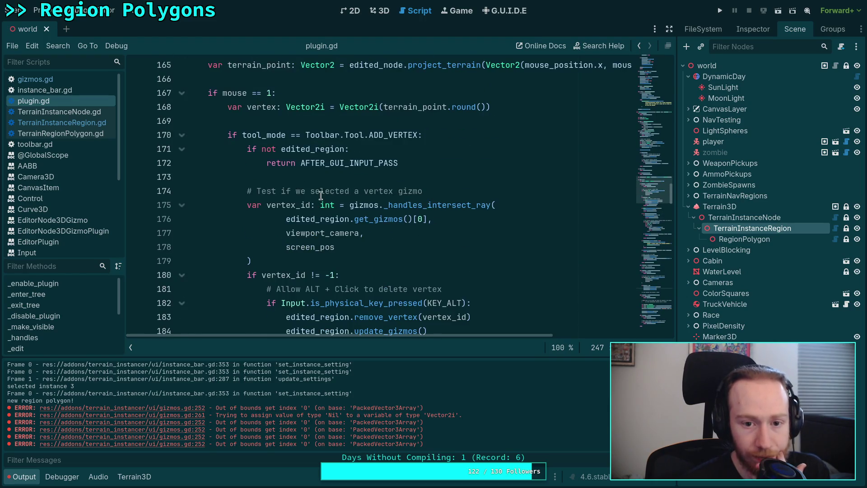
{"action": "scroll", "coordinate": [304, 173], "scroll_direction": "down", "scroll_amount": 2}
{"action": "scroll", "coordinate": [323, 163], "scroll_direction": "down", "scroll_amount": 1}
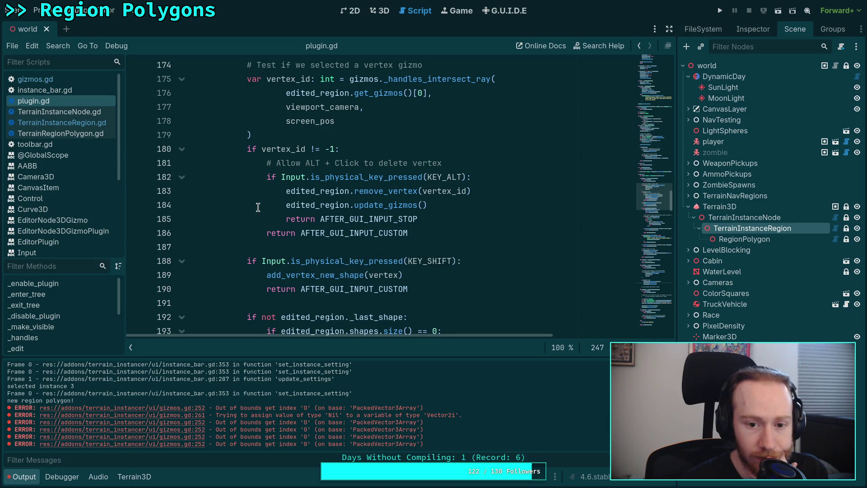
{"action": "scroll", "coordinate": [258, 208], "scroll_direction": "down", "scroll_amount": 2}
{"action": "mouse_move", "coordinate": [332, 206]}
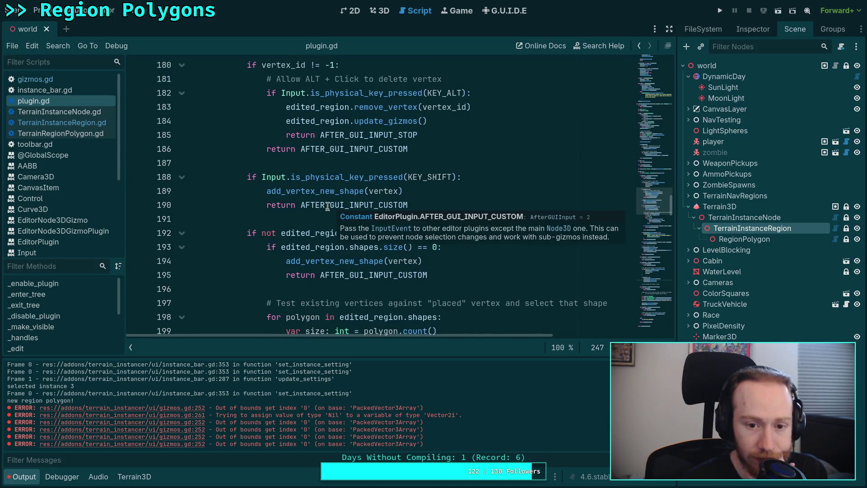
{"action": "scroll", "coordinate": [328, 206], "scroll_direction": "down", "scroll_amount": 2}
{"action": "scroll", "coordinate": [262, 202], "scroll_direction": "down", "scroll_amount": 1}
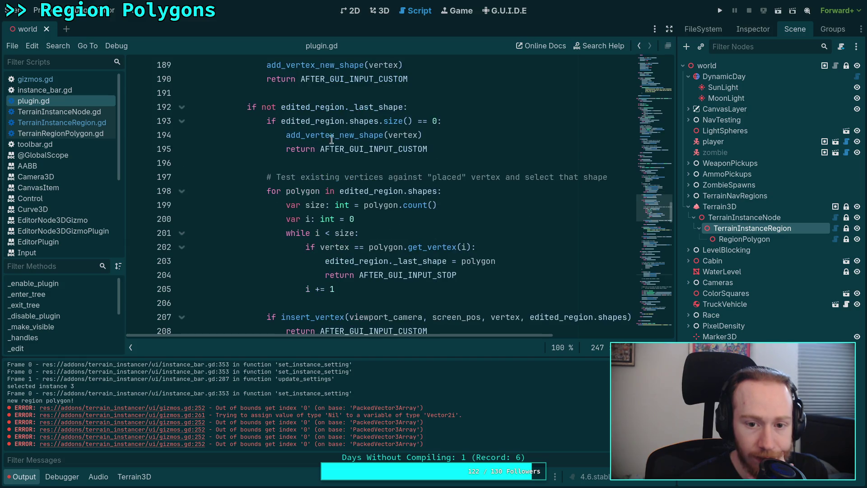
Look up add_vertex_new_shape's definition, then follow its update_shapes call to that definition
{"action": "left_click", "coordinate": [357, 135]}
{"action": "right_click", "coordinate": [356, 143]}
{"action": "left_click", "coordinate": [404, 276]}
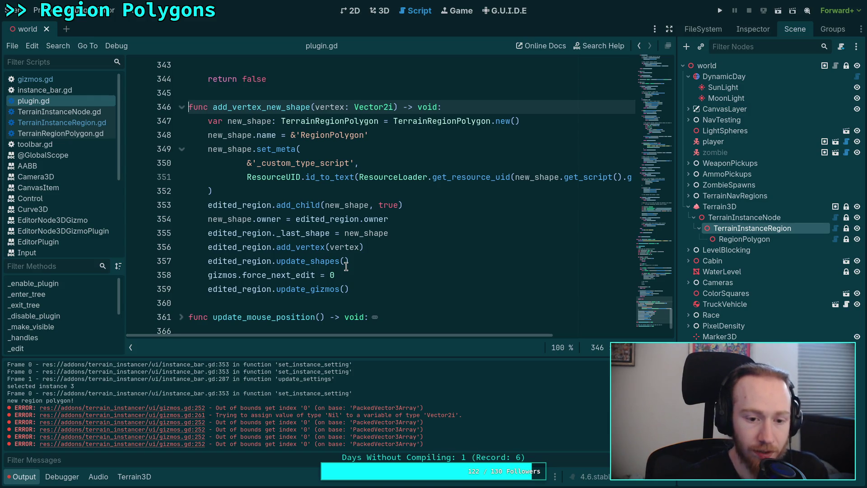
{"action": "right_click", "coordinate": [309, 261]}
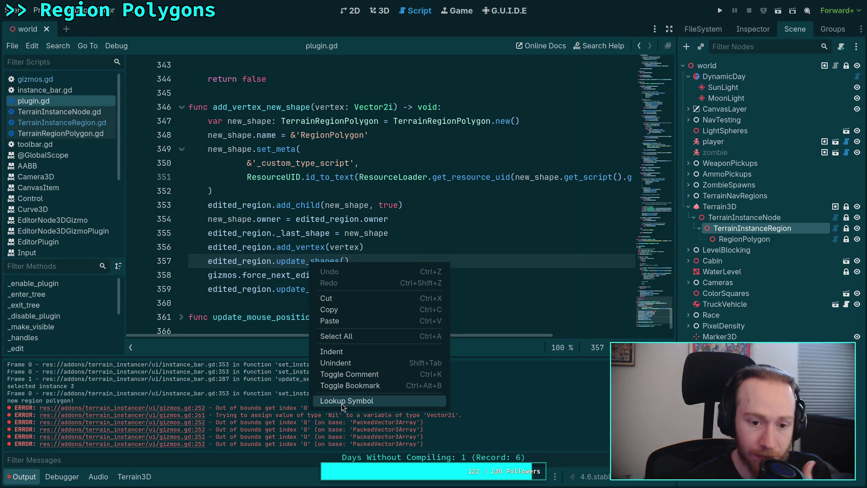
{"action": "left_click", "coordinate": [341, 401]}
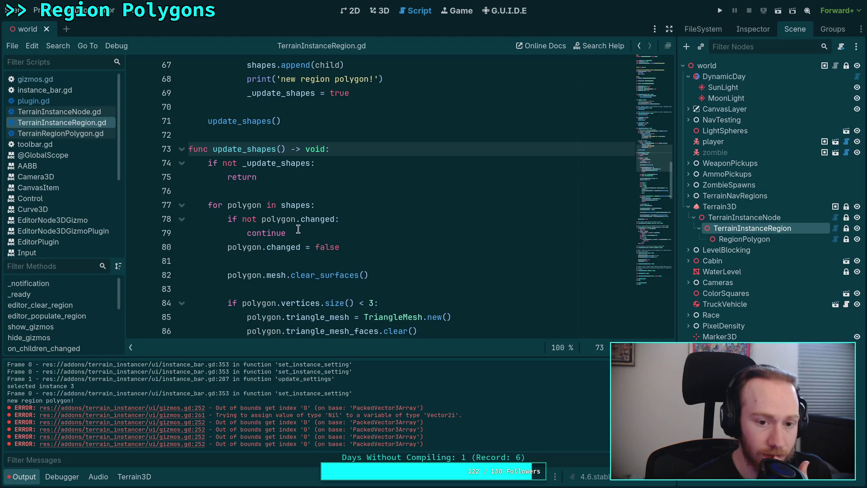
Add the parameter 'force: bool = false' to update_shapes() and save
{"action": "scroll", "coordinate": [298, 229], "scroll_direction": "up", "scroll_amount": 4}
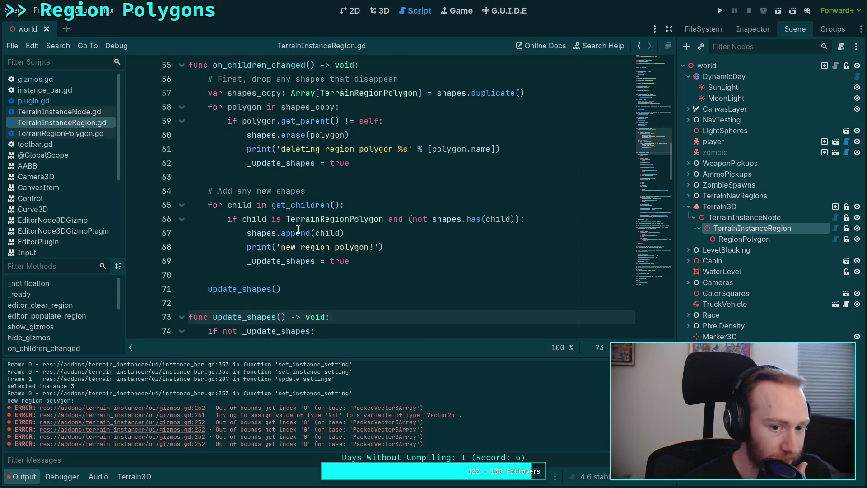
{"action": "scroll", "coordinate": [298, 229], "scroll_direction": "up", "scroll_amount": 4}
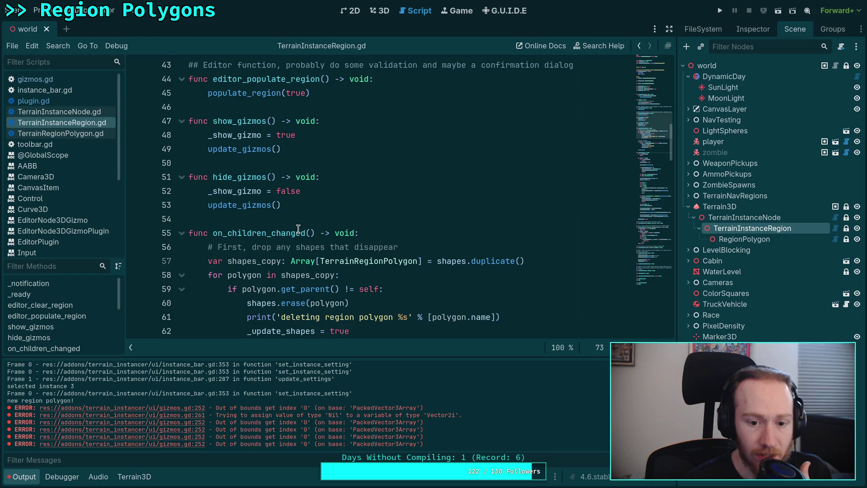
{"action": "scroll", "coordinate": [299, 230], "scroll_direction": "down", "scroll_amount": 3}
{"action": "scroll", "coordinate": [298, 229], "scroll_direction": "down", "scroll_amount": 2}
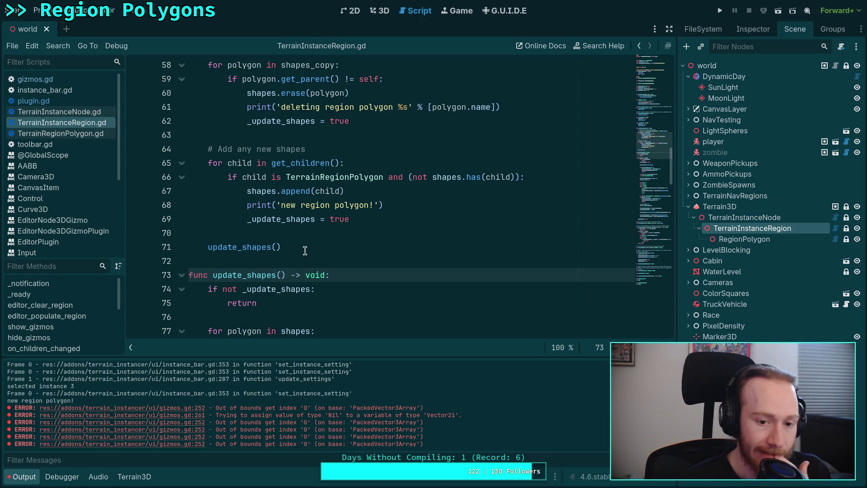
{"action": "scroll", "coordinate": [406, 271], "scroll_direction": "down", "scroll_amount": 2}
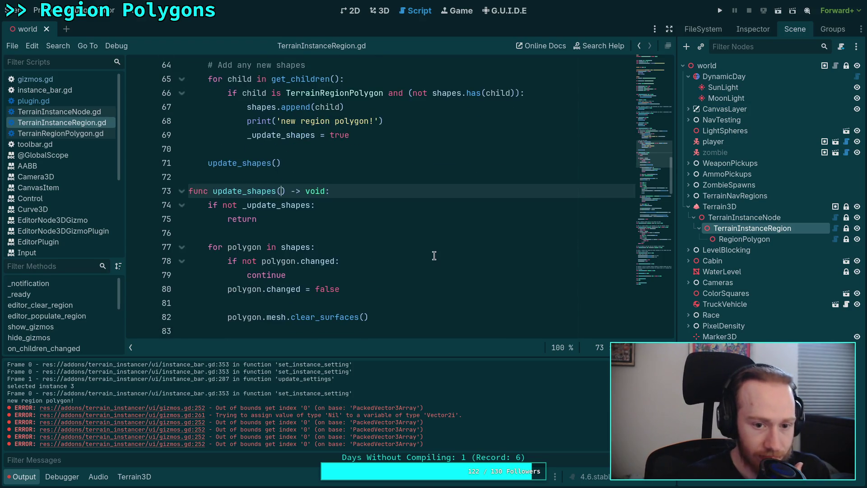
{"action": "scroll", "coordinate": [434, 258], "scroll_direction": "up", "scroll_amount": 2}
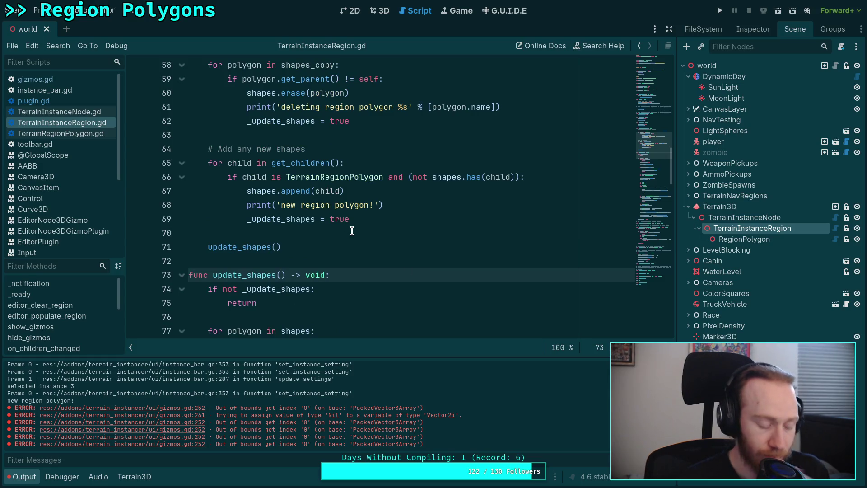
{"action": "type", "text": "force: bo"}
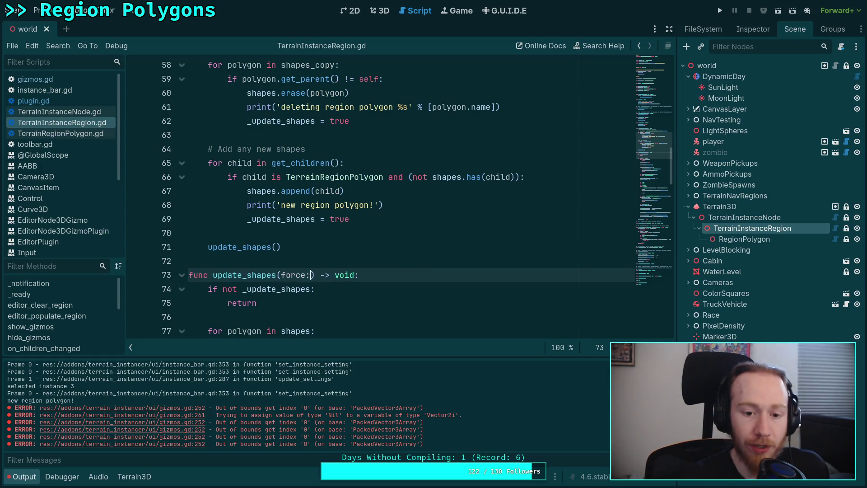
{"action": "type", "text": "ol = false"}
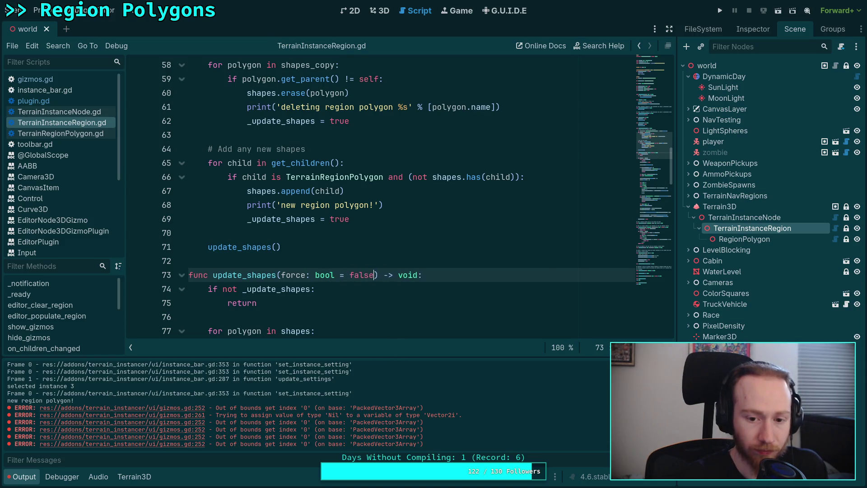
{"action": "key", "text": "ctrl+s"}
Change line 74's early-return check to 'if force or (not _update_shapes):' and save
{"action": "scroll", "coordinate": [326, 233], "scroll_direction": "down", "scroll_amount": 2}
{"action": "left_click", "coordinate": [217, 207]}
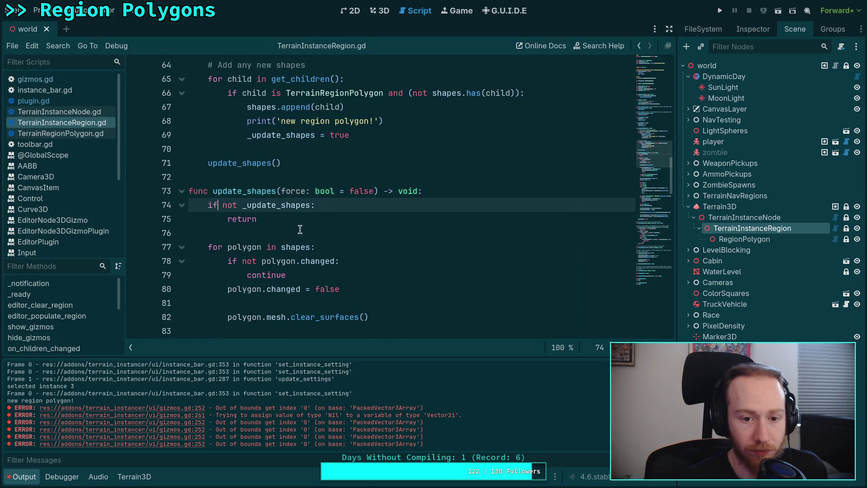
{"action": "scroll", "coordinate": [326, 233], "scroll_direction": "down", "scroll_amount": 3}
{"action": "scroll", "coordinate": [326, 233], "scroll_direction": "down", "scroll_amount": 10}
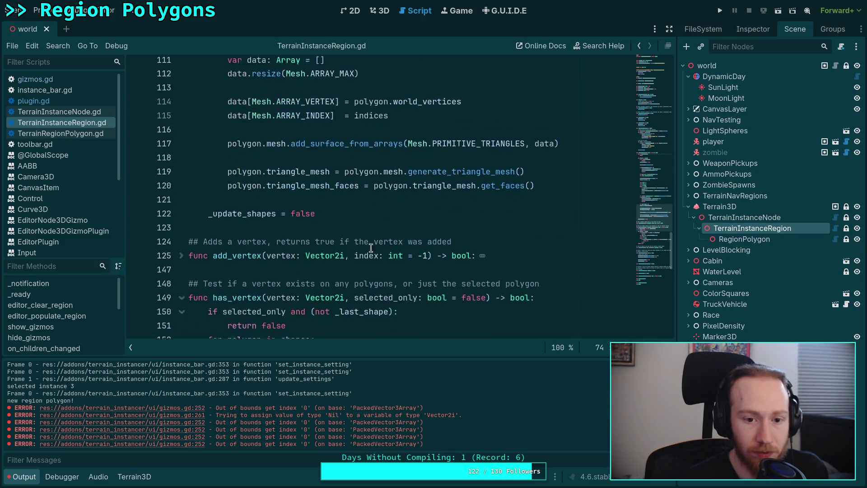
{"action": "scroll", "coordinate": [382, 251], "scroll_direction": "up", "scroll_amount": 5}
{"action": "scroll", "coordinate": [382, 252], "scroll_direction": "down", "scroll_amount": 3}
{"action": "left_click", "coordinate": [326, 286]}
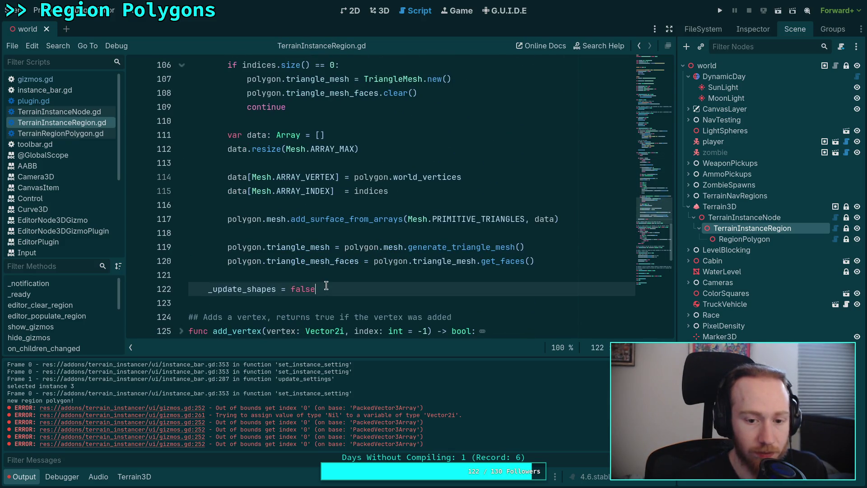
{"action": "scroll", "coordinate": [330, 280], "scroll_direction": "up", "scroll_amount": 14}
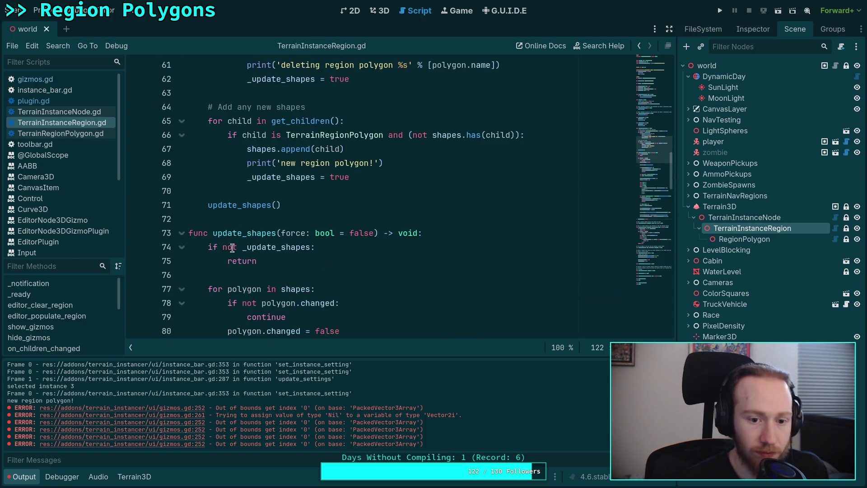
{"action": "left_click", "coordinate": [221, 247]}
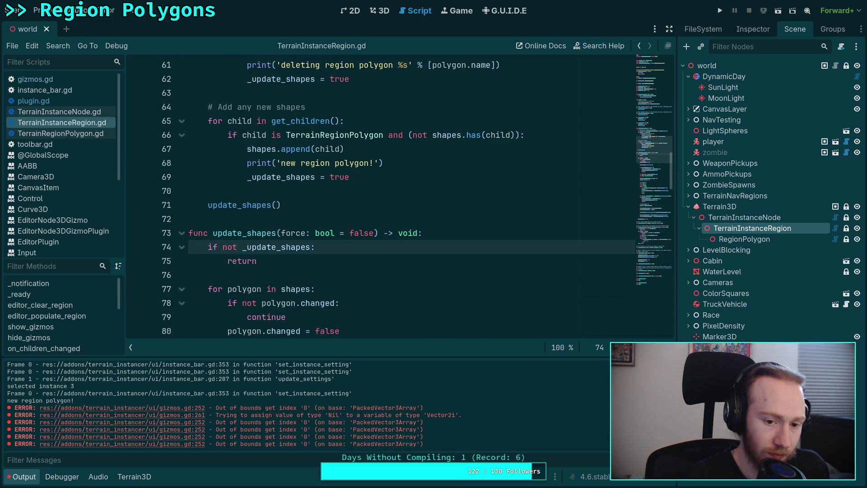
{"action": "type", "text": "force or"}
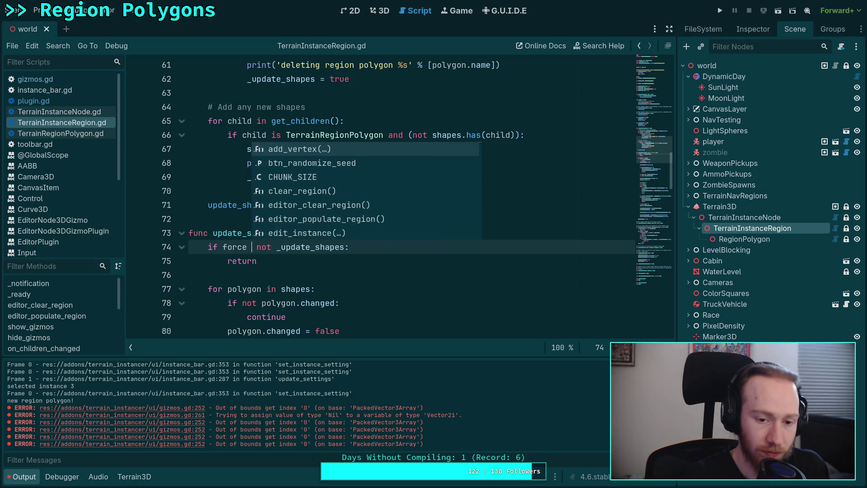
{"action": "left_click", "coordinate": [266, 247]}
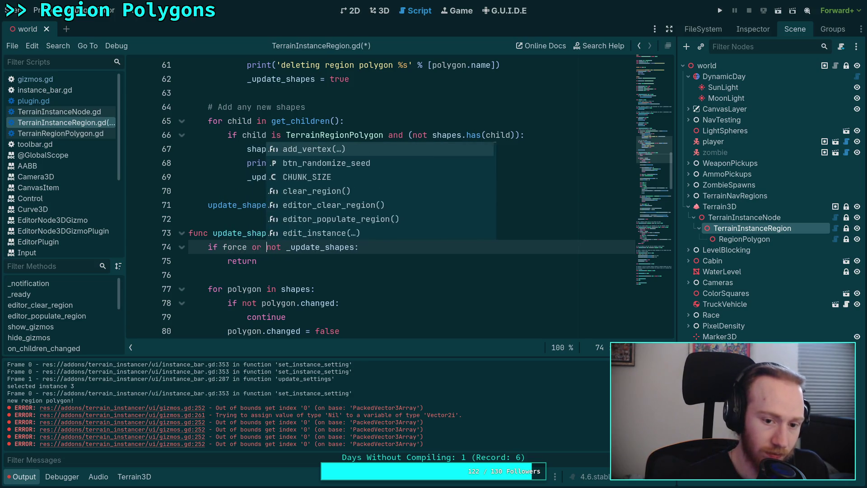
{"action": "type", "text": "("}
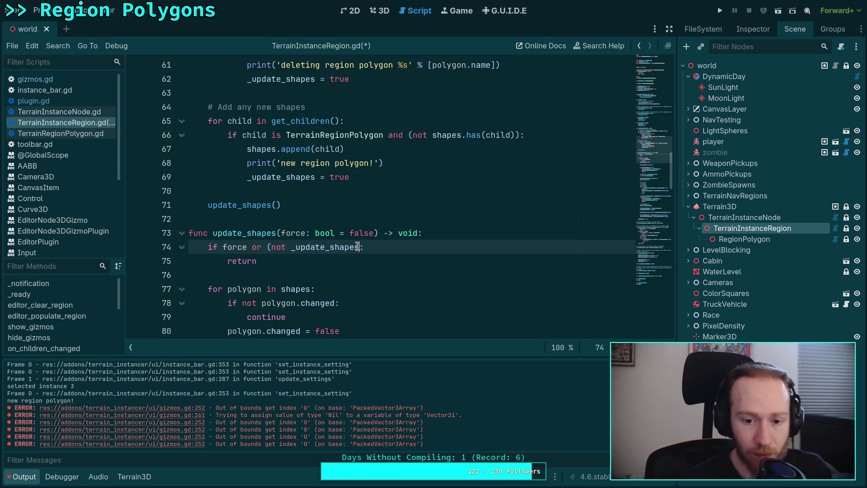
{"action": "type", "text": ")"}
{"action": "key", "text": "ctrl+s"}
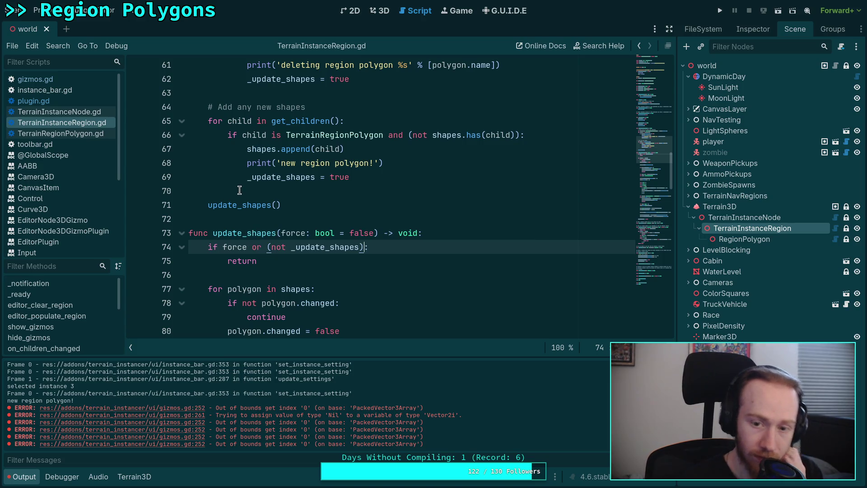
{"action": "scroll", "coordinate": [240, 191], "scroll_direction": "up", "scroll_amount": 2}
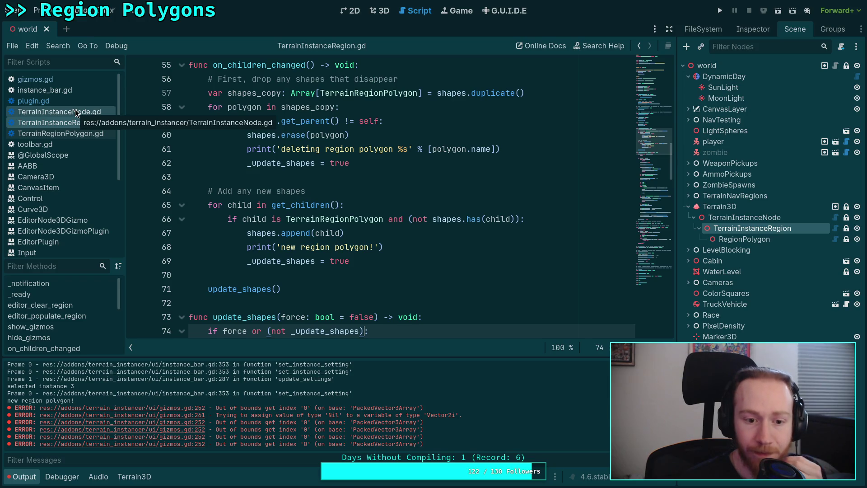
In plugin.gd, pass true to the update_shapes call on line 357 and save
{"action": "left_click", "coordinate": [34, 101]}
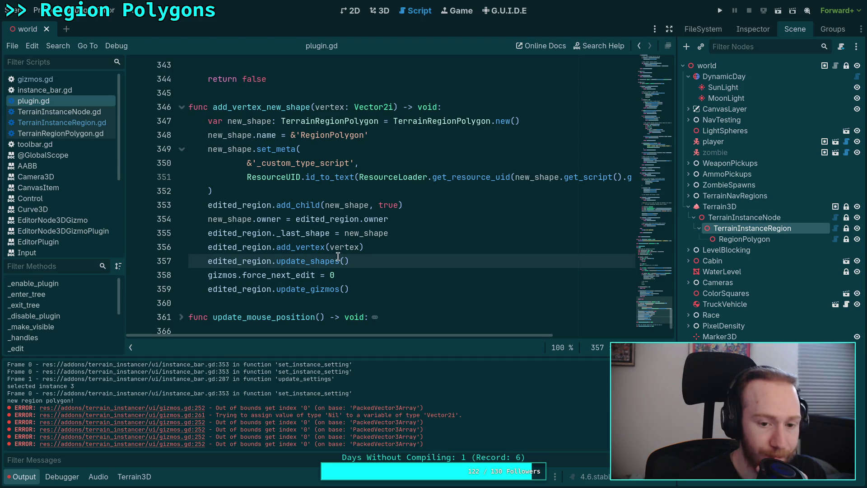
{"action": "type", "text": "true"}
{"action": "key", "text": "ctrl+s"}
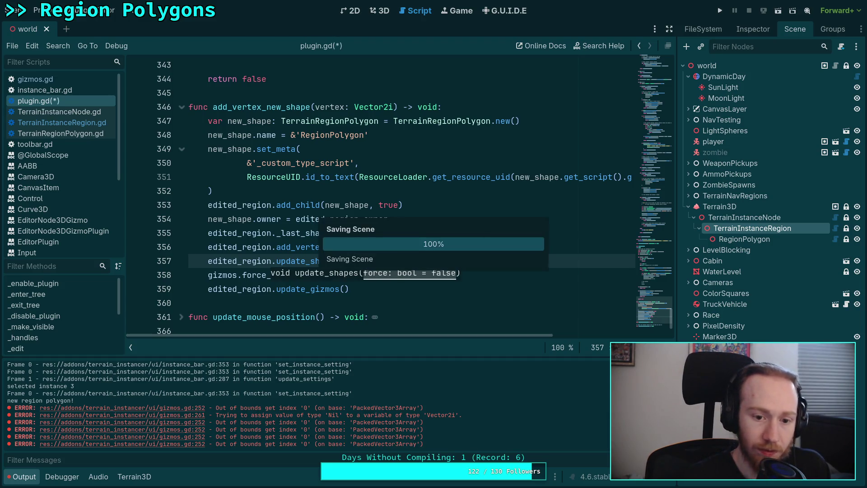
{"action": "scroll", "coordinate": [241, 206], "scroll_direction": "down", "scroll_amount": 2}
{"action": "scroll", "coordinate": [253, 199], "scroll_direction": "up", "scroll_amount": 5}
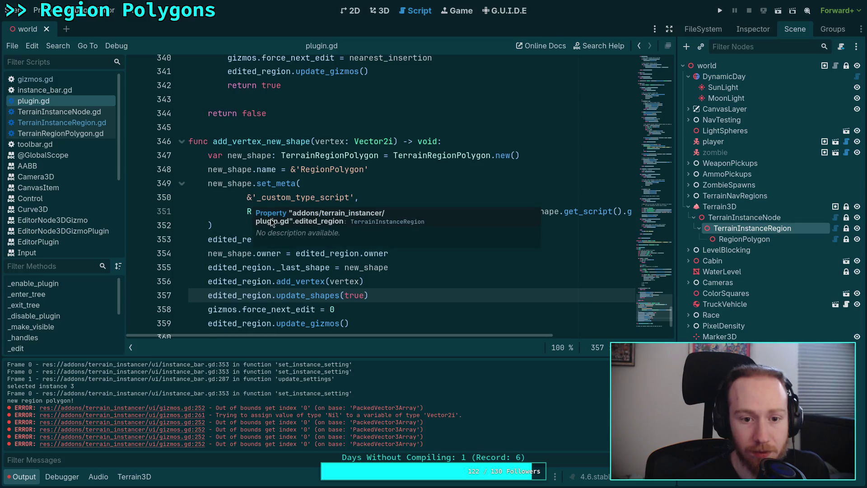
Add true to line 339's update_shapes call, then remove it again and save
{"action": "left_click", "coordinate": [368, 211]}
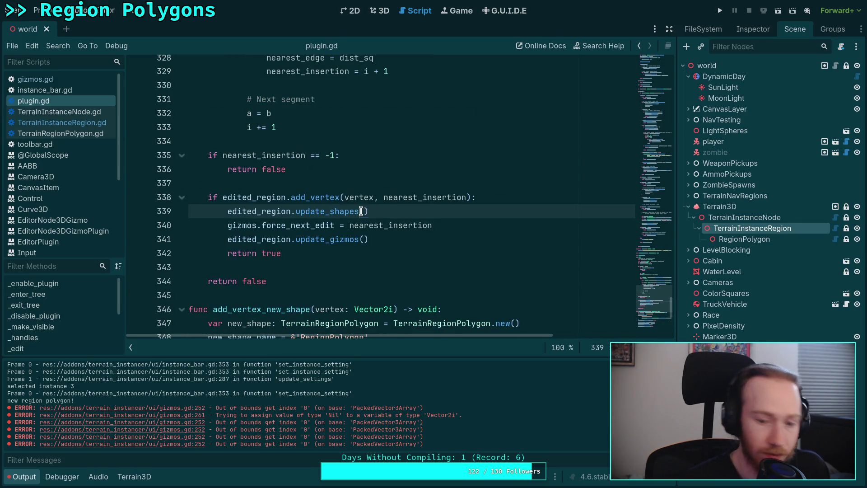
{"action": "type", "text": "true"}
{"action": "key", "text": "ctrl+s"}
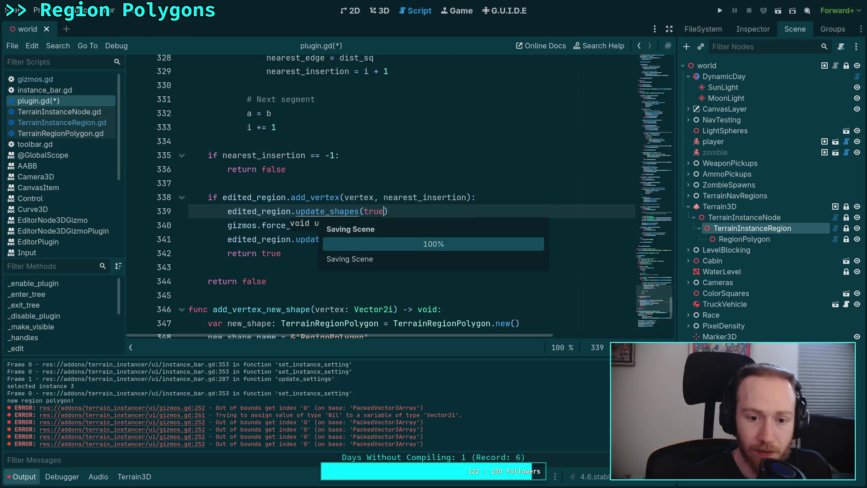
{"action": "double_click", "coordinate": [379, 211]}
{"action": "key", "text": "BackSpace"}
{"action": "key", "text": "ctrl+s"}
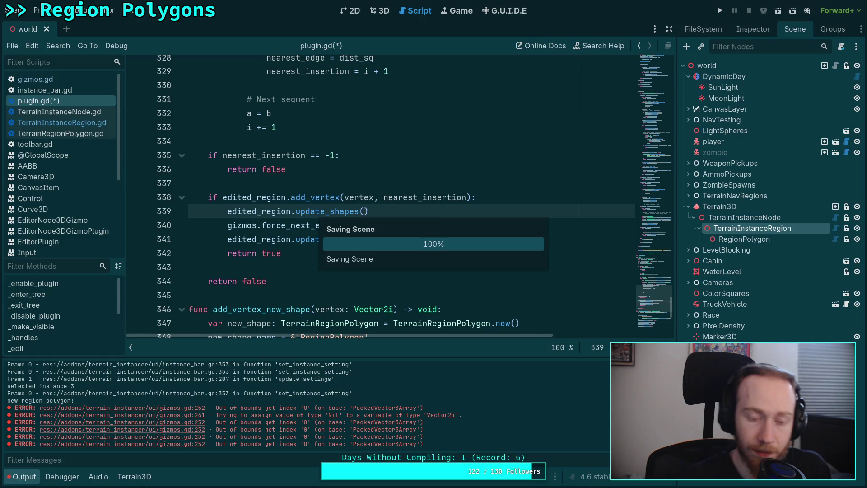
Examine the add_vertex and update_shapes calls and look up the add_vertex definition
{"action": "scroll", "coordinate": [291, 228], "scroll_direction": "down", "scroll_amount": 5}
{"action": "left_click_drag", "start_coordinate": [364, 249], "coordinate": [289, 240]}
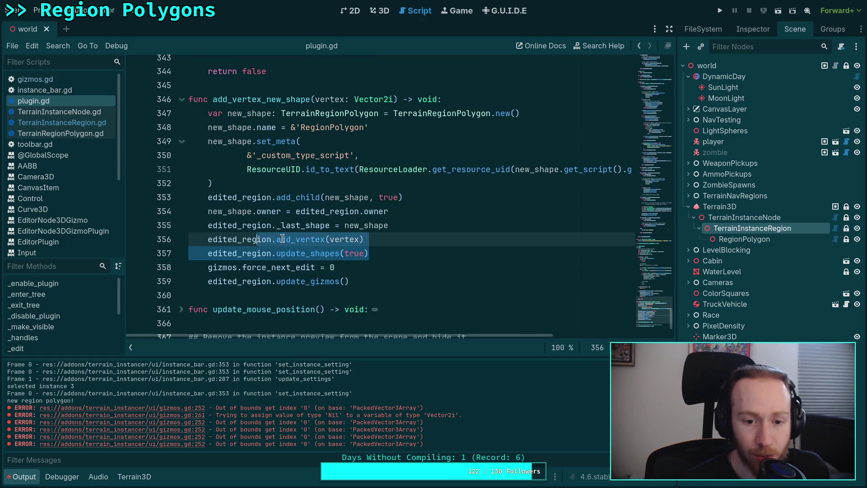
{"action": "double_click", "coordinate": [290, 239]}
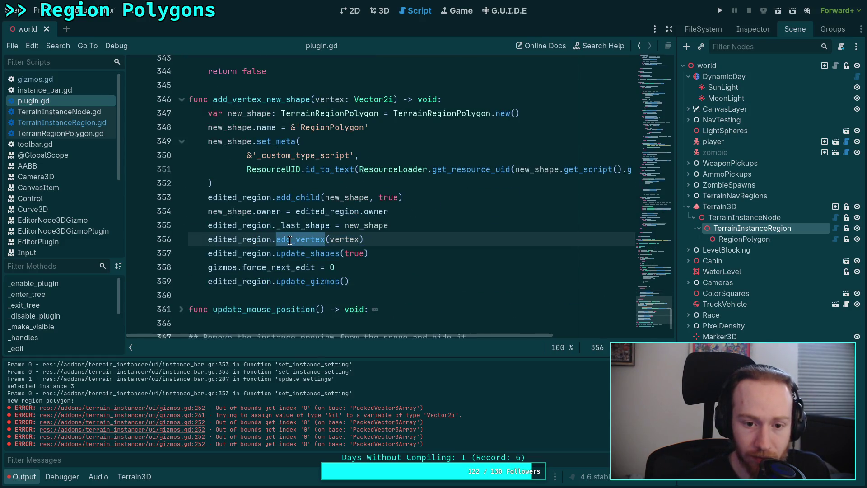
{"action": "double_click", "coordinate": [301, 256]}
{"action": "scroll", "coordinate": [300, 253], "scroll_direction": "up", "scroll_amount": 5}
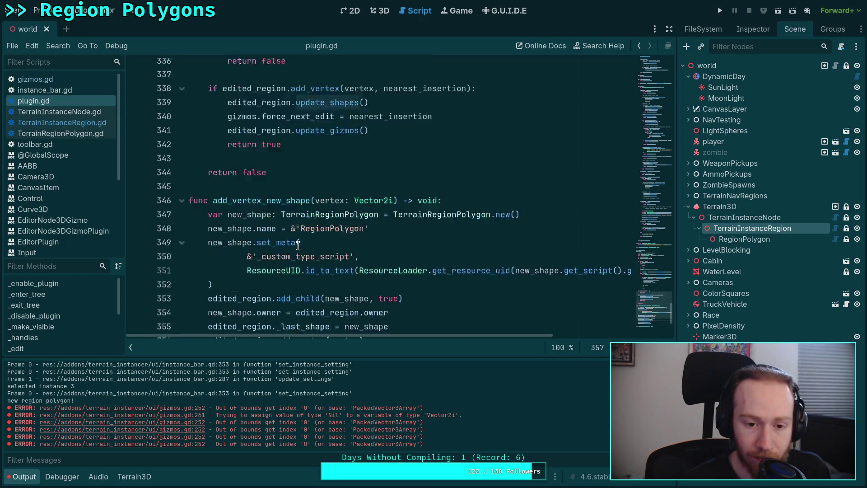
{"action": "double_click", "coordinate": [309, 198]}
{"action": "right_click", "coordinate": [309, 199]}
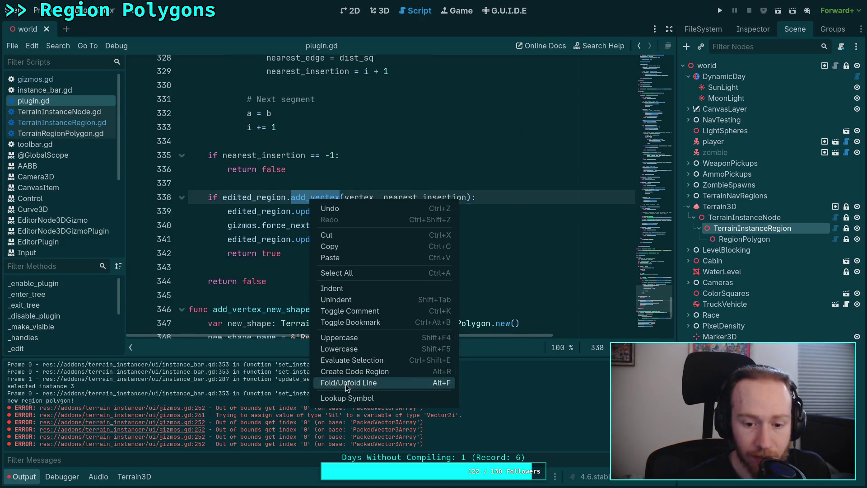
{"action": "left_click", "coordinate": [347, 395]}
{"action": "scroll", "coordinate": [331, 242], "scroll_direction": "down", "scroll_amount": 3}
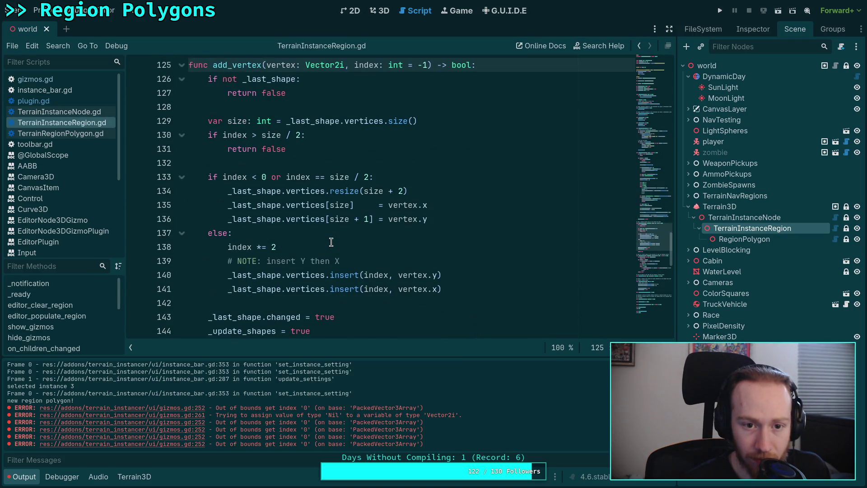
{"action": "scroll", "coordinate": [331, 242], "scroll_direction": "down", "scroll_amount": 1}
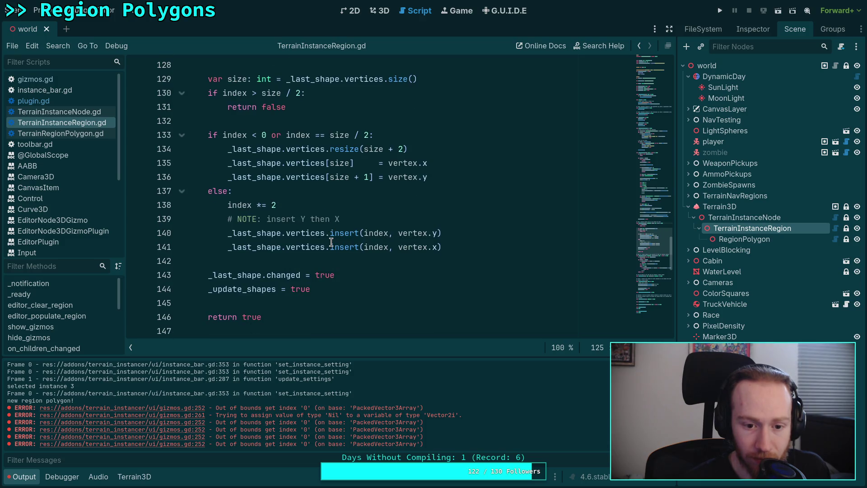
Back in plugin.gd, remove the true argument so line 357 reads update_shapes(), and save
{"action": "left_click", "coordinate": [74, 101]}
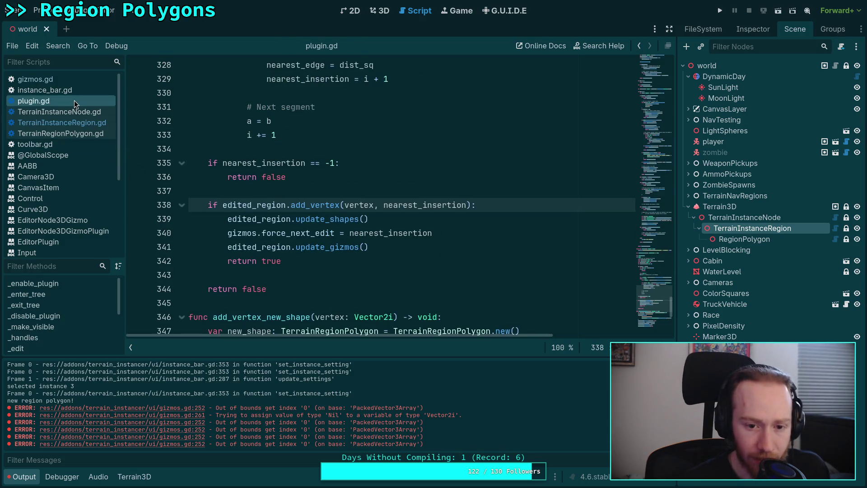
{"action": "mouse_move", "coordinate": [364, 238]}
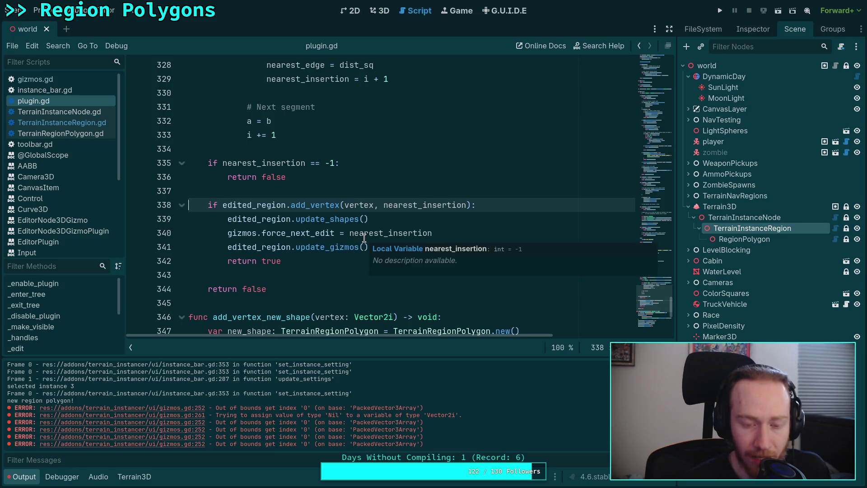
{"action": "double_click", "coordinate": [334, 215]}
{"action": "scroll", "coordinate": [348, 216], "scroll_direction": "down", "scroll_amount": 6}
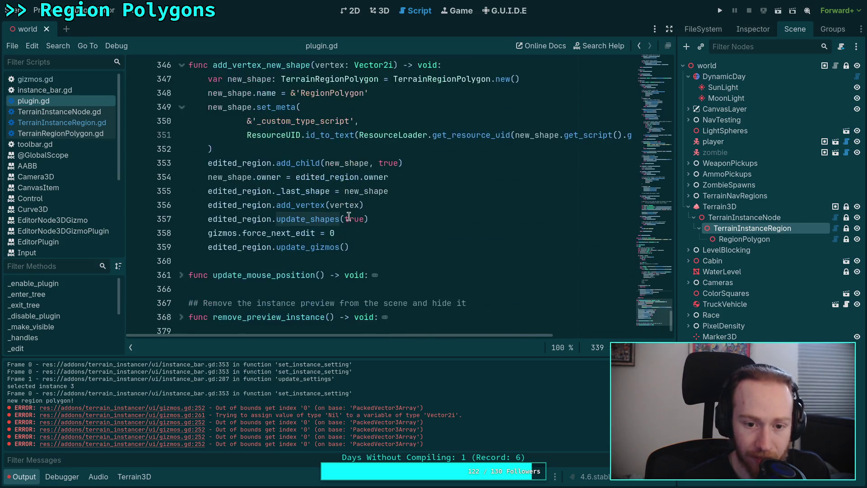
{"action": "left_click", "coordinate": [292, 206]}
{"action": "double_click", "coordinate": [357, 220]}
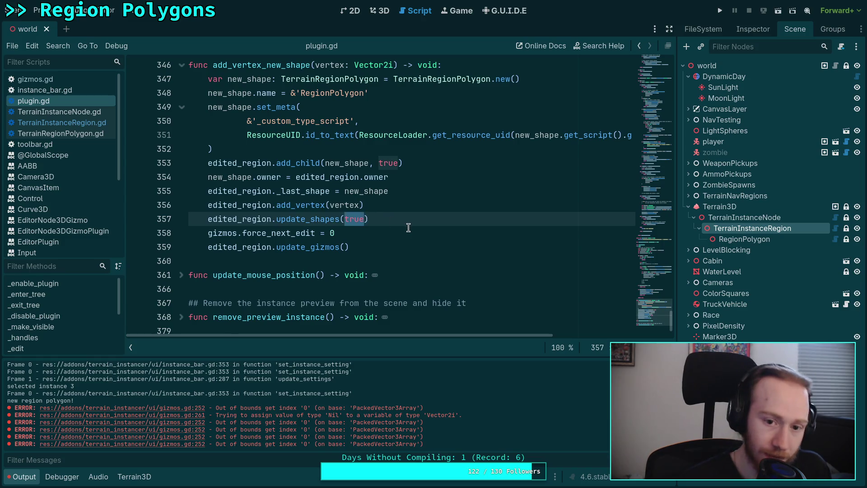
{"action": "key", "text": "BackSpace"}
{"action": "key", "text": "ctrl+s"}
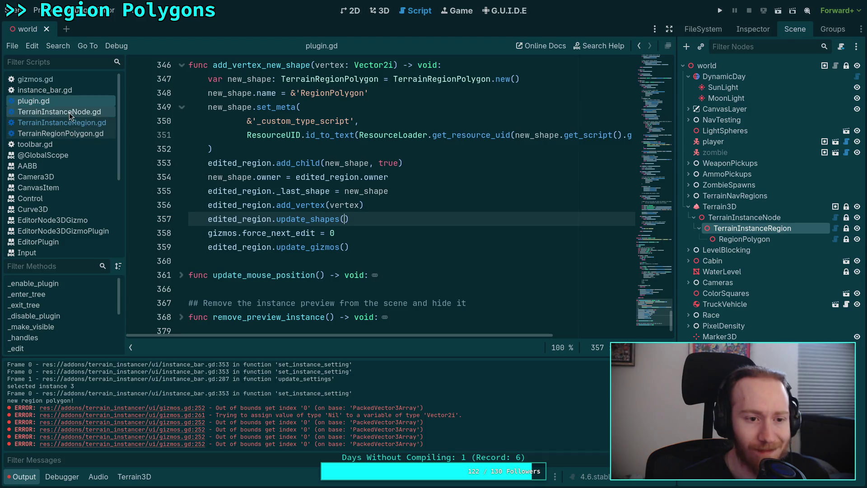
In TerrainInstanceRegion.gd, drop the force check so line 74 reads 'if not _update_shapes:'
{"action": "left_click", "coordinate": [74, 135]}
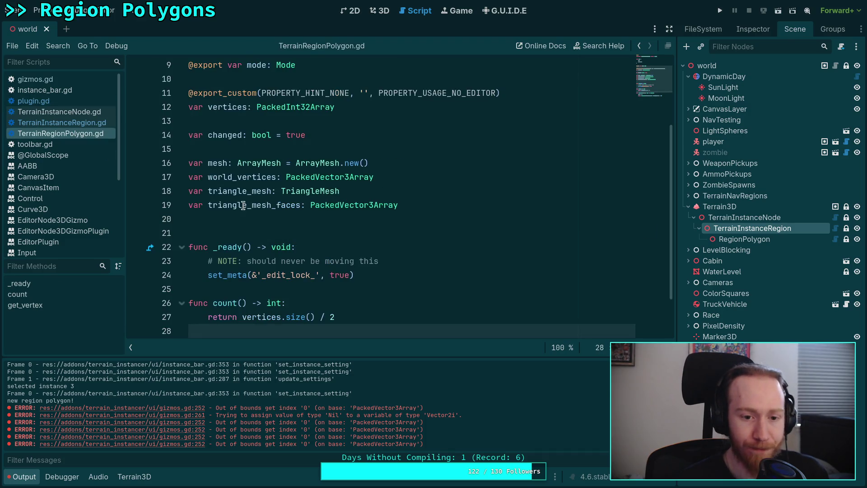
{"action": "left_click", "coordinate": [68, 123]}
{"action": "scroll", "coordinate": [252, 228], "scroll_direction": "down", "scroll_amount": 4}
{"action": "scroll", "coordinate": [252, 228], "scroll_direction": "up", "scroll_amount": 8}
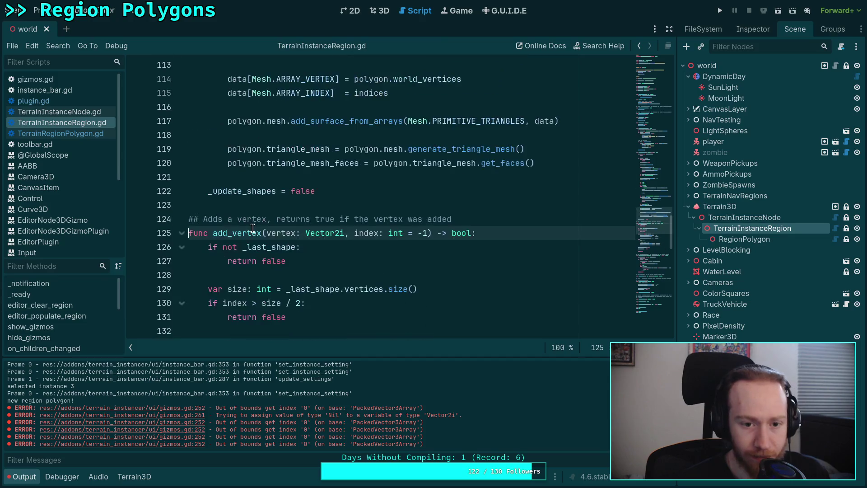
{"action": "scroll", "coordinate": [315, 266], "scroll_direction": "up", "scroll_amount": 16}
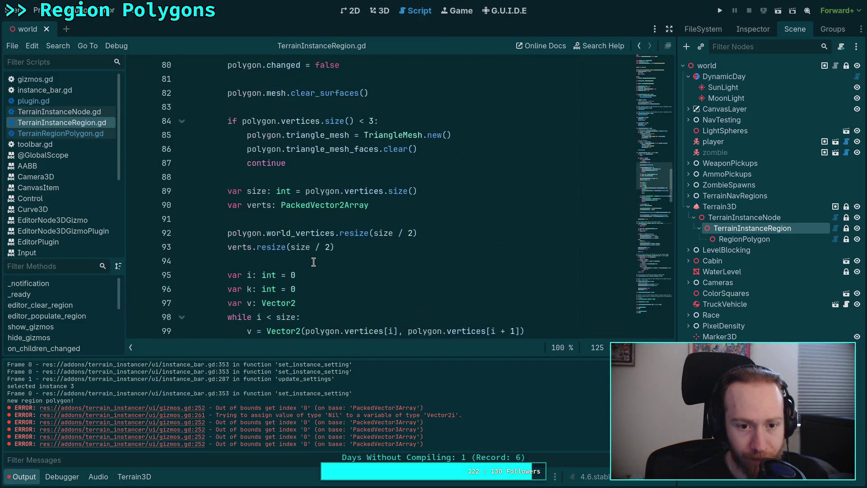
{"action": "left_click_drag", "start_coordinate": [271, 191], "coordinate": [223, 192]}
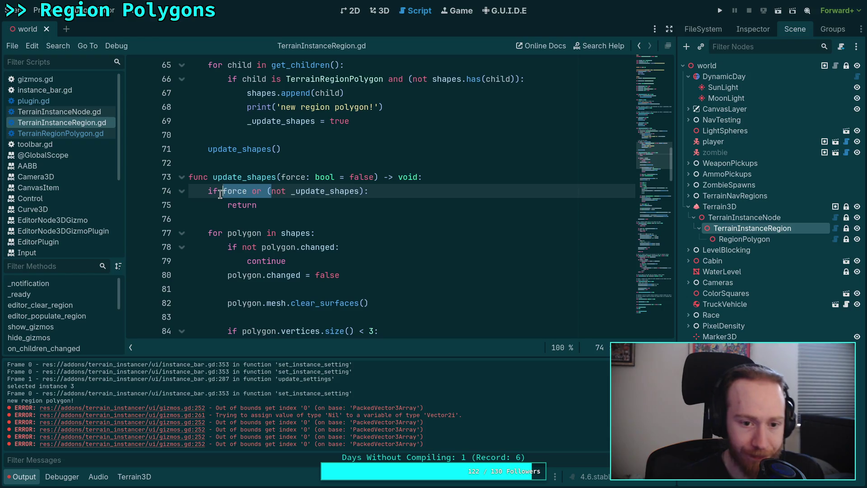
{"action": "key", "text": "BackSpace"}
{"action": "key", "text": "BackSpace"}
{"action": "key", "text": "Return"}
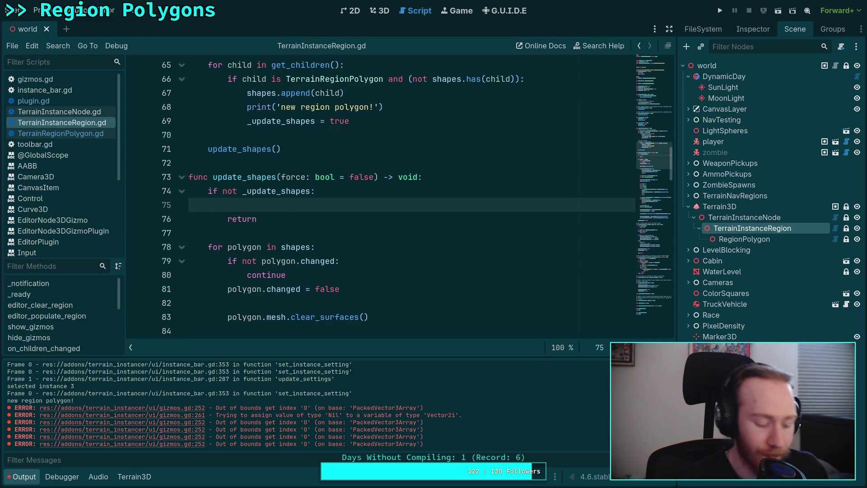
Inside that check, print 'ignoring shape update, none needed', call print_stack(), return, and save
{"action": "type", "text": "print('ignoring shape "}
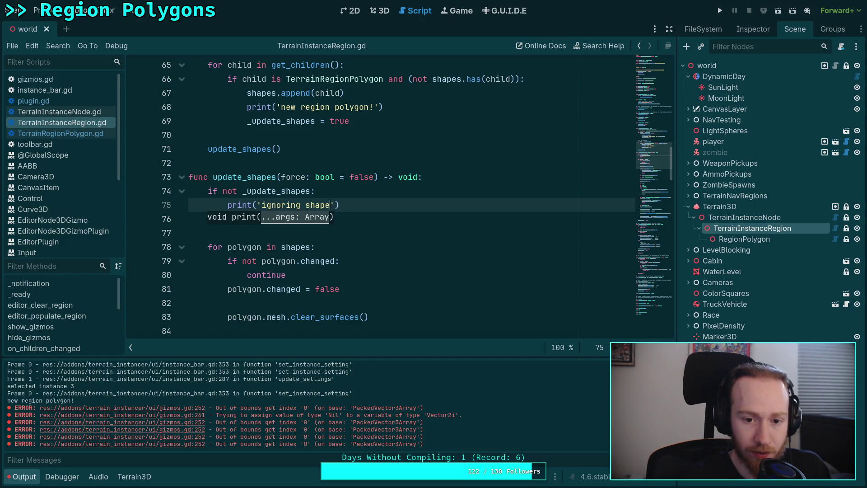
{"action": "type", "text": "update,"}
{"action": "type", "text": " non"}
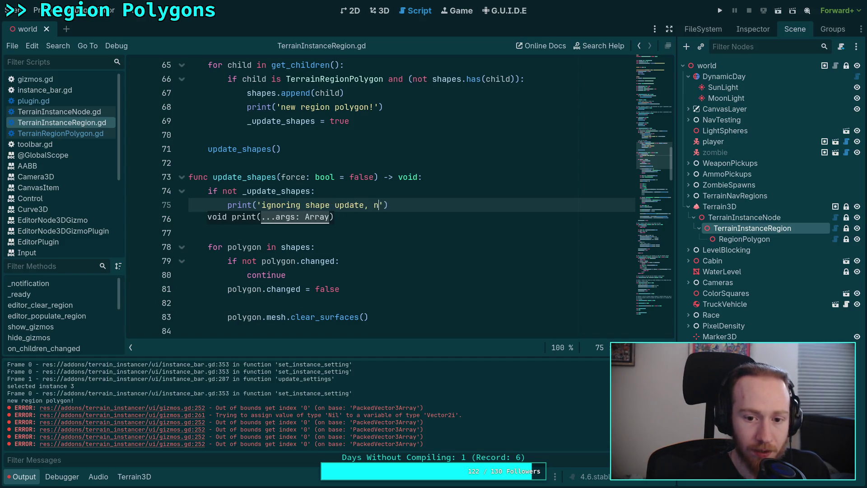
{"action": "type", "text": "e needed"}
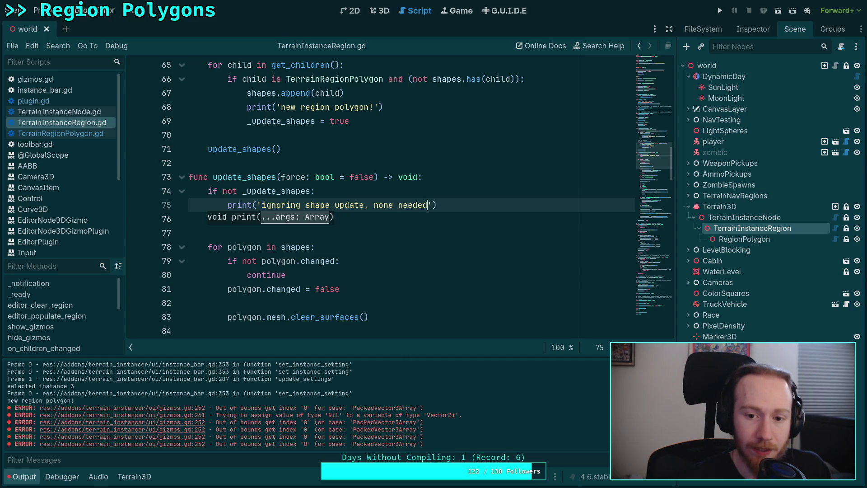
{"action": "key", "text": "Return"}
{"action": "type", "text": "print_s"}
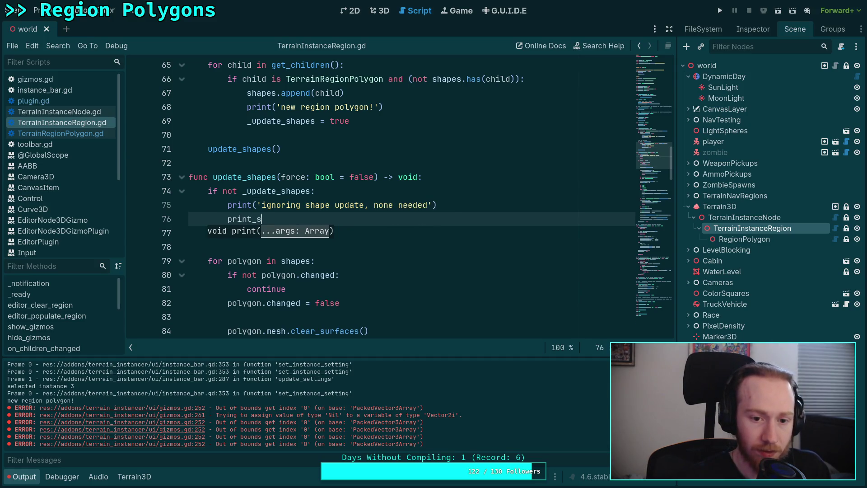
{"action": "type", "text": "ta"}
{"action": "key", "text": "Return"}
{"action": "key", "text": "Down"}
{"action": "type", "text": "return"}
{"action": "key", "text": "ctrl+s"}
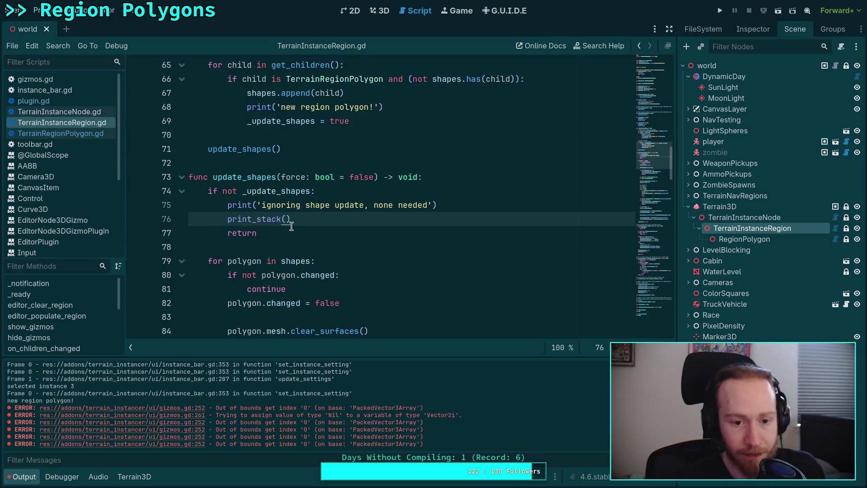
After the early return, print 'updating shapes' followed by print_stack(), and save the script
{"action": "key", "text": "Down"}
{"action": "key", "text": "Return"}
{"action": "key", "text": "Return"}
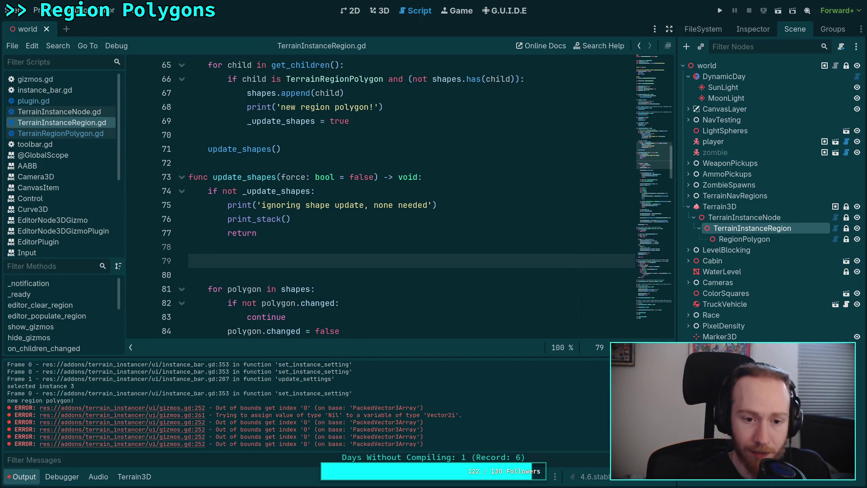
{"action": "type", "text": "print('up"}
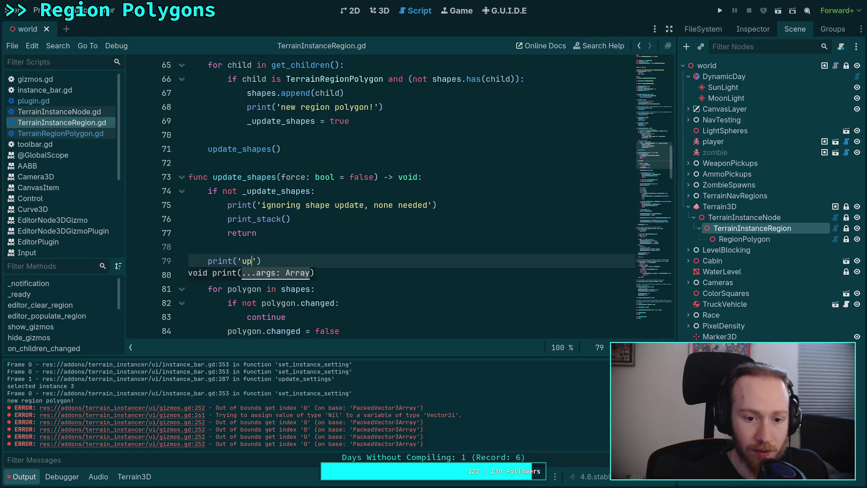
{"action": "type", "text": "dating shapes-"}
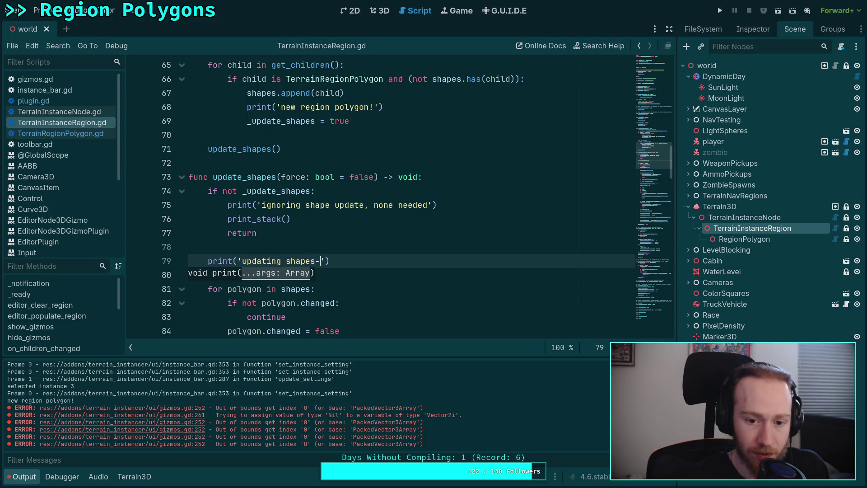
{"action": "key", "text": "BackSpace"}
{"action": "key", "text": "Return"}
{"action": "type", "text": "print"}
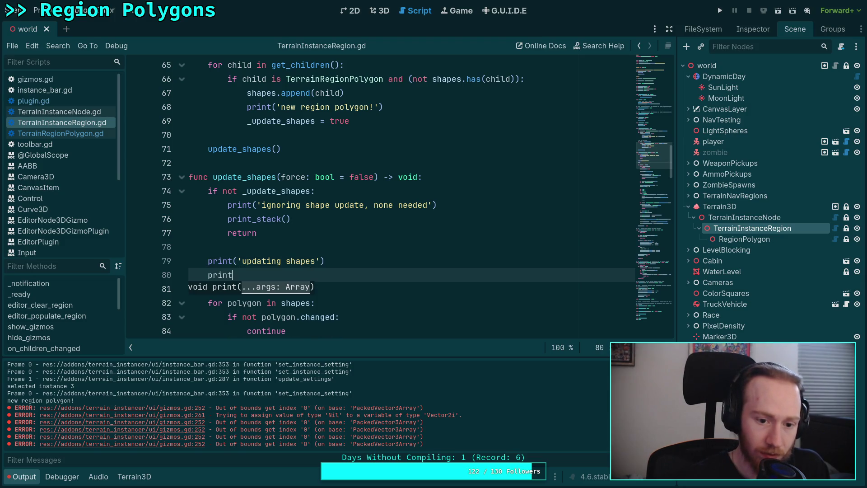
{"action": "type", "text": "_stack()"}
{"action": "key", "text": "ctrl+s"}
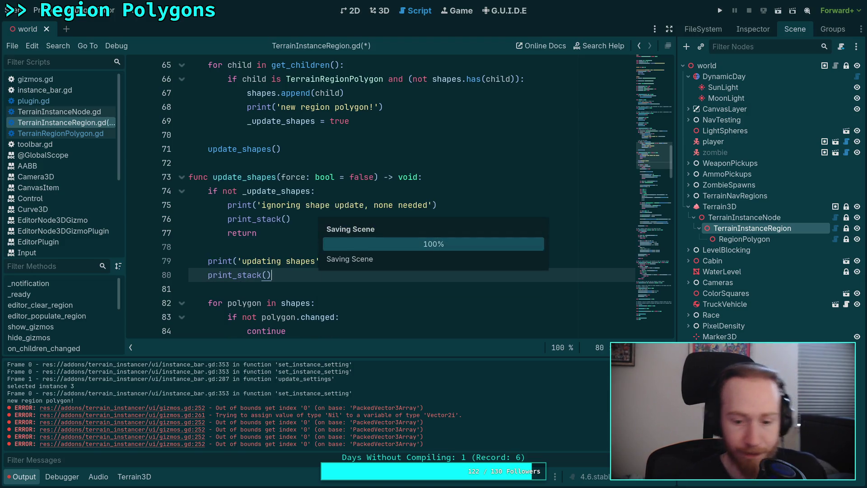
In the 3D scene, select RegionPolygon then TerrainInstanceRegion to trigger the new trace output
{"action": "left_click", "coordinate": [377, 11]}
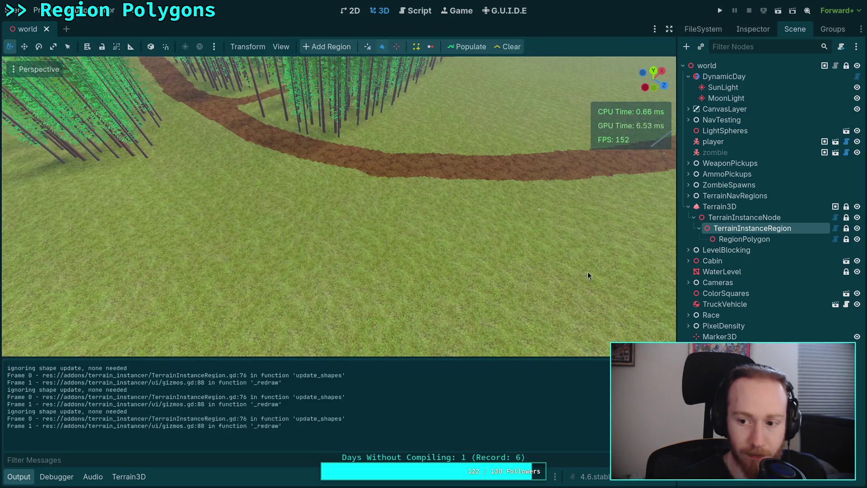
{"action": "left_click", "coordinate": [732, 240]}
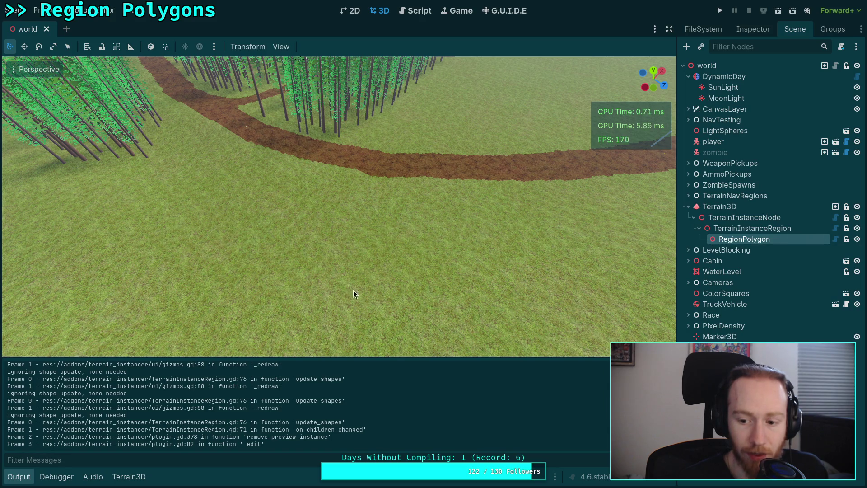
{"action": "left_click", "coordinate": [720, 230]}
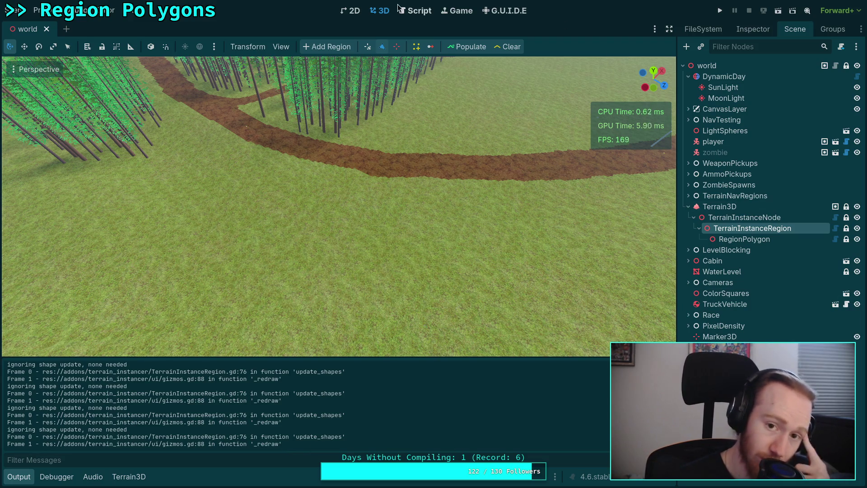
{"action": "left_click", "coordinate": [416, 12]}
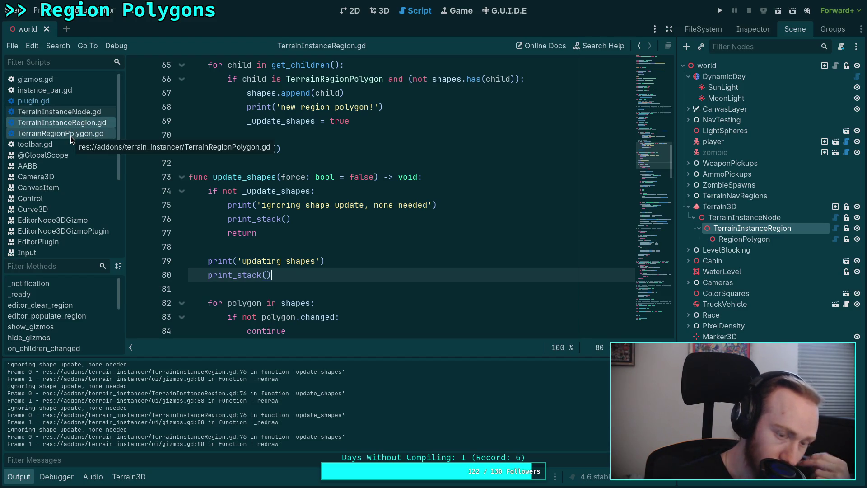
Inspect the region check around line 257 in gizmos.gd and its update_shapes call
{"action": "scroll", "coordinate": [271, 181], "scroll_direction": "up", "scroll_amount": 8}
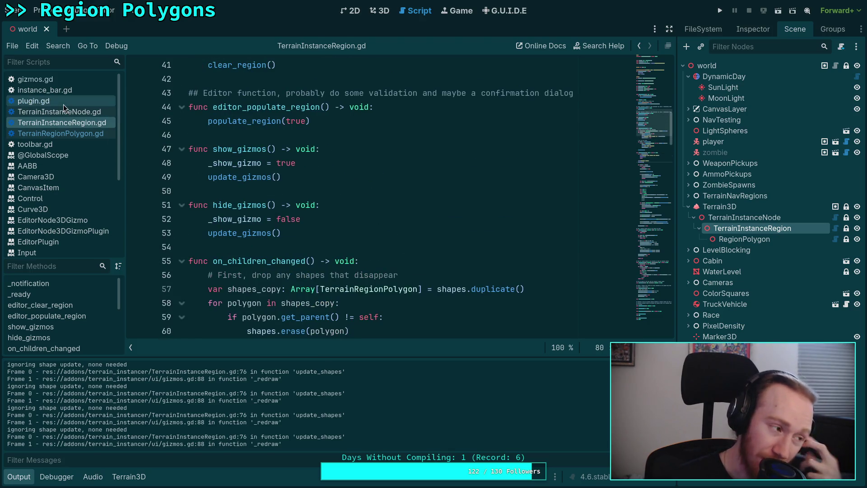
{"action": "left_click", "coordinate": [59, 79]}
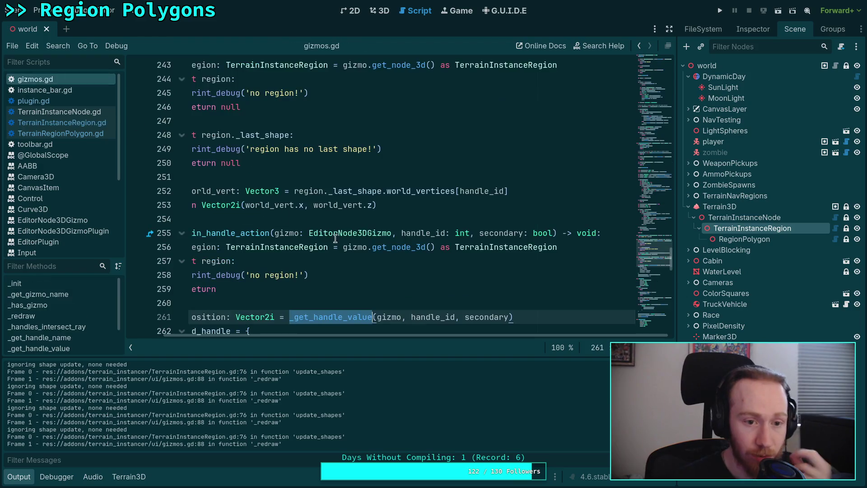
{"action": "scroll", "coordinate": [361, 294], "scroll_direction": "left", "scroll_amount": 2}
{"action": "left_click", "coordinate": [328, 261]}
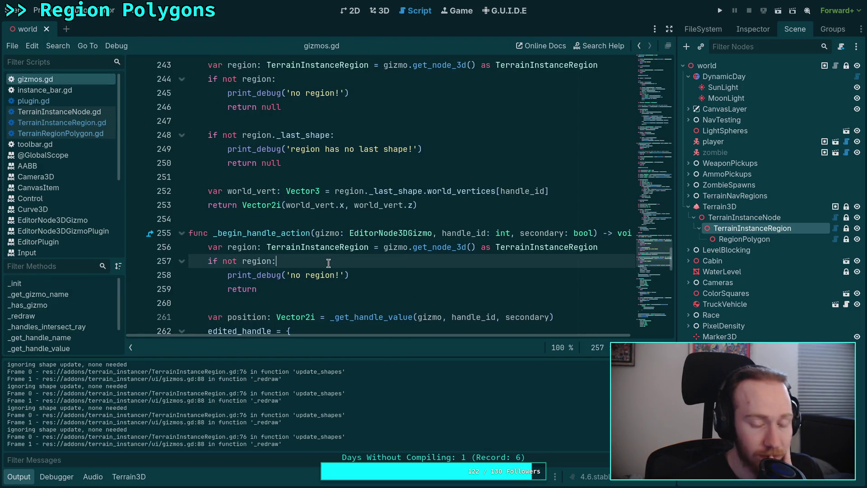
{"action": "scroll", "coordinate": [329, 264], "scroll_direction": "up", "scroll_amount": 7}
{"action": "scroll", "coordinate": [329, 263], "scroll_direction": "up", "scroll_amount": 12}
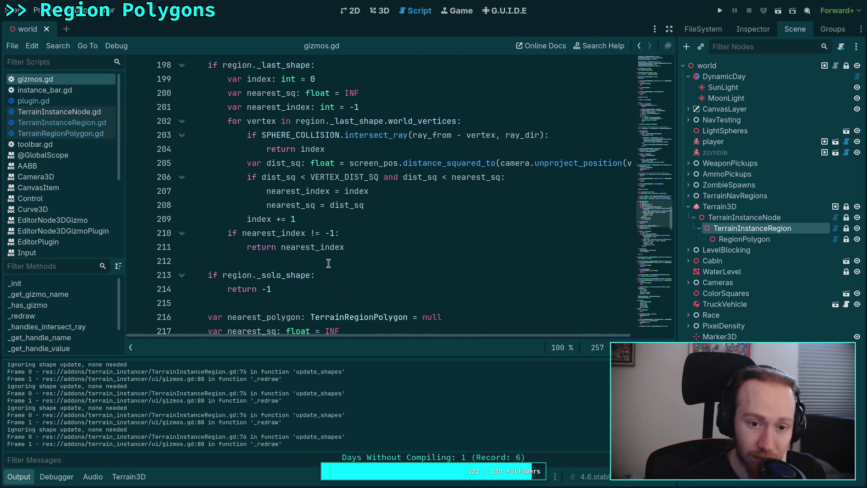
{"action": "scroll", "coordinate": [328, 263], "scroll_direction": "up", "scroll_amount": 3}
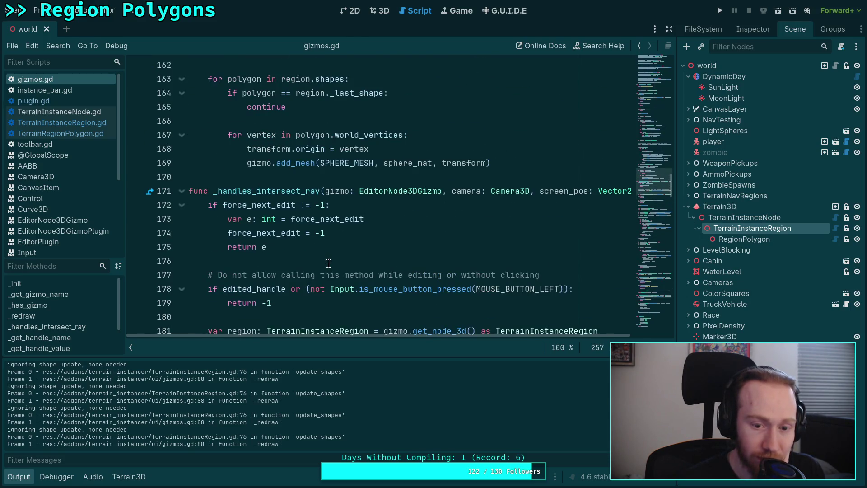
{"action": "scroll", "coordinate": [328, 264], "scroll_direction": "up", "scroll_amount": 20}
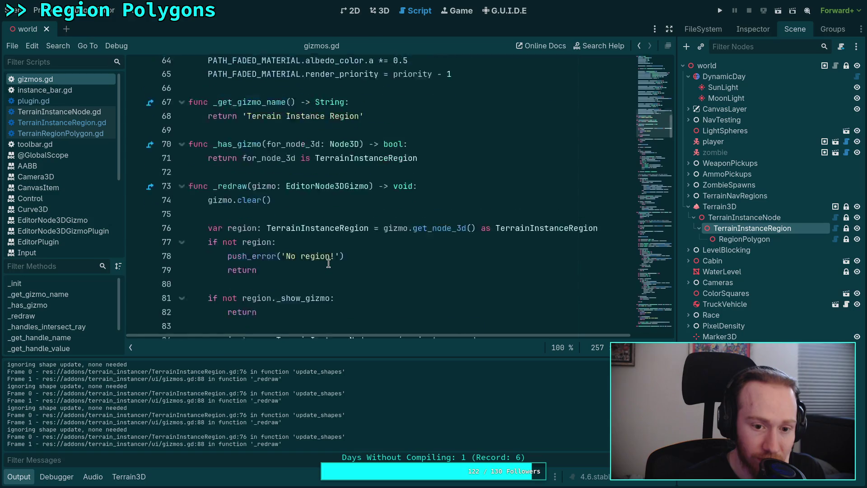
{"action": "scroll", "coordinate": [329, 264], "scroll_direction": "up", "scroll_amount": 1}
{"action": "scroll", "coordinate": [329, 263], "scroll_direction": "down", "scroll_amount": 3}
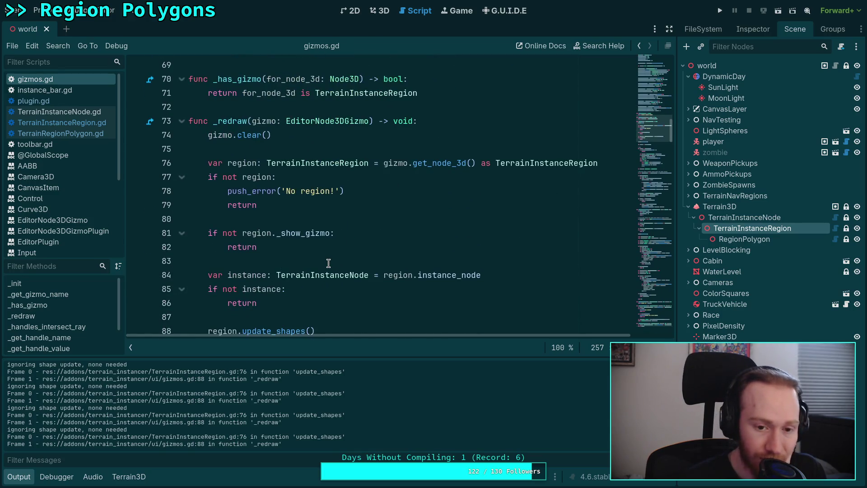
{"action": "scroll", "coordinate": [328, 263], "scroll_direction": "down", "scroll_amount": 2}
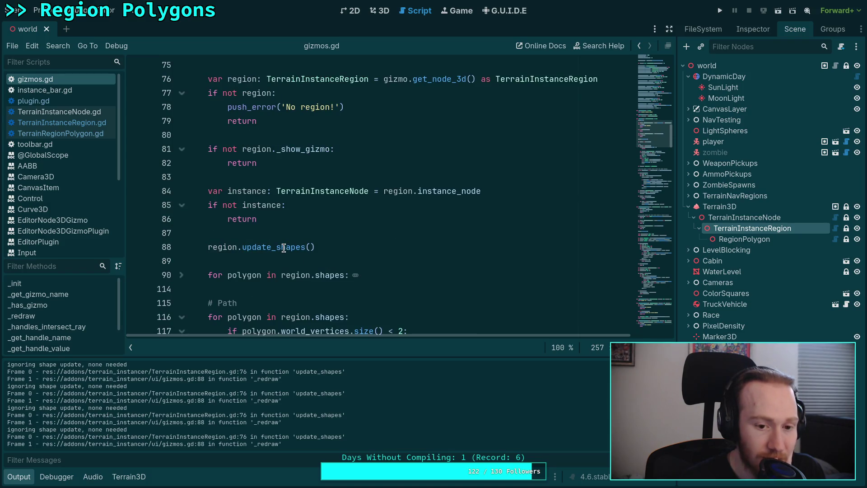
{"action": "mouse_move", "coordinate": [284, 248]}
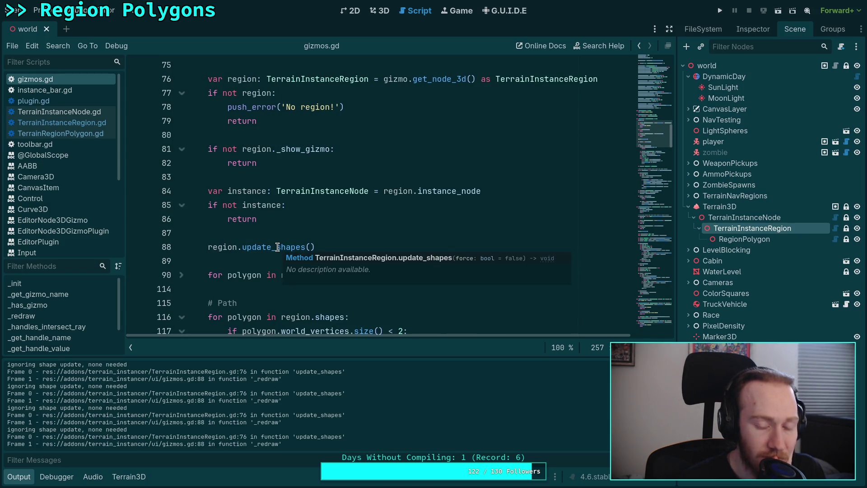
Bring up TerrainInstanceRegion.gd scrolled to func update_shapes
{"action": "left_click", "coordinate": [74, 125]}
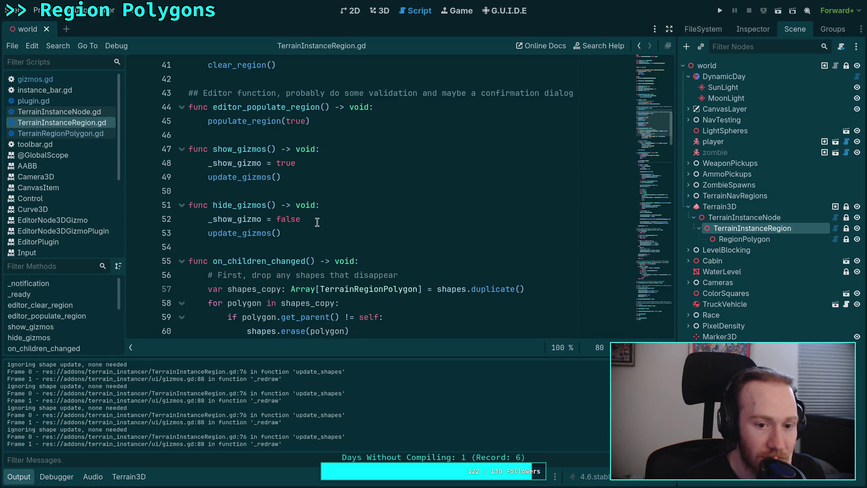
{"action": "scroll", "coordinate": [316, 220], "scroll_direction": "up", "scroll_amount": 5}
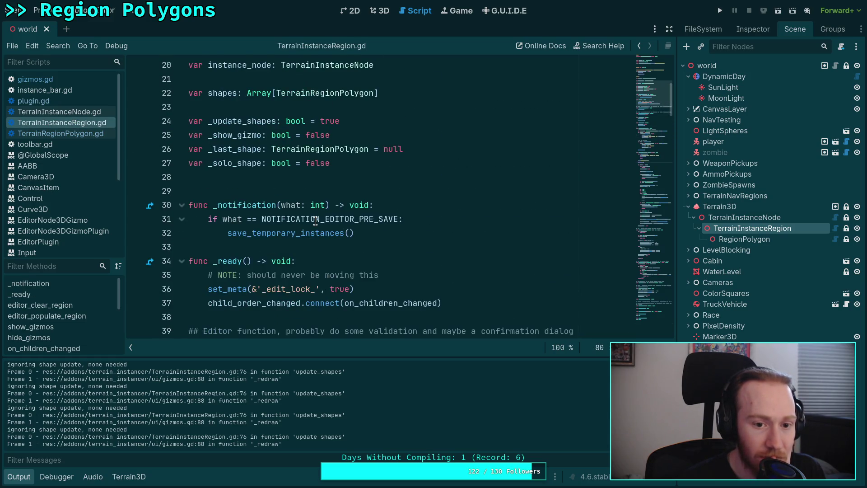
{"action": "scroll", "coordinate": [315, 220], "scroll_direction": "down", "scroll_amount": 6}
{"action": "scroll", "coordinate": [316, 221], "scroll_direction": "down", "scroll_amount": 7}
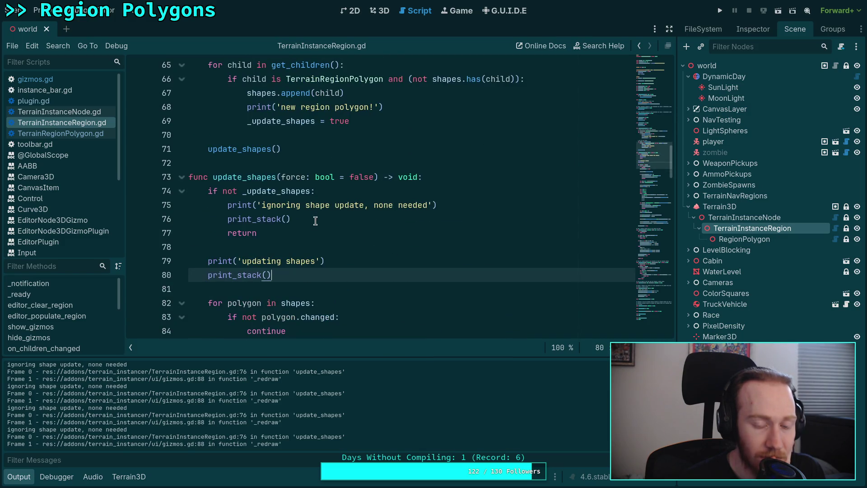
Replace update_shapes' 'force: bool = false' parameter with 'quiet: bool = true' and save
{"action": "left_click_drag", "start_coordinate": [281, 177], "coordinate": [373, 177]}
{"action": "key", "text": "BackSpace"}
{"action": "key", "text": "ctrl+s"}
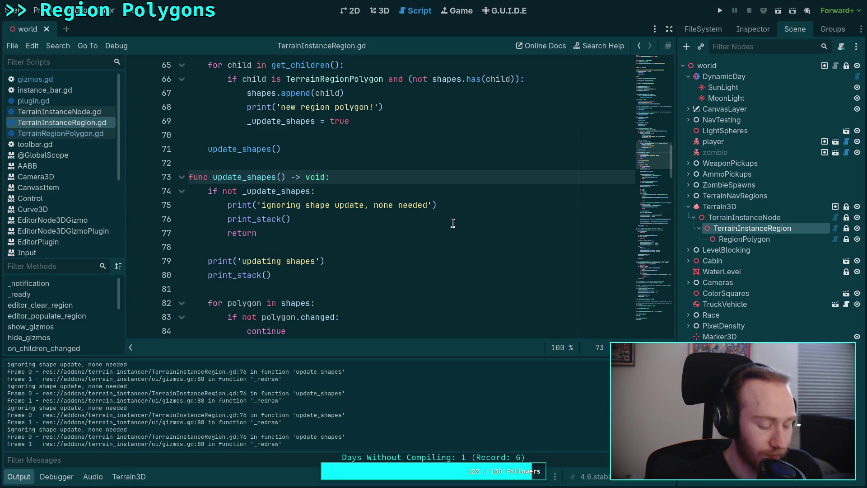
{"action": "type", "text": "qu"}
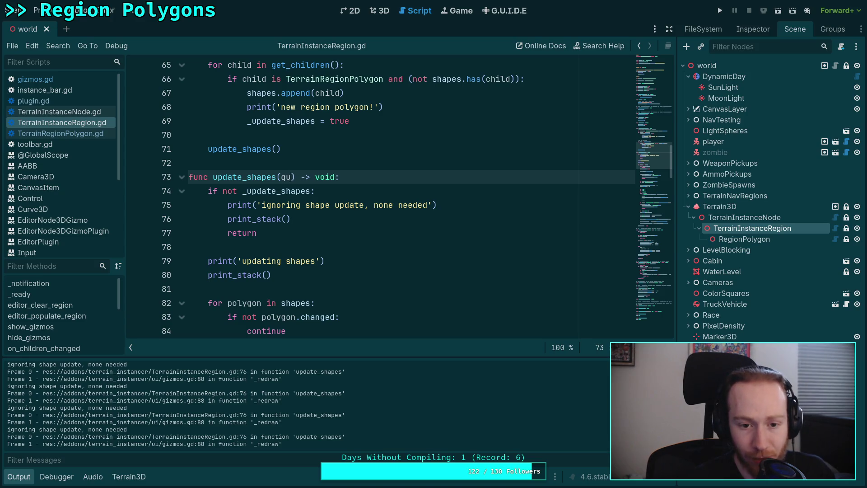
{"action": "type", "text": "iet:"}
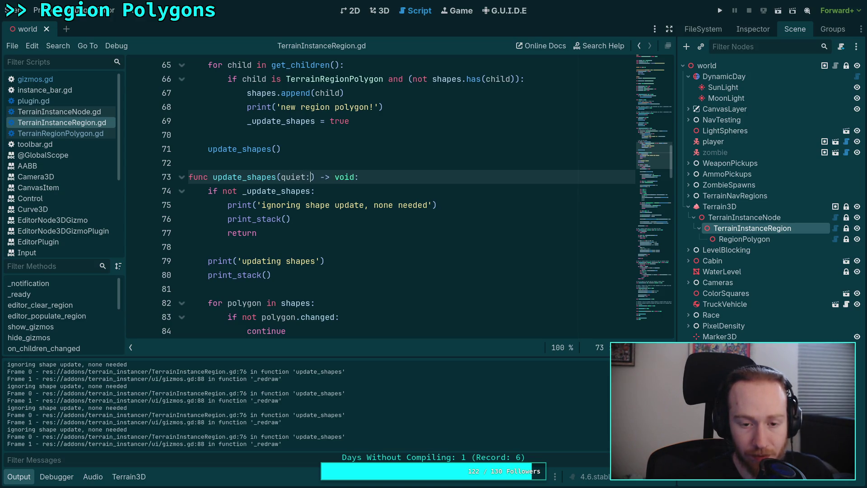
{"action": "type", "text": " bool = fal"}
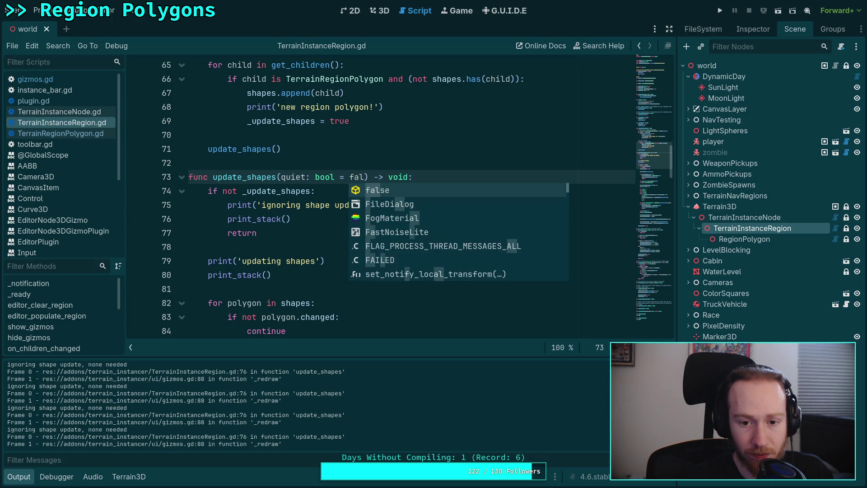
{"action": "key", "text": "BackSpace"}
{"action": "key", "text": "BackSpace"}
{"action": "key", "text": "BackSpace"}
{"action": "type", "text": "true"}
{"action": "key", "text": "ctrl+s"}
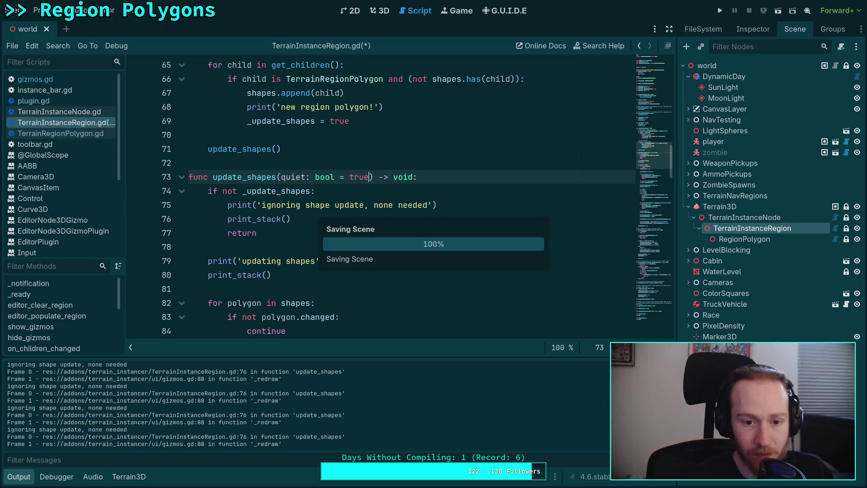
Begin wrapping the two trace print lines in an 'if quiet:' check
{"action": "left_click", "coordinate": [357, 190]}
{"action": "key", "text": "Return"}
{"action": "type", "text": "if not q"}
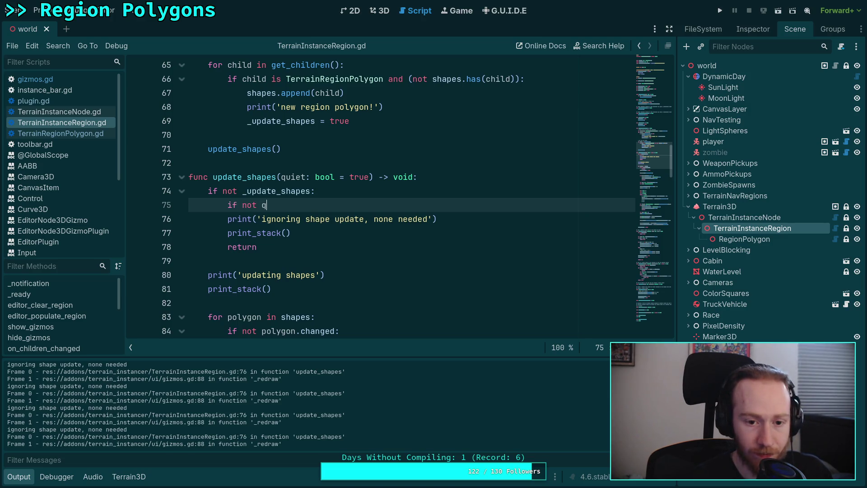
{"action": "type", "text": "uiet:"}
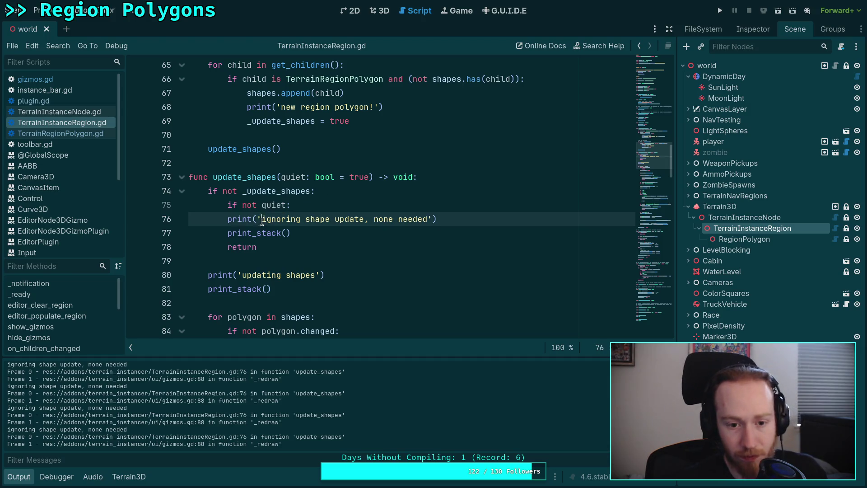
{"action": "left_click_drag", "start_coordinate": [262, 219], "coordinate": [262, 234]}
{"action": "key", "text": "Tab"}
{"action": "left_click", "coordinate": [269, 265]}
{"action": "key", "text": "Return"}
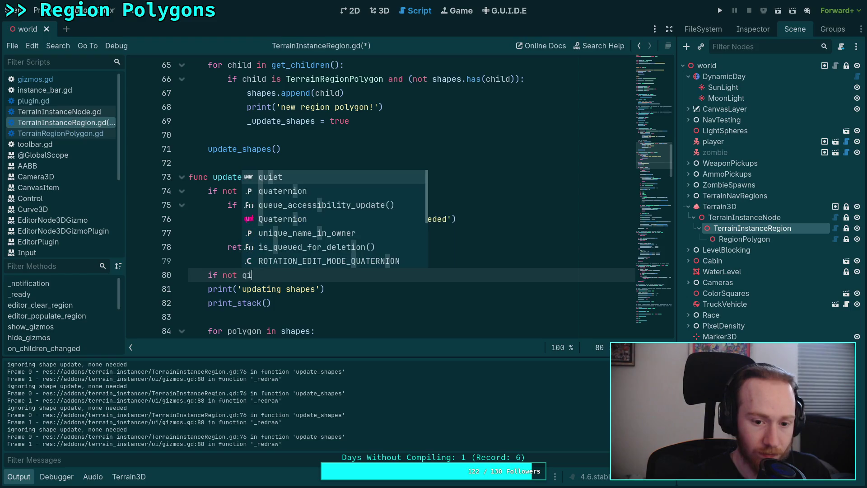
{"action": "type", "text": "iu"}
{"action": "key", "text": "BackSpace"}
{"action": "key", "text": "BackSpace"}
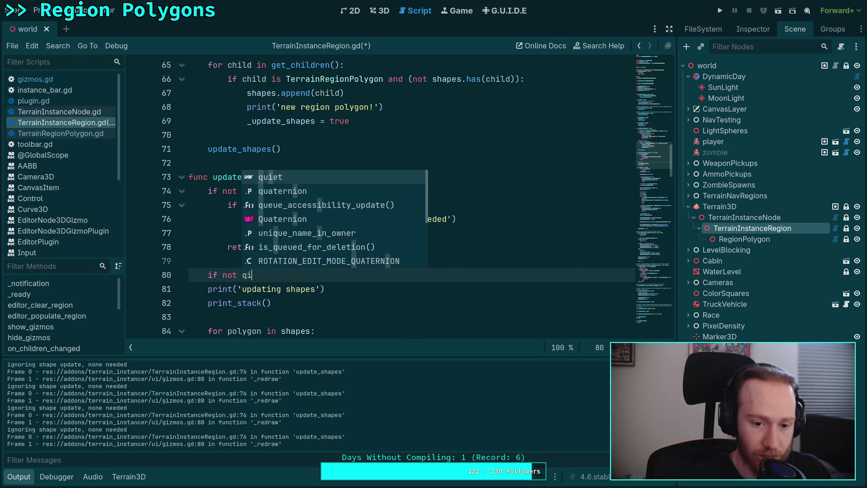
{"action": "type", "text": "ui"}
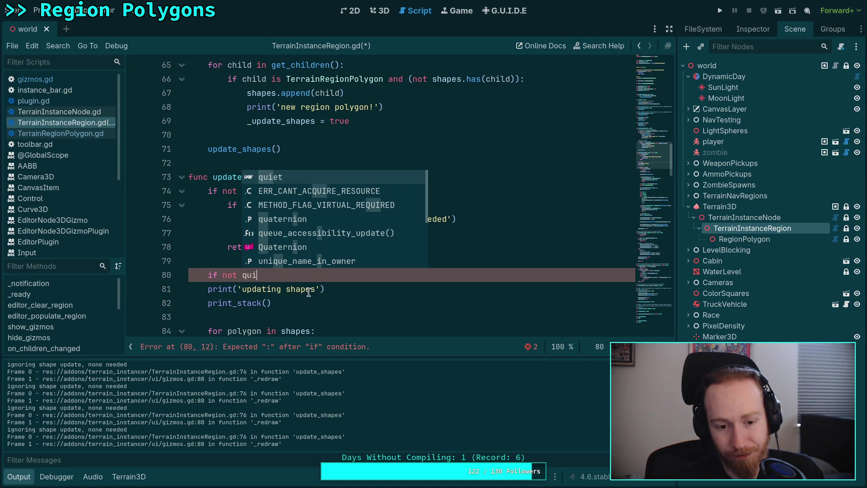
Undo the quiet check, delete the quiet parameter so update_shapes() takes none, and save
{"action": "key", "text": "Escape"}
{"action": "key", "text": "ctrl+z"}
{"action": "key", "text": "ctrl+z"}
{"action": "key", "text": "ctrl+z"}
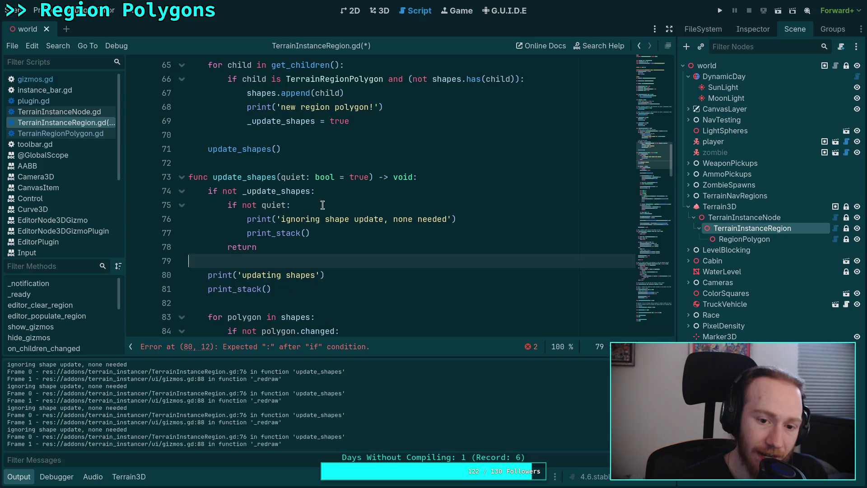
{"action": "mouse_move", "coordinate": [281, 218]}
{"action": "left_mouse_down"}
{"action": "mouse_move", "coordinate": [277, 205]}
{"action": "mouse_move", "coordinate": [372, 177]}
{"action": "left_mouse_up"}
{"action": "key", "text": "Tab"}
{"action": "key", "text": "shift+Tab"}
{"action": "key", "text": "shift+Tab"}
{"action": "key", "text": "BackSpace"}
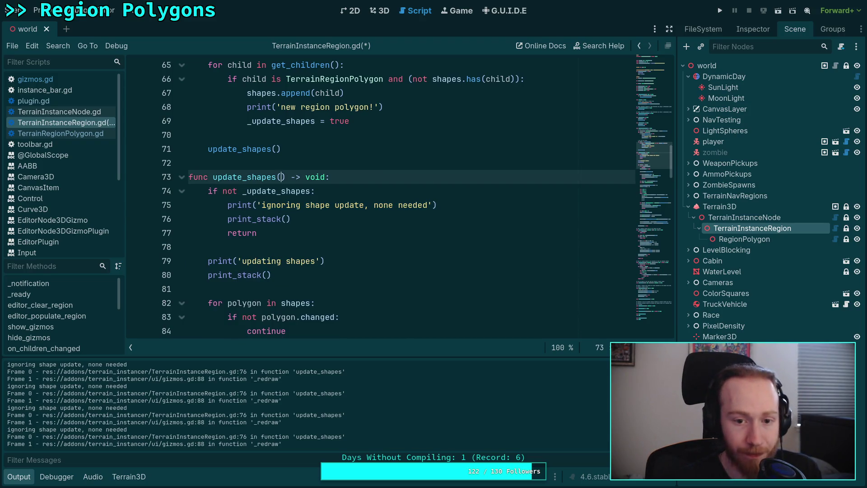
{"action": "key", "text": "ctrl+s"}
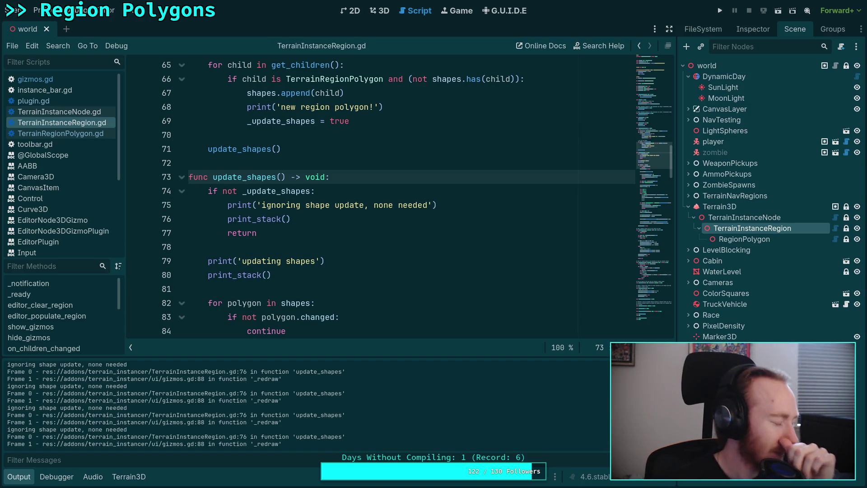
Delete the RegionPolygon node from the scene in the 3D view
{"action": "left_click", "coordinate": [376, 13]}
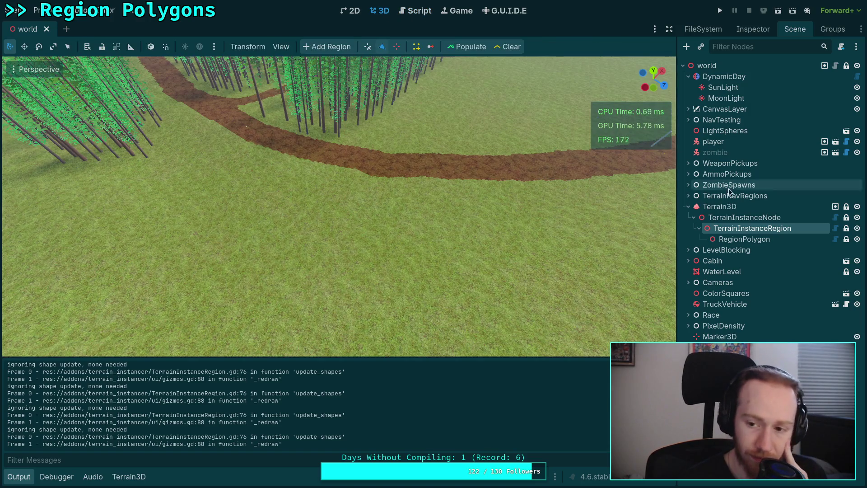
{"action": "left_click", "coordinate": [747, 241]}
{"action": "right_click", "coordinate": [748, 244]}
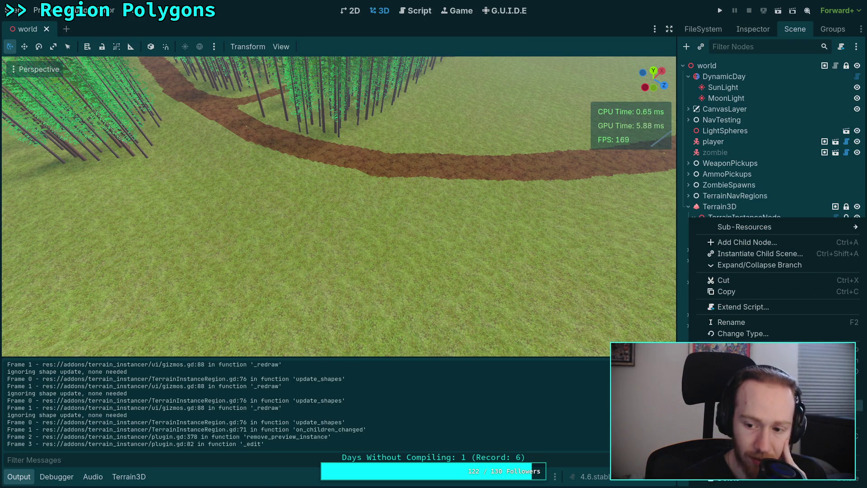
{"action": "left_click", "coordinate": [741, 481]}
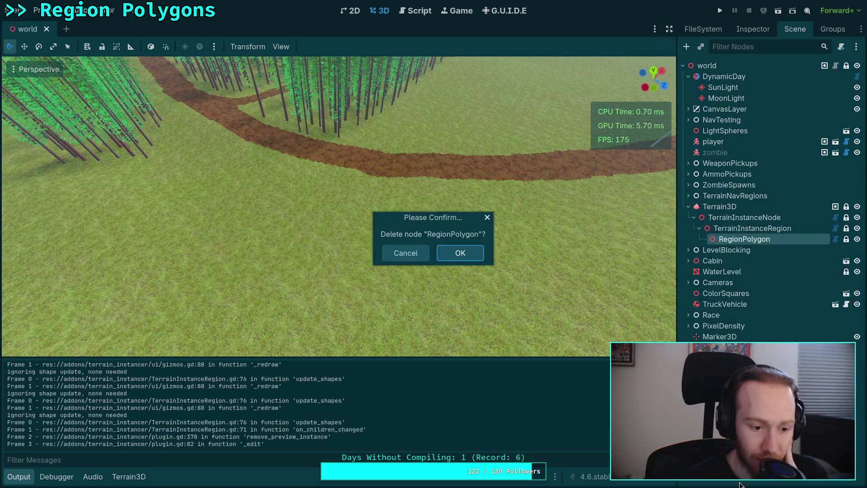
{"action": "left_click", "coordinate": [447, 252]}
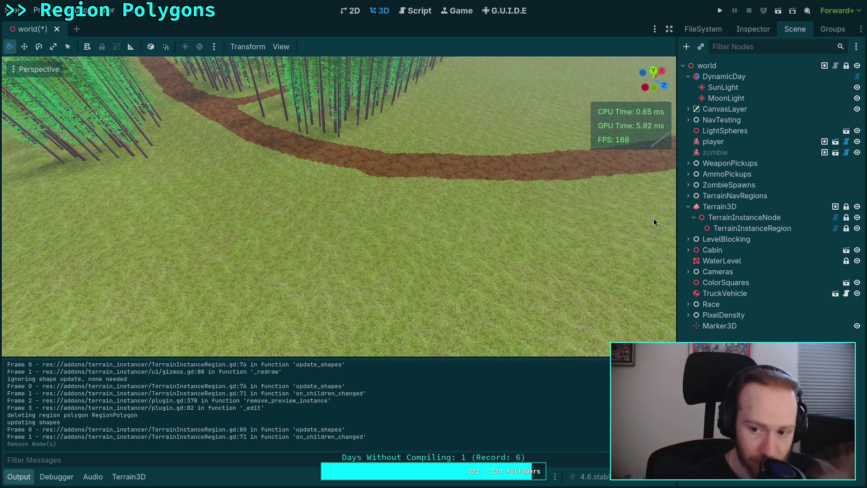
Select TerrainInstanceRegion, add a region point on the terrain, and press Delete
{"action": "left_click", "coordinate": [746, 228]}
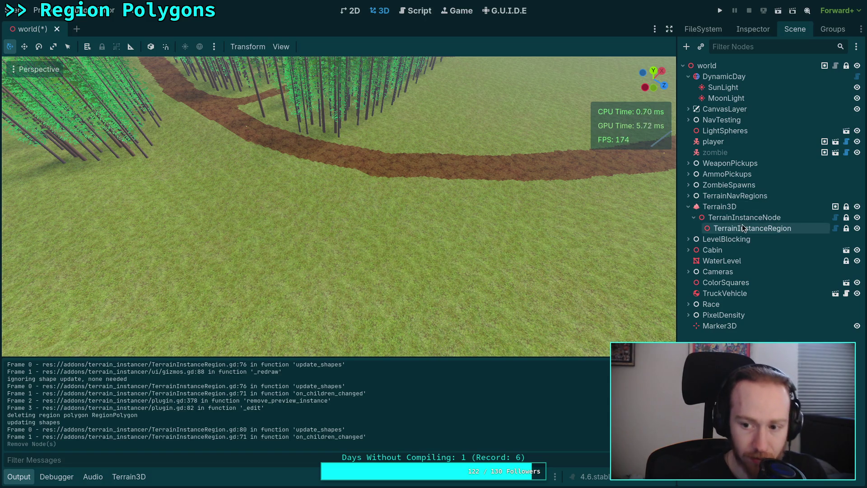
{"action": "left_click", "coordinate": [427, 264]}
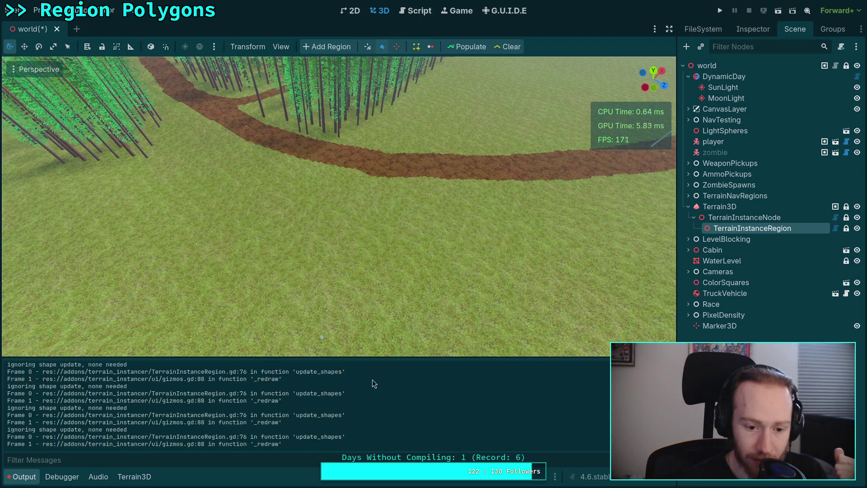
{"action": "key", "text": "Delete"}
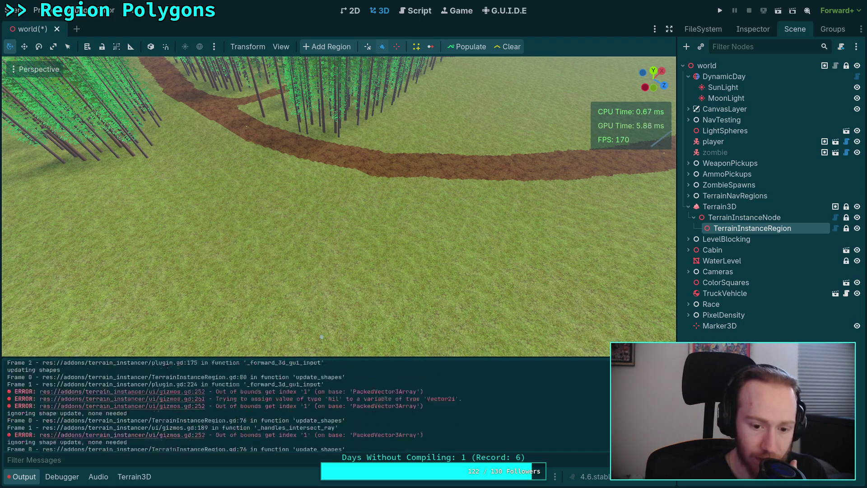